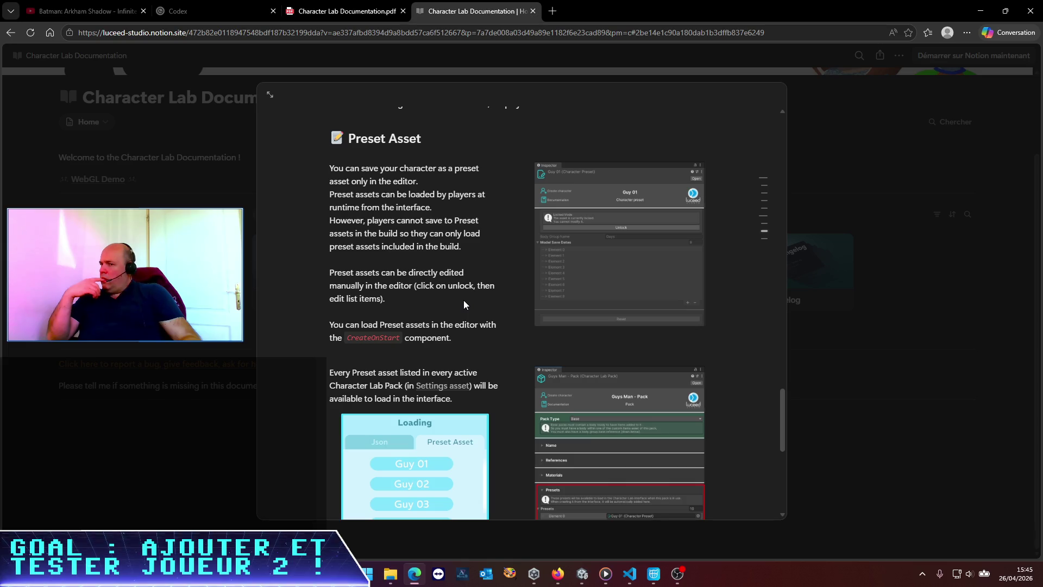
- Close the preset page preview in Notion
scroll(464, 303, "up", 2)
scroll(463, 300, "up", 2)
scroll(464, 300, "down", 5)
scroll(463, 300, "down", 5)
key("Escape")
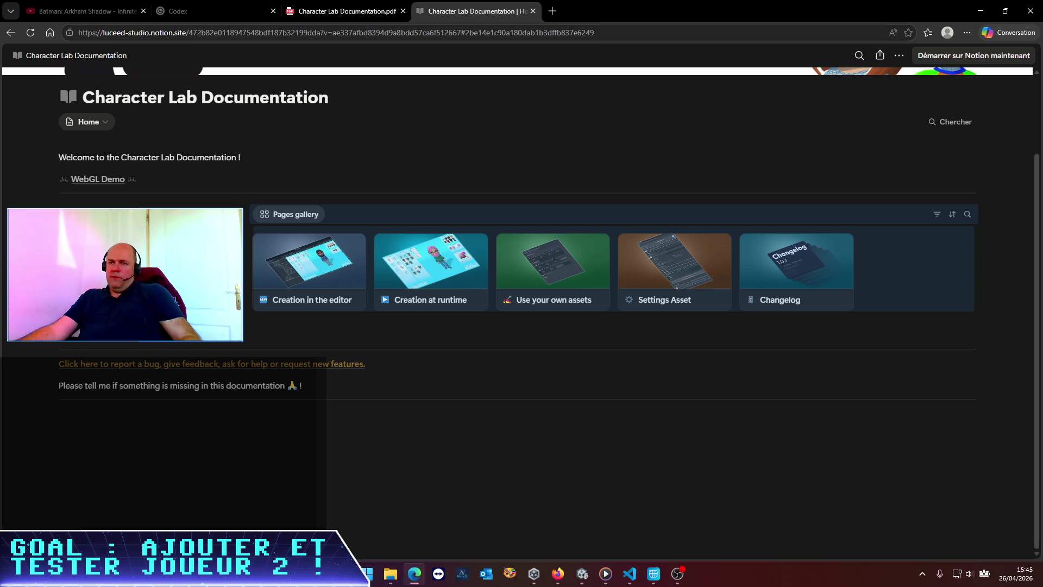
- Look over the 'Use your own assets' guide's Character Custom Items section, then go back to Character Lab Documentation
left_click(553, 271)
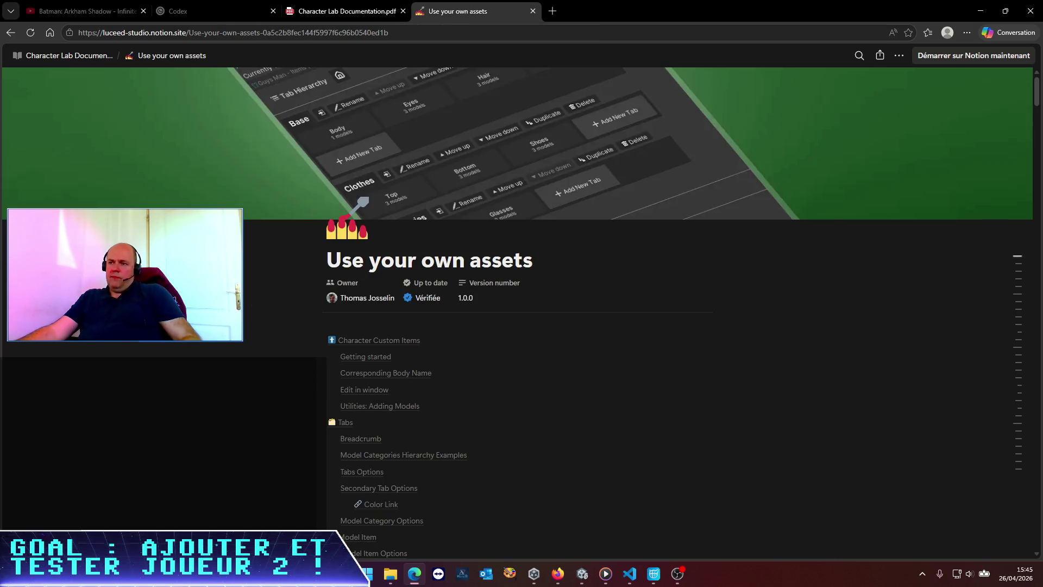
left_click(357, 354)
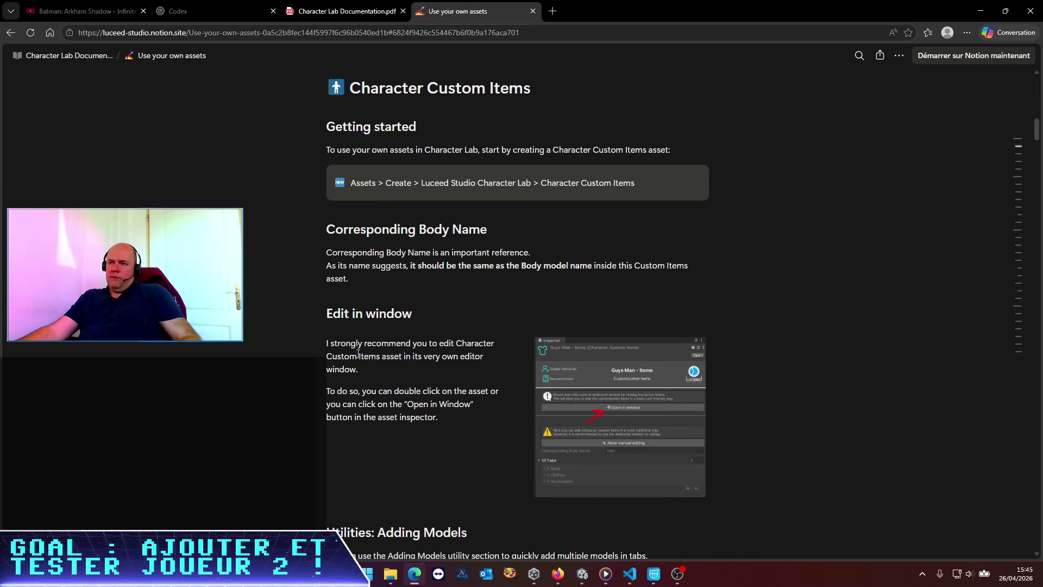
scroll(358, 354, "down", 15)
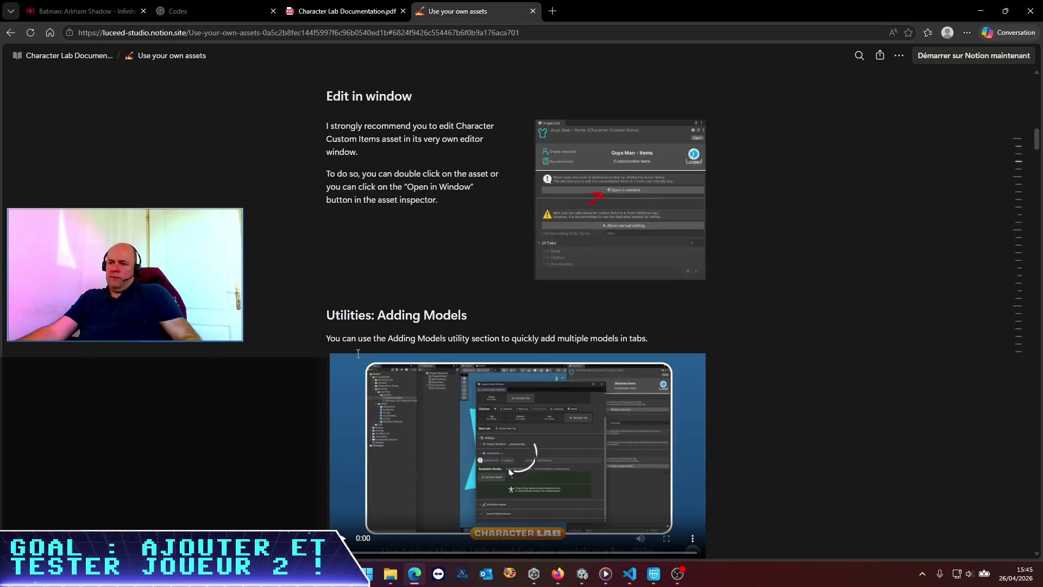
scroll(357, 353, "down", 10)
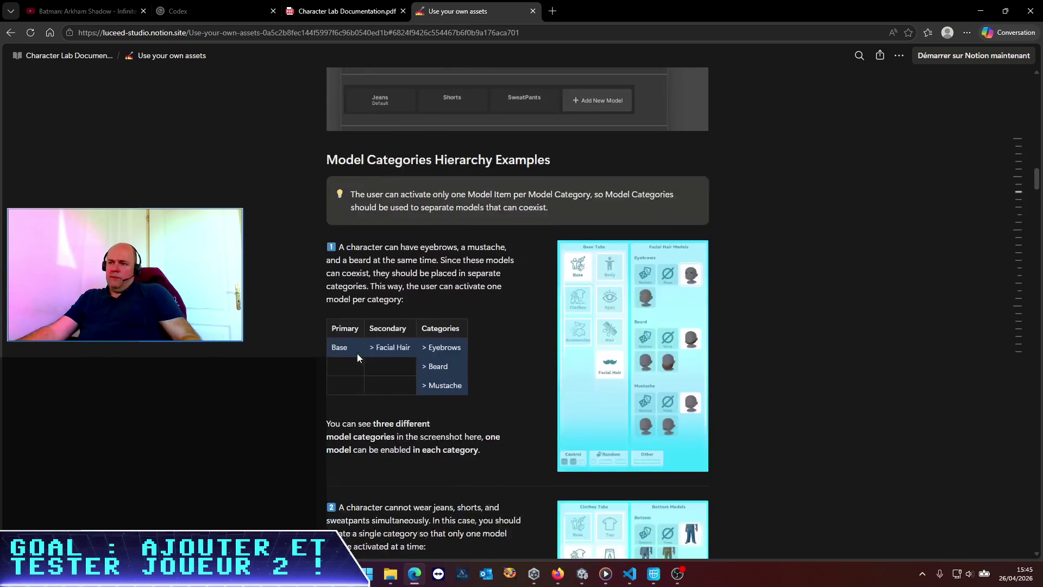
scroll(357, 353, "up", 8)
left_click(54, 58)
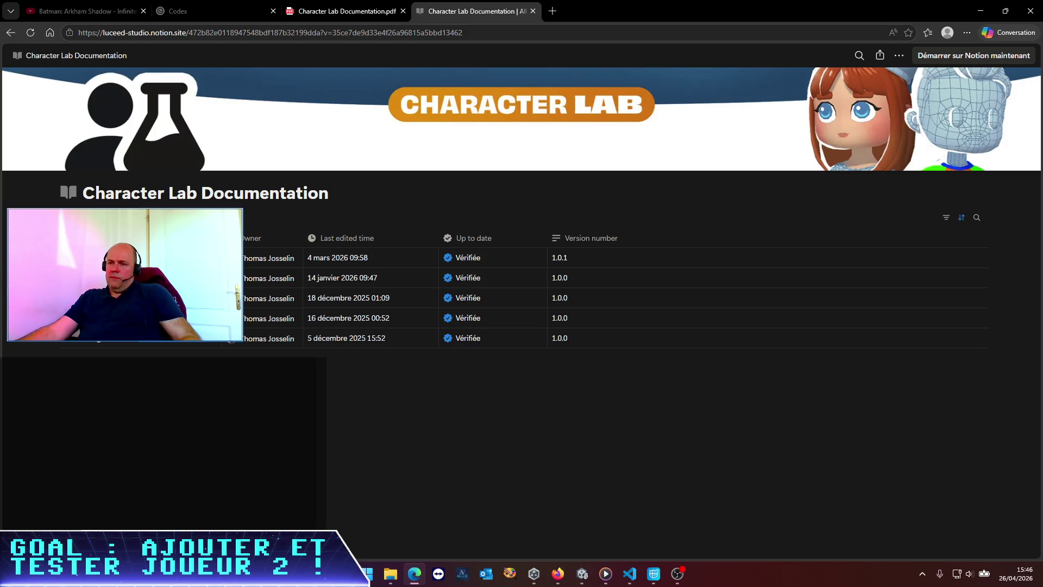
- Open the Creation at runtime guide in side peek and select its LoadFromJson loading example
left_click(163, 318)
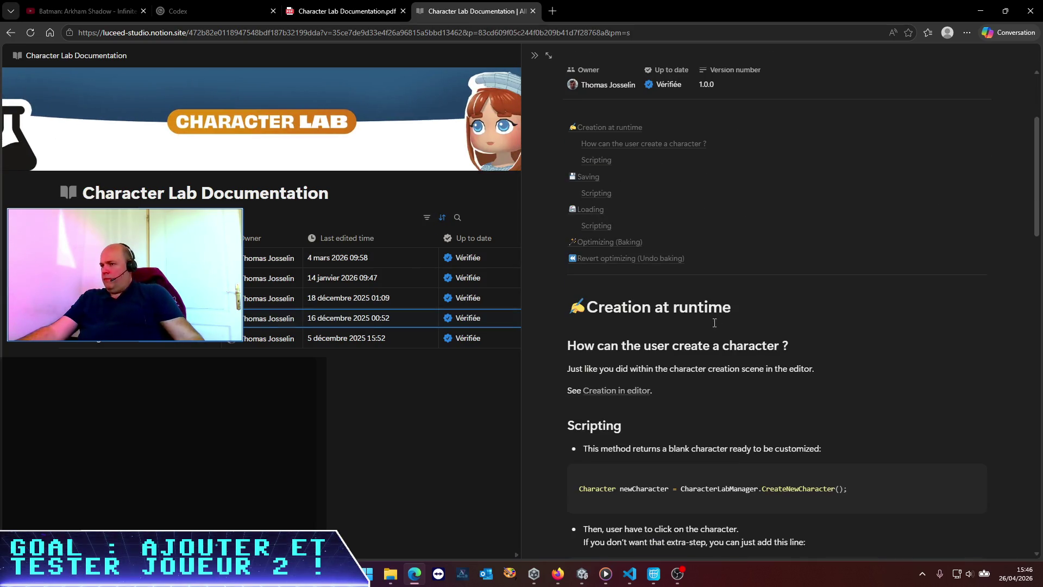
scroll(719, 327, "down", 4)
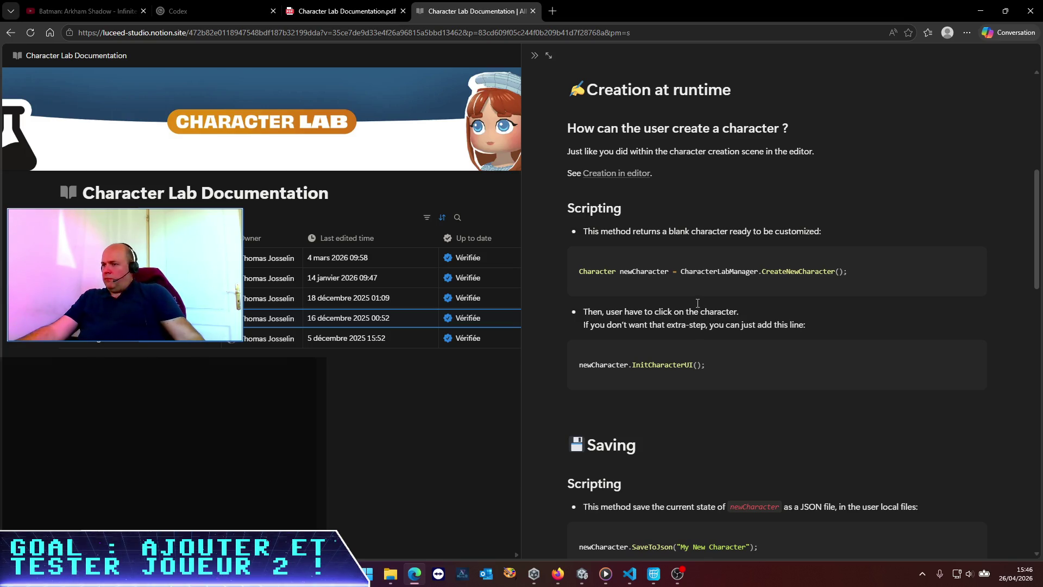
scroll(697, 299, "down", 4)
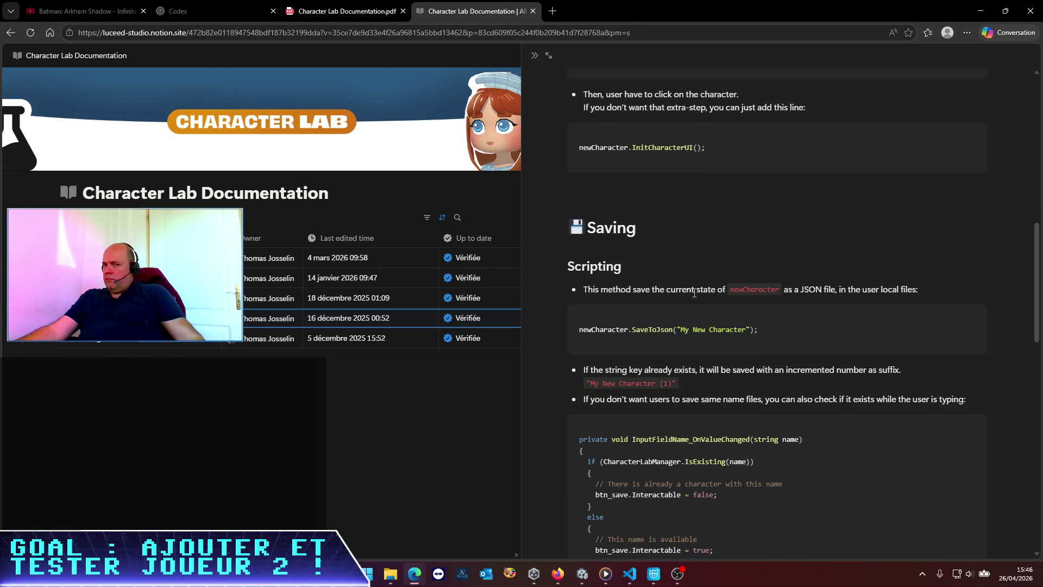
scroll(695, 294, "down", 12)
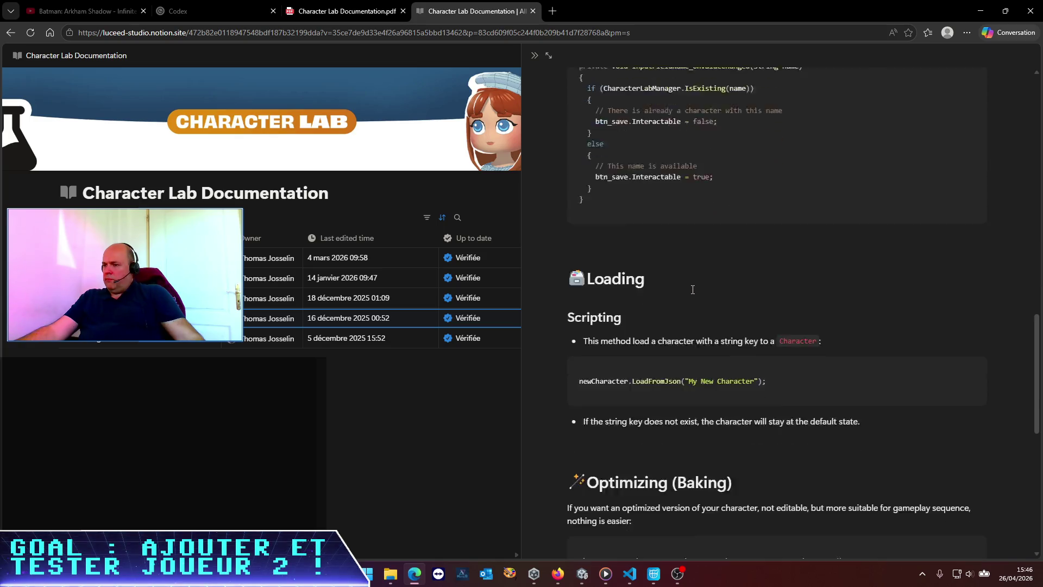
scroll(692, 290, "down", 3)
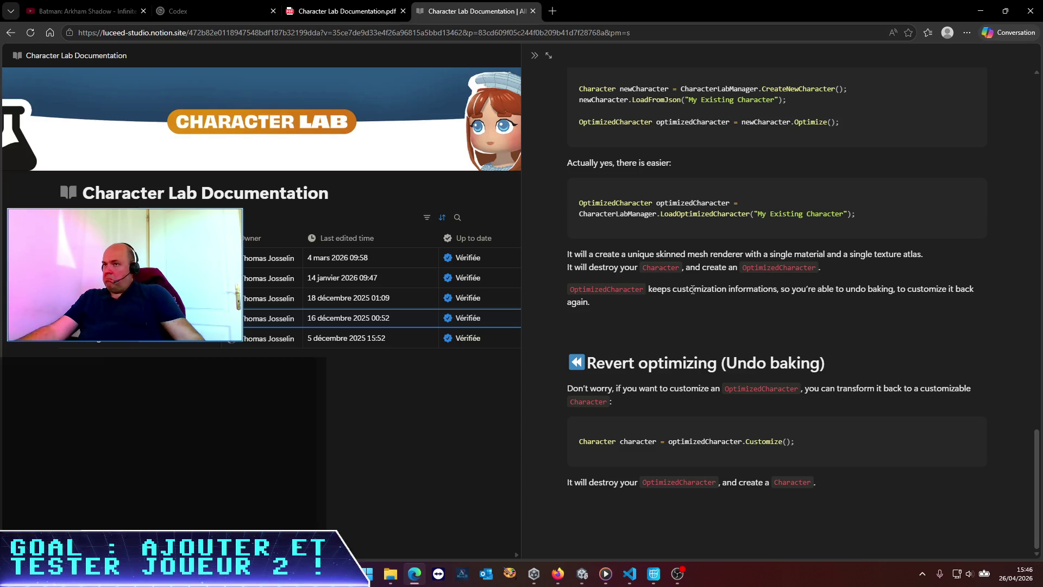
scroll(693, 290, "up", 4)
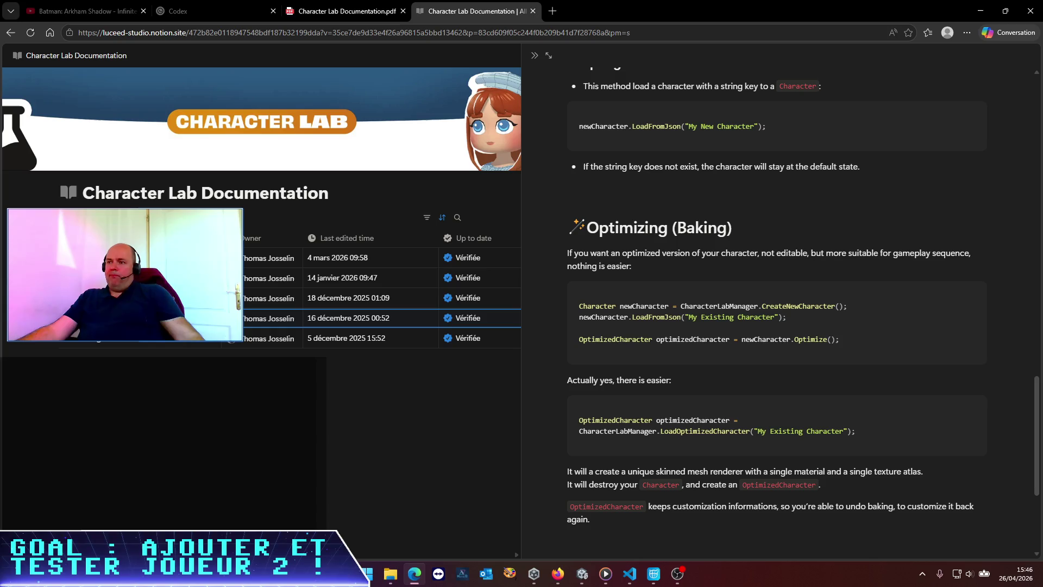
scroll(610, 292, "up", 3)
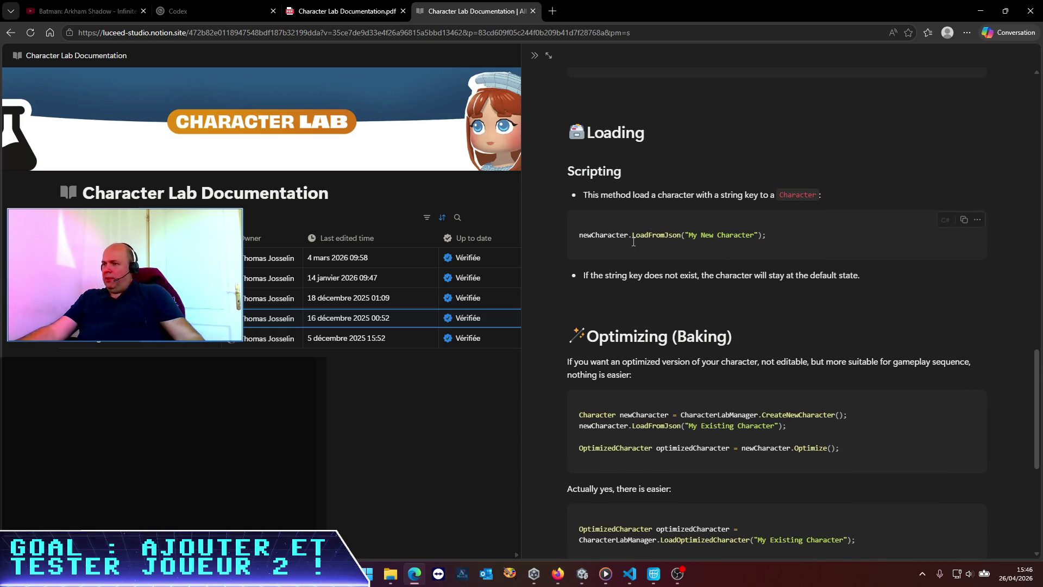
mouse_move(610, 292)
left_mouse_down()
mouse_move(731, 301)
mouse_move(762, 292)
left_mouse_up()
left_click(629, 573)
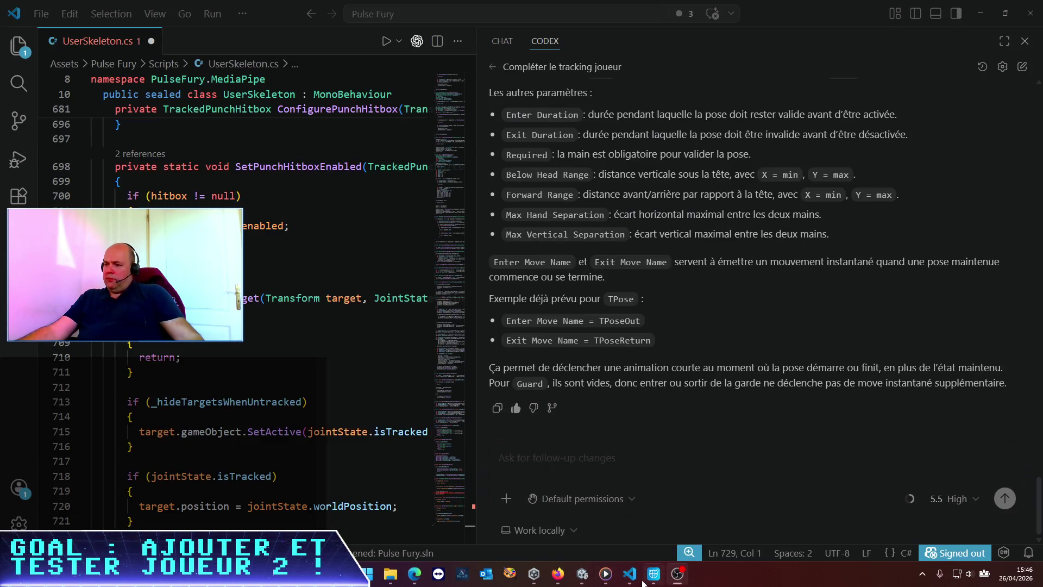
- In Unity, rename the Guy04 Tall object to Dude
left_click(582, 575)
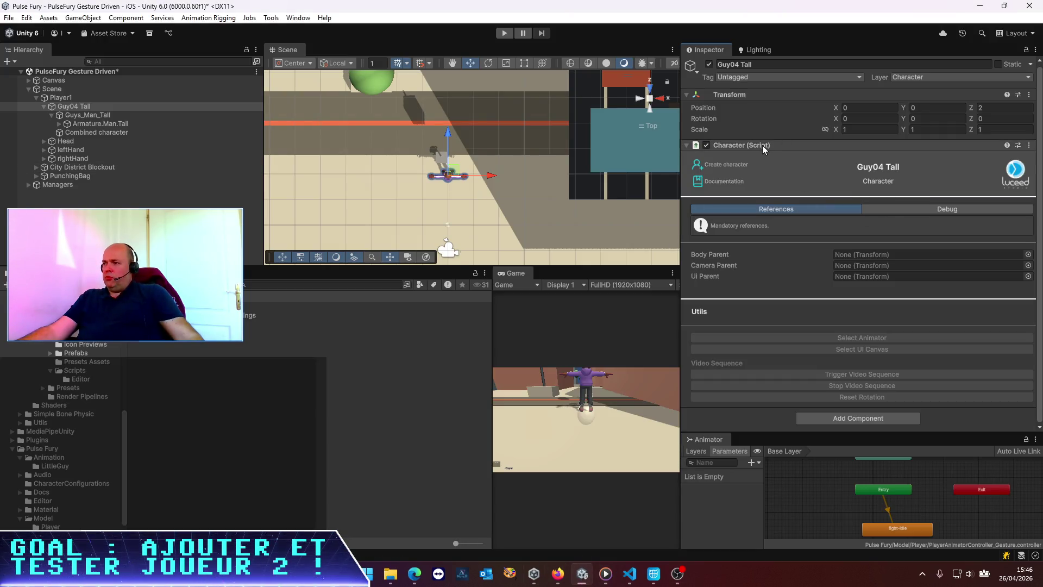
left_click(83, 107)
key("F2")
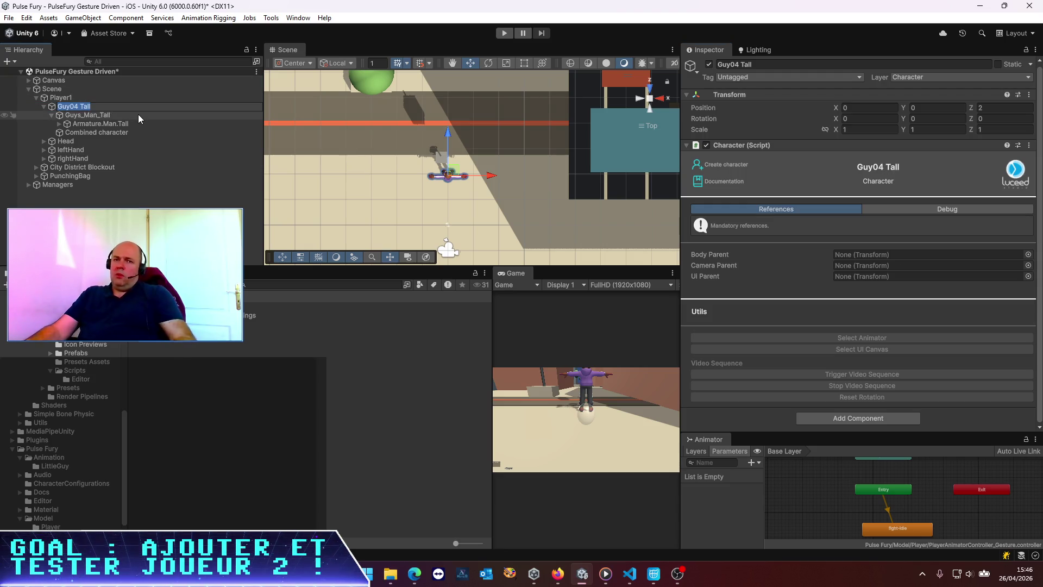
type("Play")
key("BackSpace")
key("BackSpace")
key("BackSpace")
type("Dude")
key("Return")
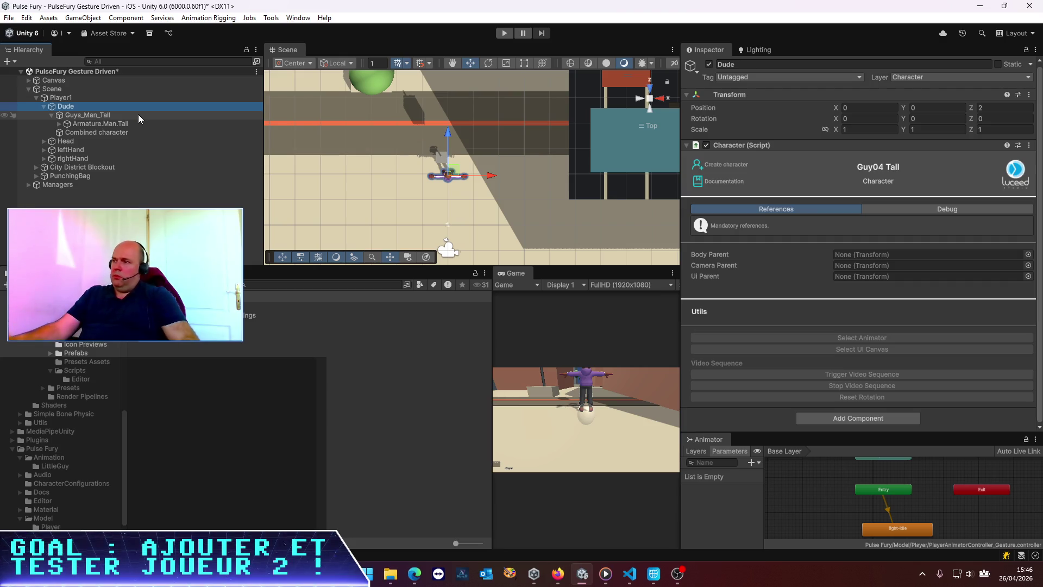
- Remove and re-add the Character script on Dude, then save the scene
left_click(1029, 145)
left_click(972, 197)
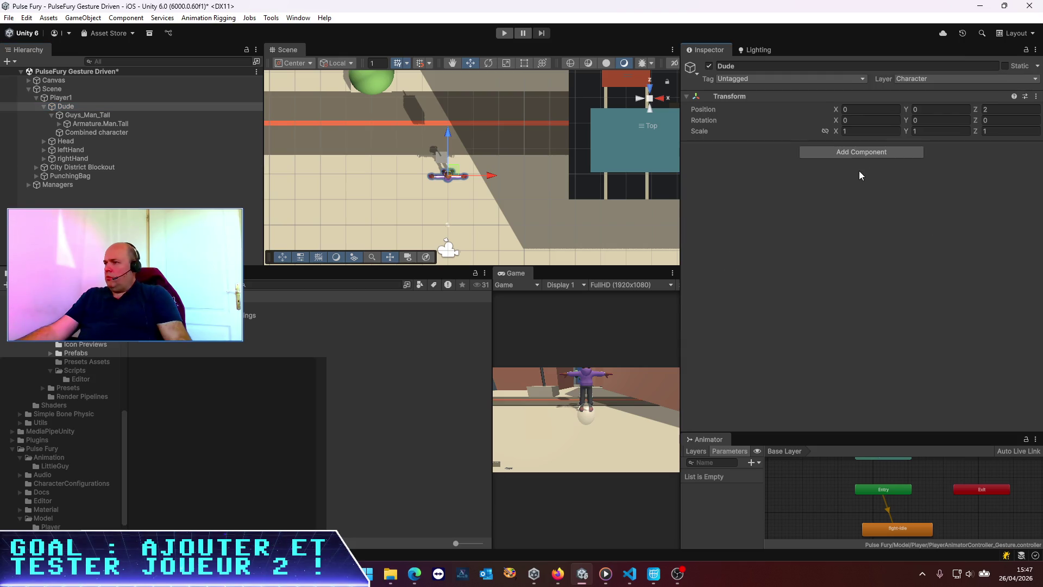
left_click(863, 153)
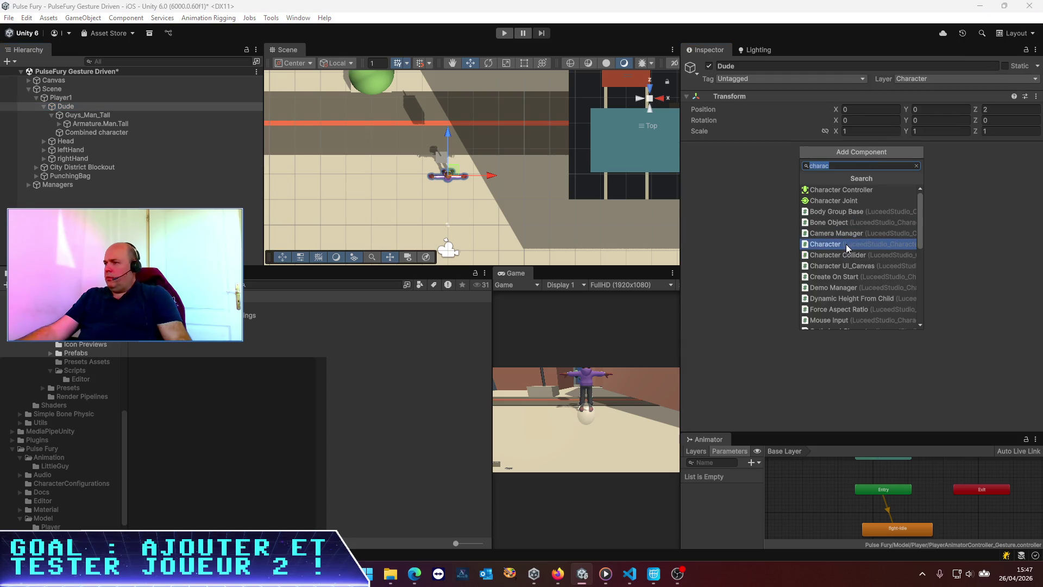
left_click(846, 244)
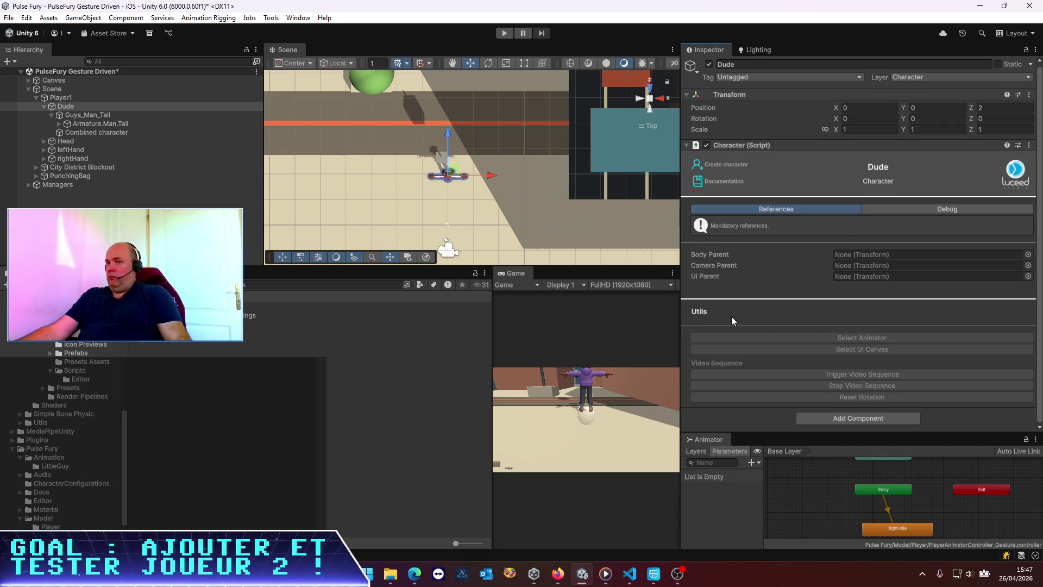
key("ctrl+s")
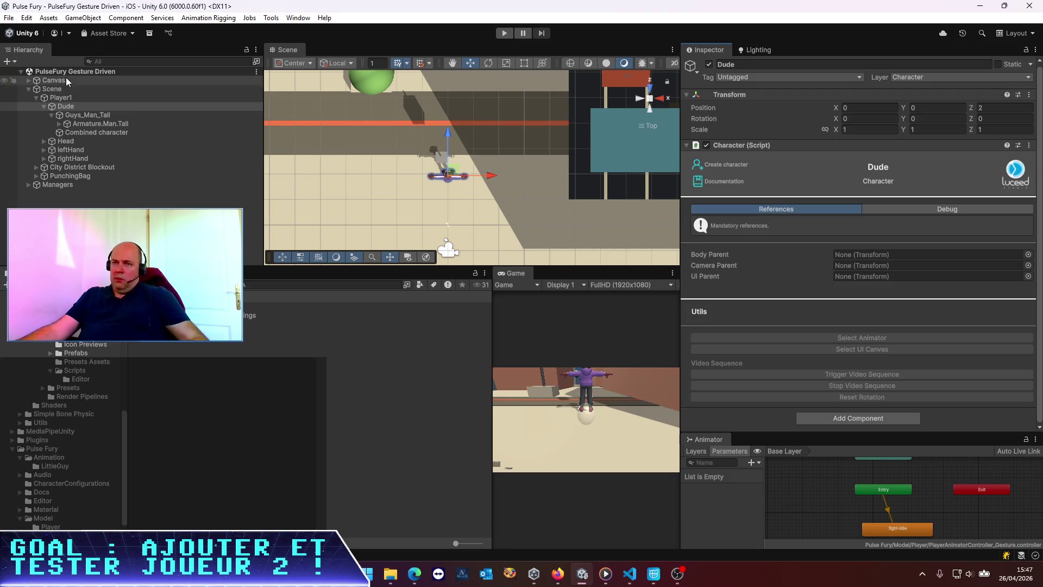
- Open Player1's PlayerManager script in the code editor
left_click(61, 97)
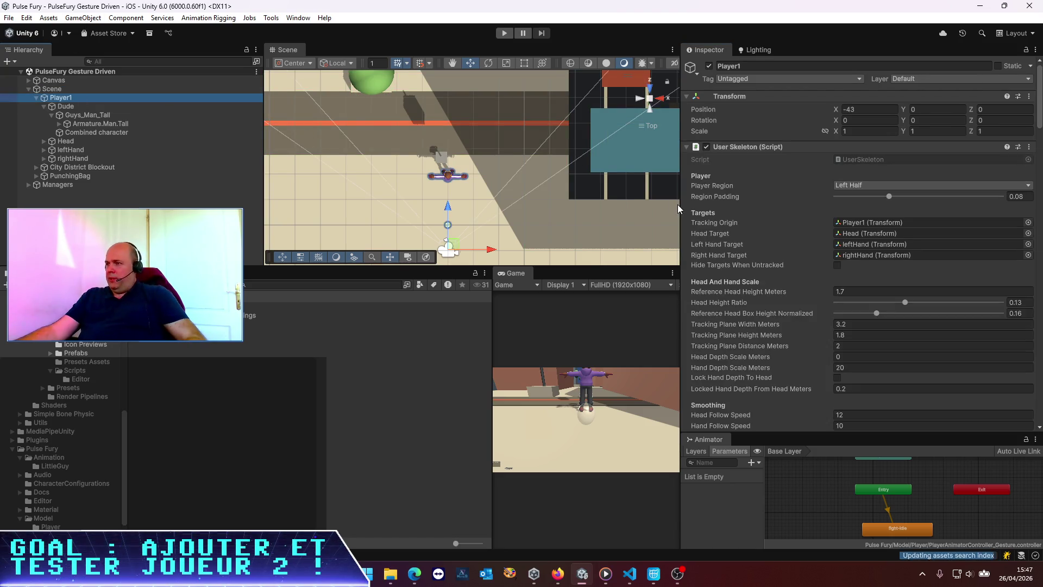
scroll(809, 276, "down", 15)
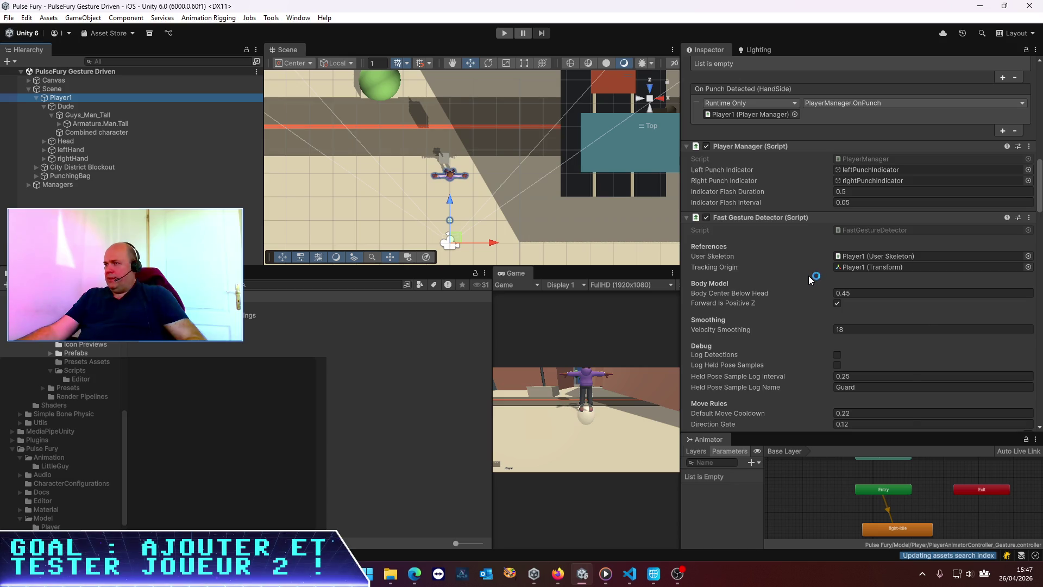
scroll(808, 276, "down", 3)
scroll(808, 274, "up", 3)
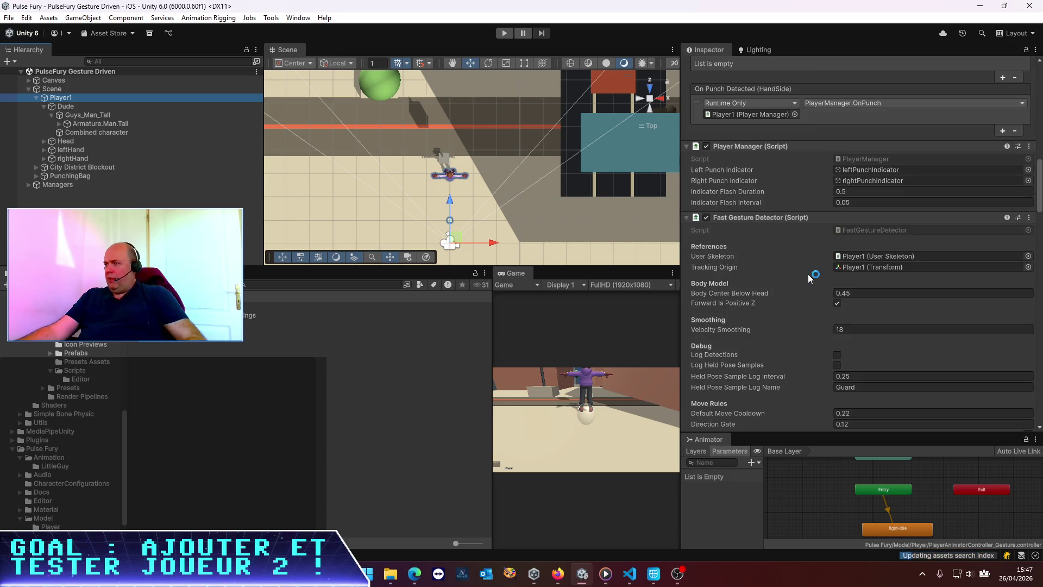
left_click(878, 158)
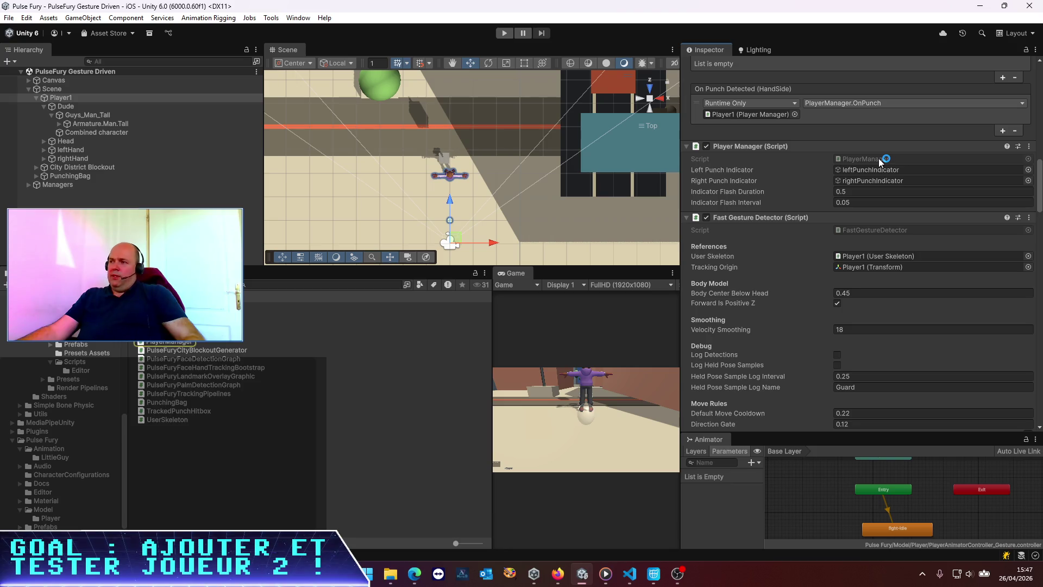
double_click(879, 158)
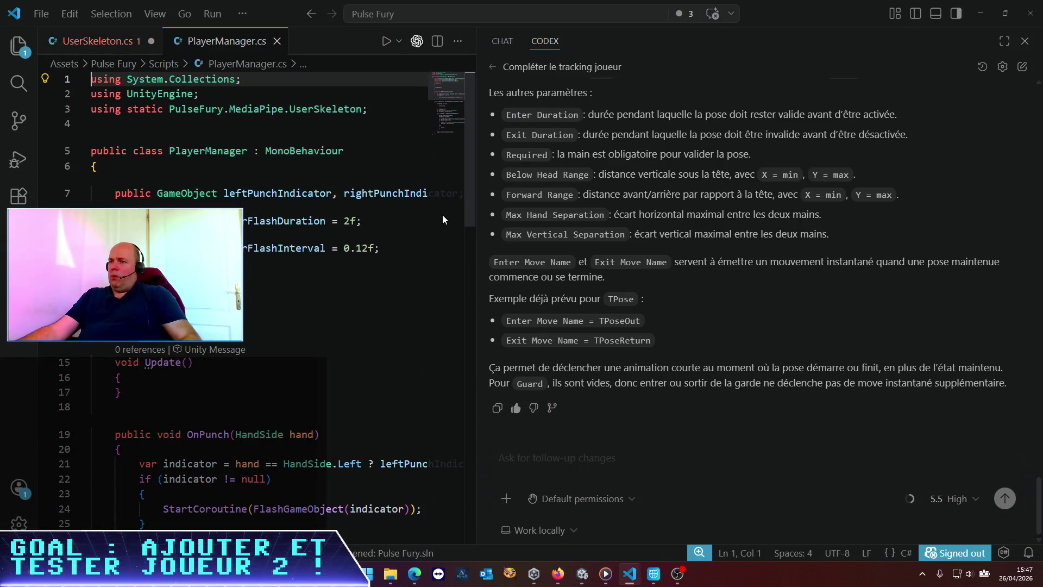
- Widen the code editing area and look through PlayerManager.cs
mouse_move(476, 256)
left_mouse_down()
mouse_move(915, 256)
mouse_move(767, 256)
left_mouse_up()
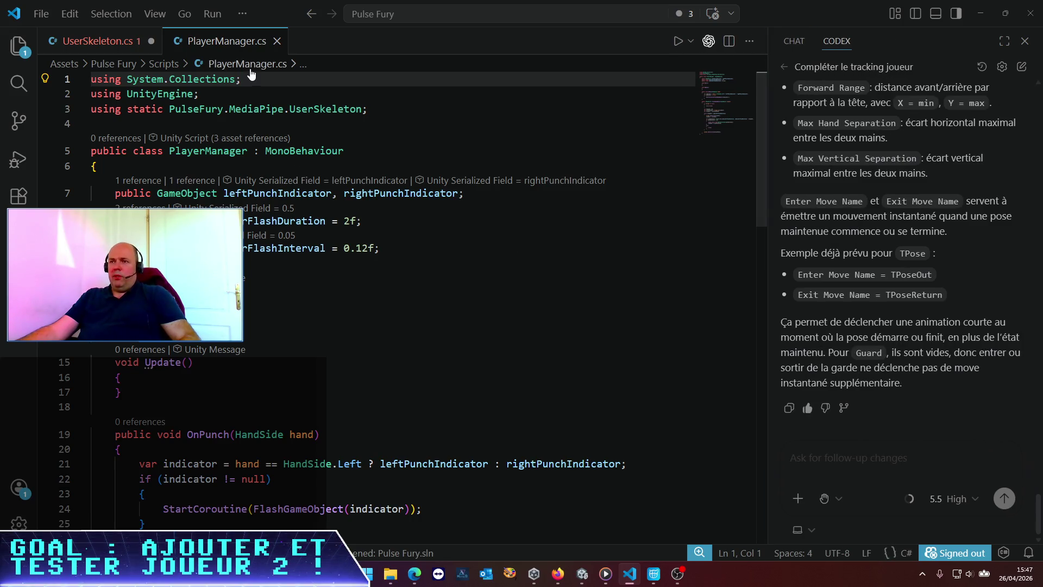
scroll(183, 176, "down", 5)
scroll(183, 175, "down", 3)
scroll(184, 175, "up", 2)
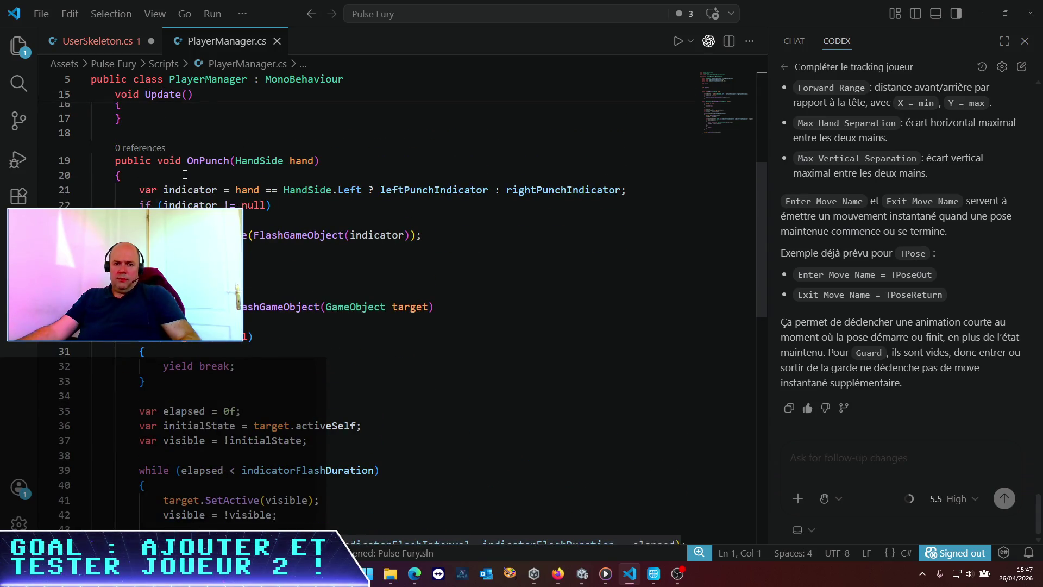
scroll(184, 174, "down", 2)
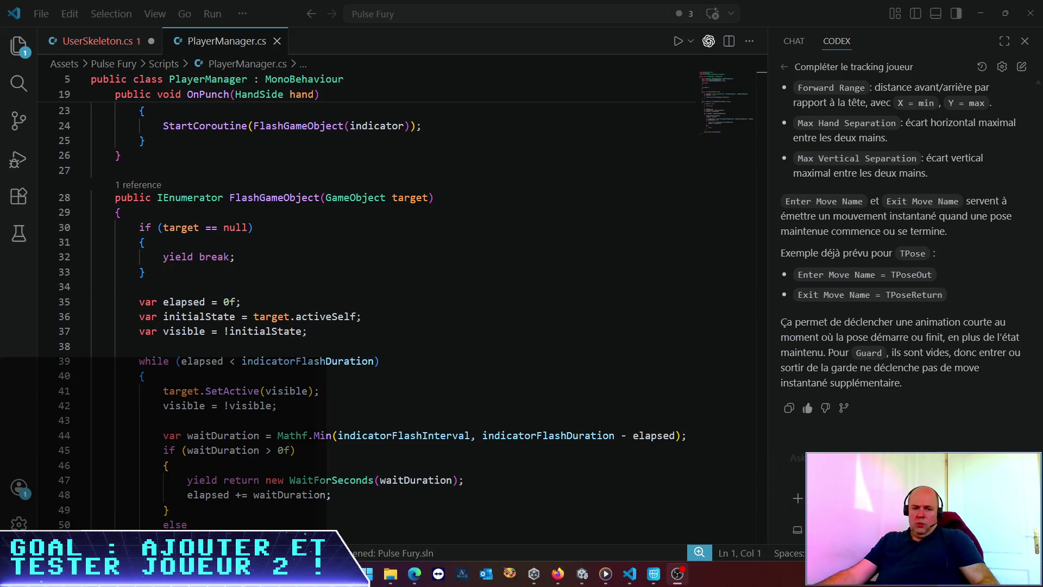
left_click(558, 573)
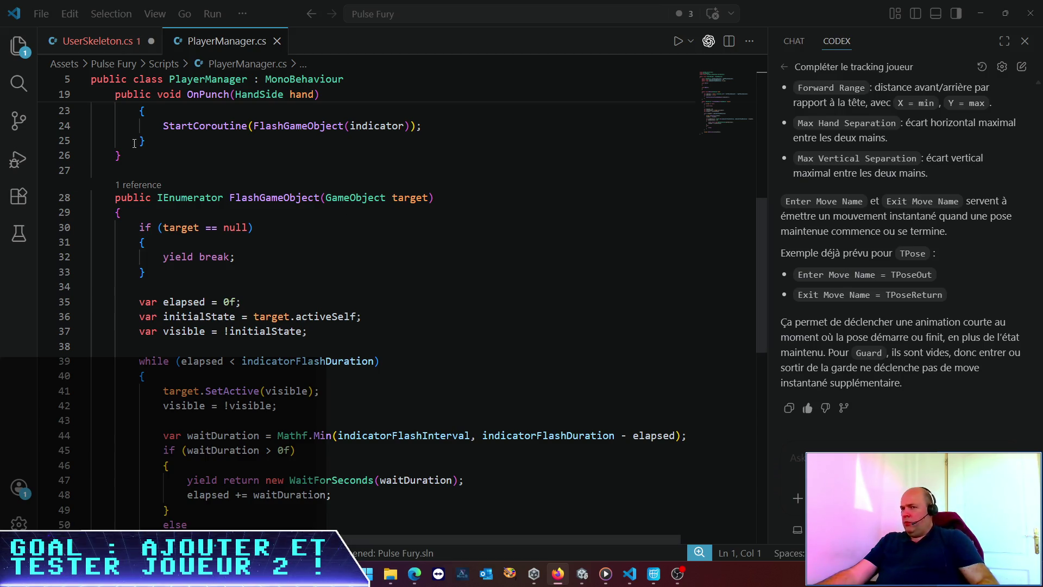
scroll(224, 151, "up", 7)
- Add 'using LuceedStudio_CharacterLab;' below the existing using lines
left_click(401, 109)
key("Return")
type("using L")
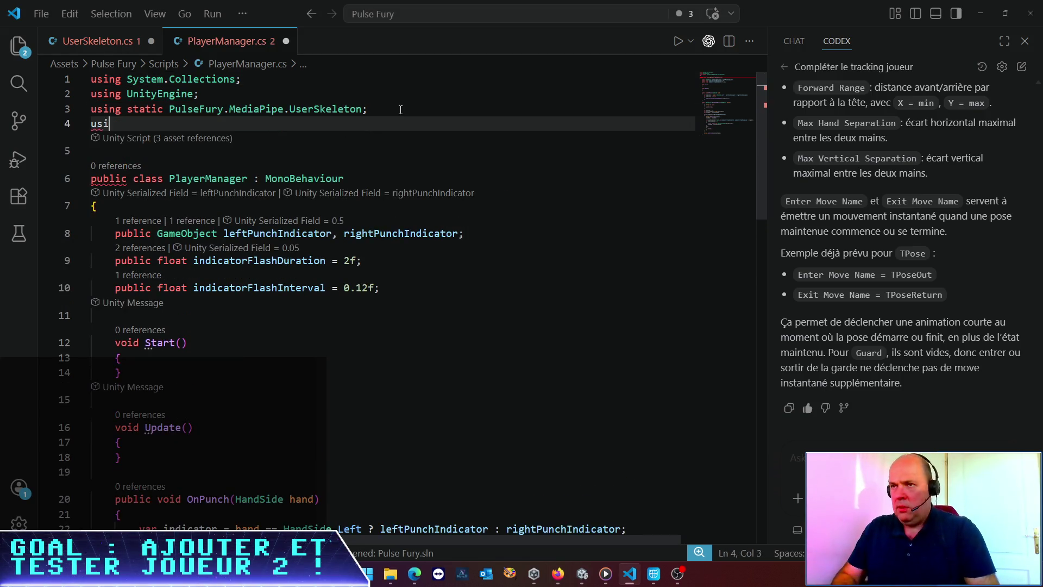
type("ucee")
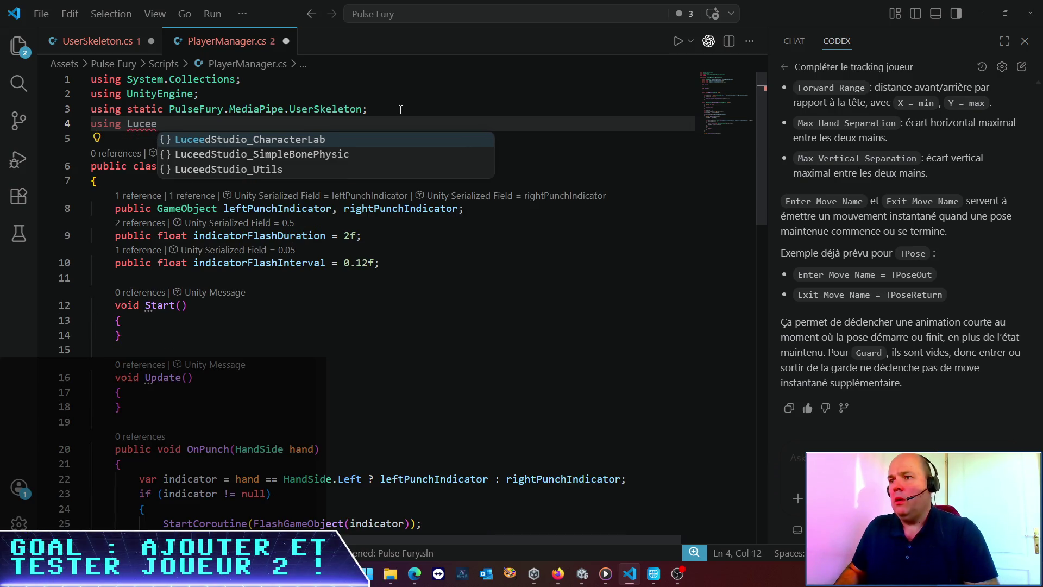
key("Tab")
type(";")
key("ctrl+s")
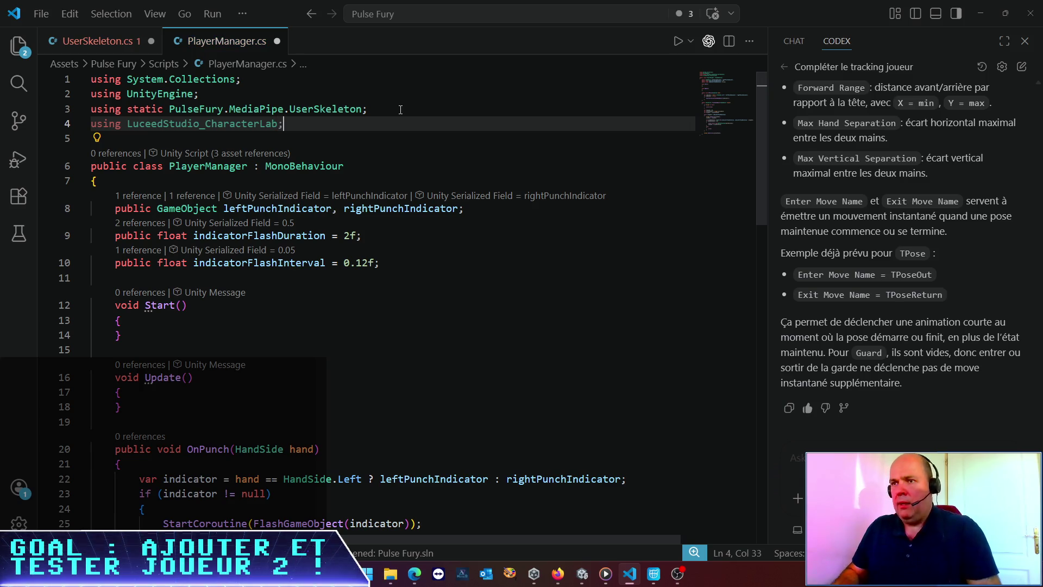
- Declare 'public Character character;' after the indicatorFlashInterval field
left_click(399, 269)
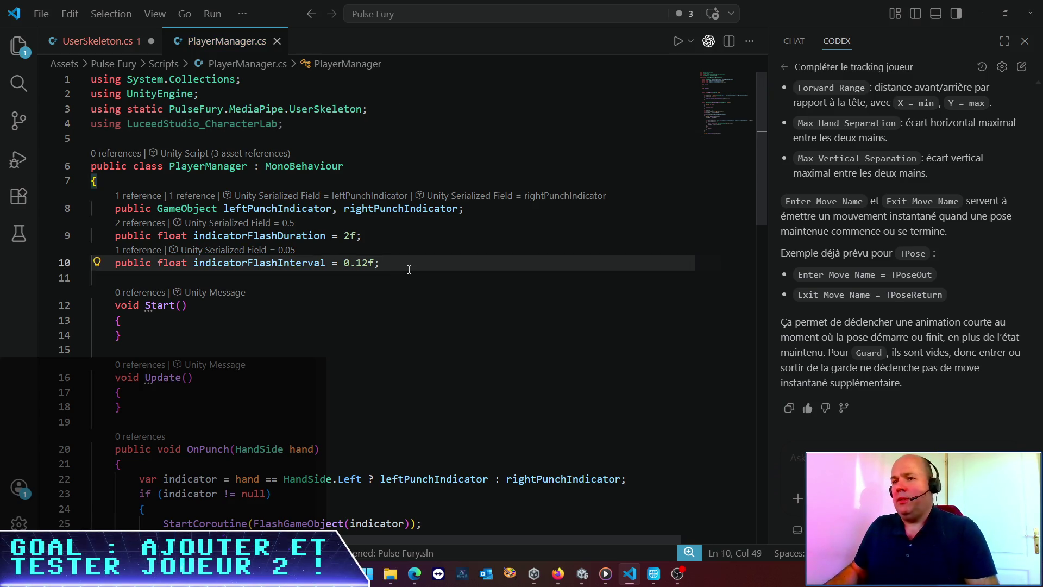
key("Return")
key("Return")
type("public C")
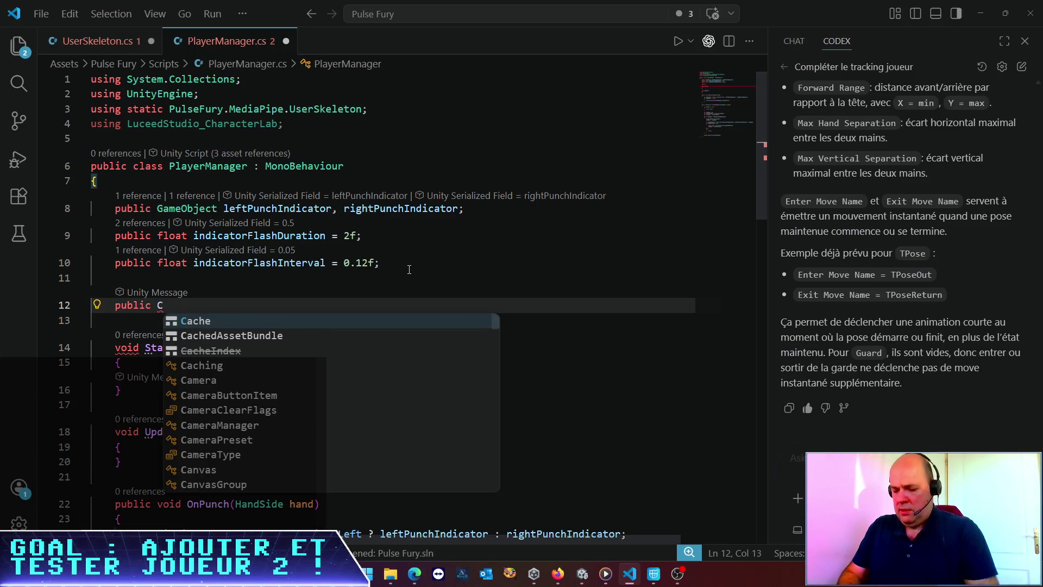
type("hara")
key("Tab")
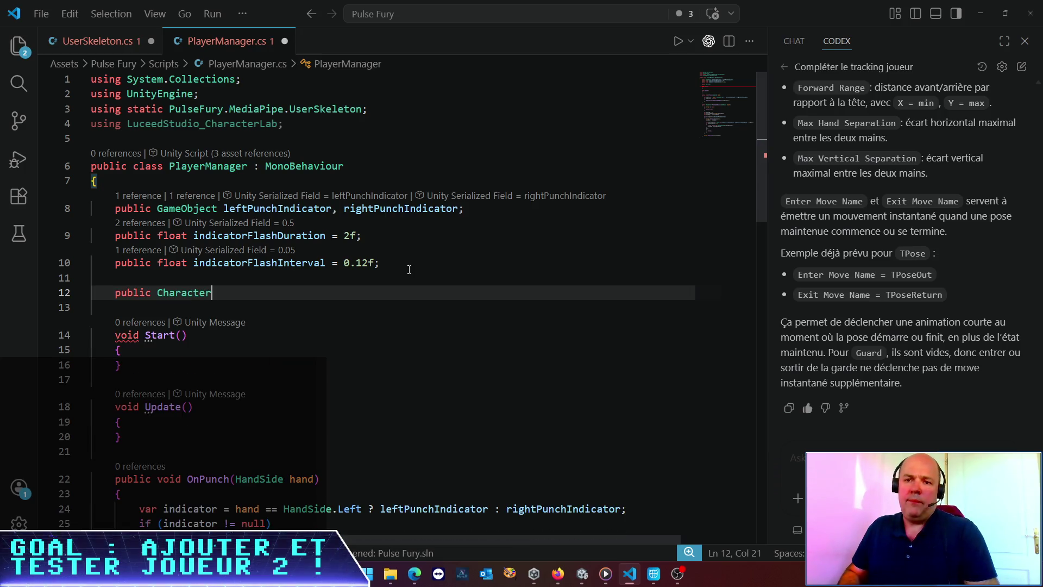
type("charac")
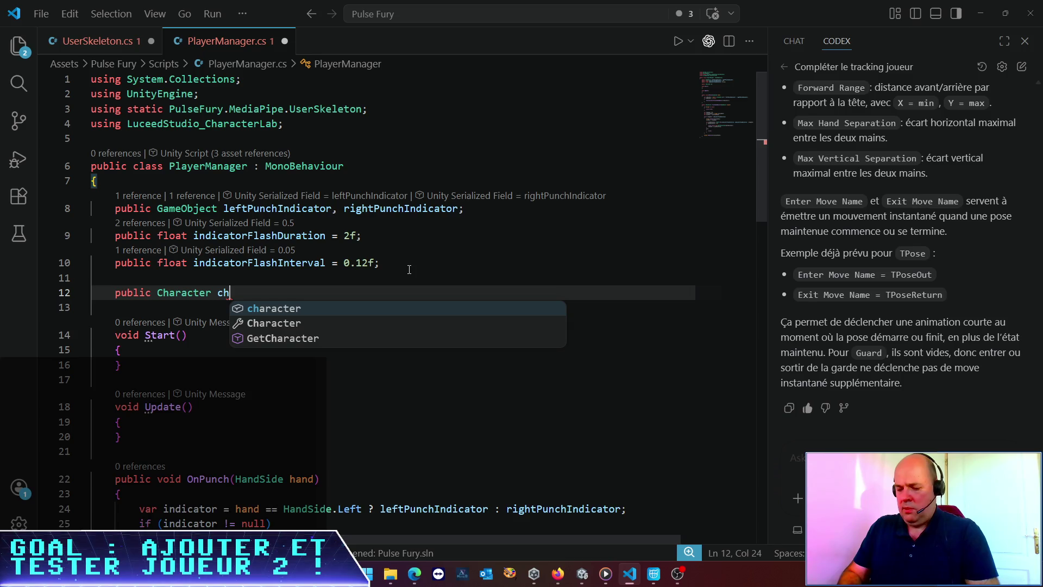
type("ter")
key("BackSpace")
key("BackSpace")
key("BackSpace")
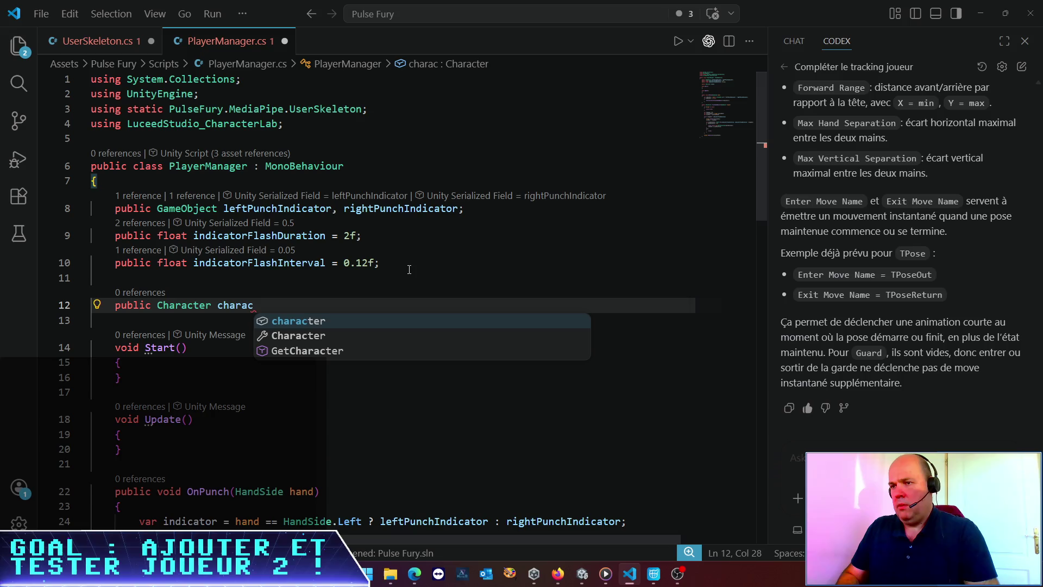
type("ter;")
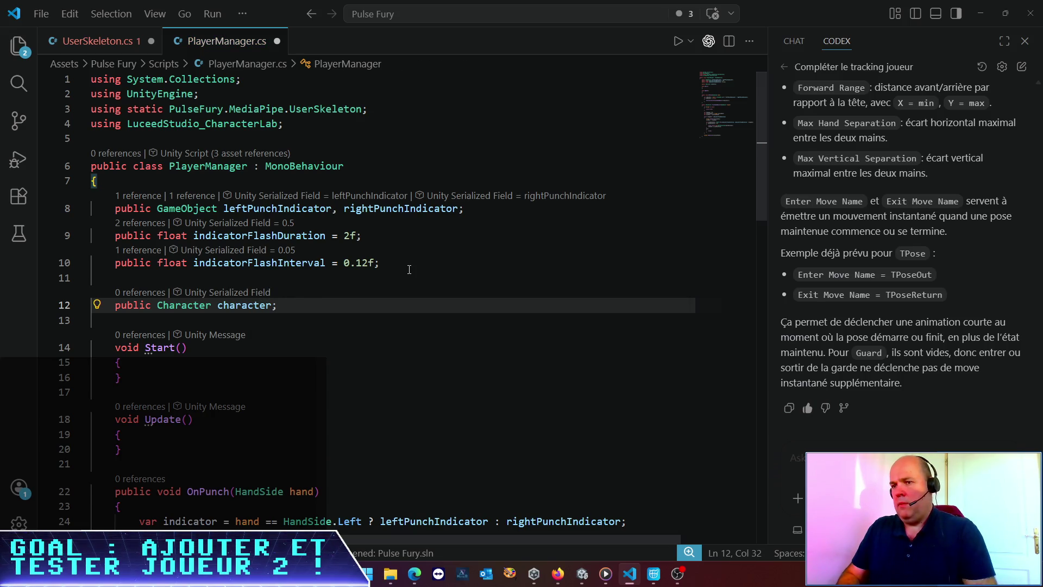
- Start a character.LoadFromJson call inside Start()
key("Down")
key("Down")
key("Down")
key("Return")
type("chara")
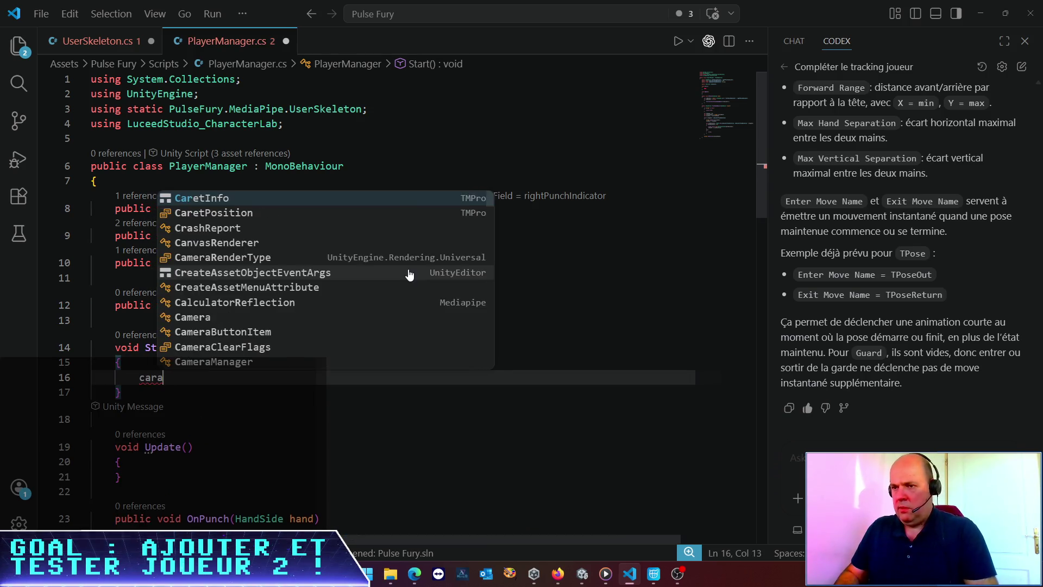
type("ct")
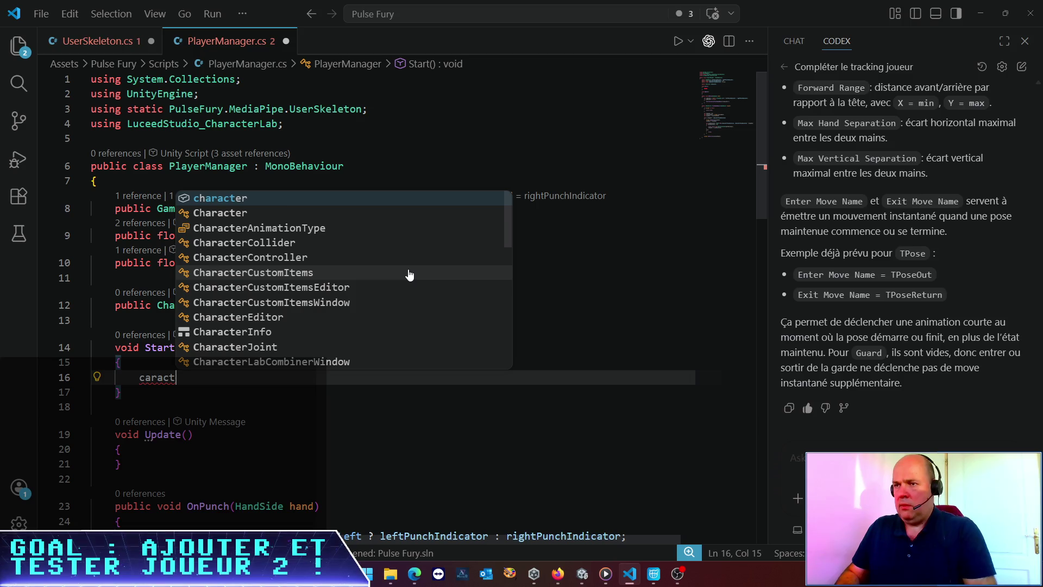
key("Tab")
type(".lo")
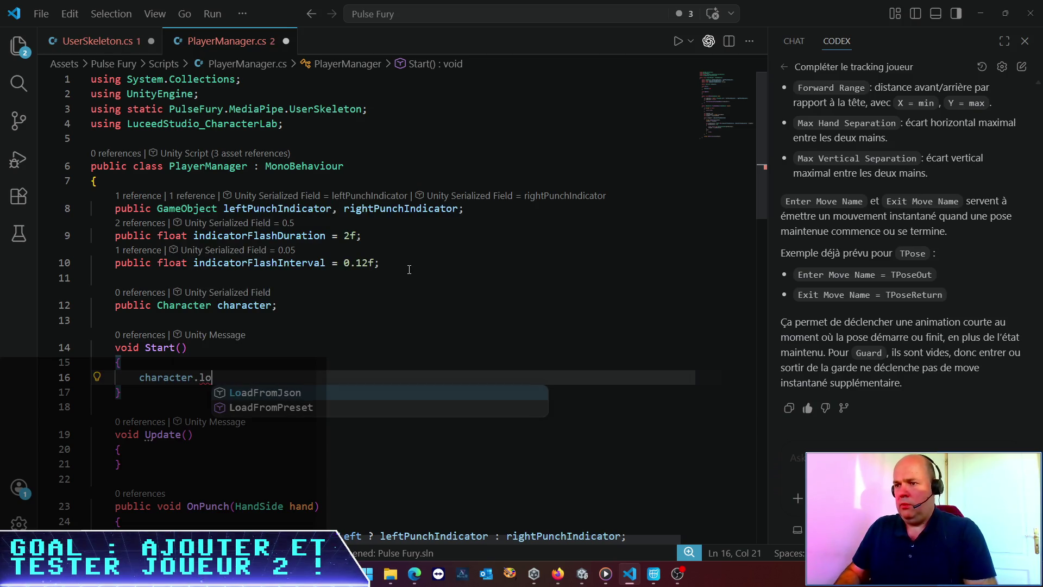
key("Tab")
type("(")
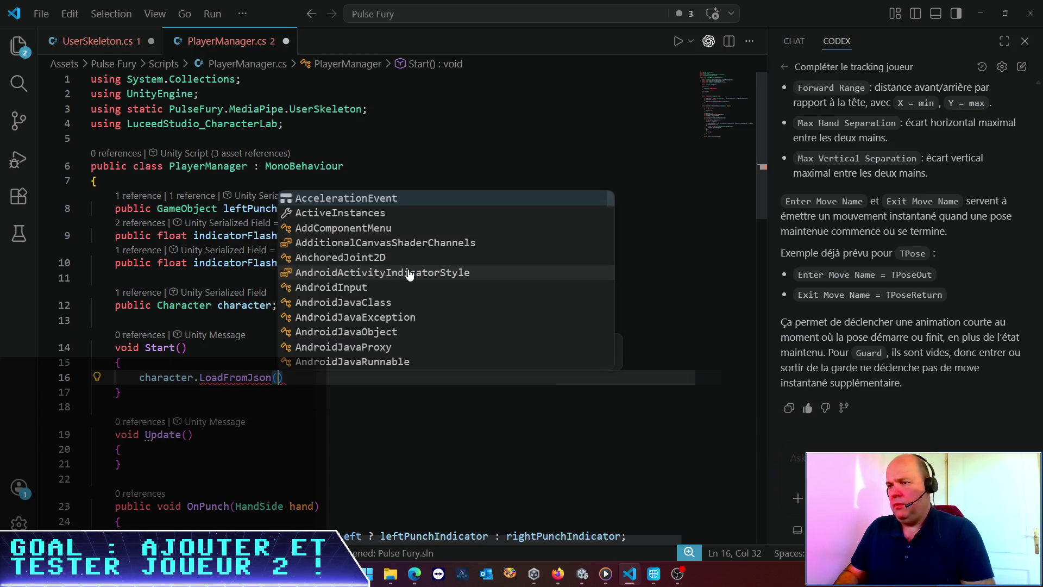
key("Escape")
type("\"\")")
- Complete the call as character.LoadFromJson(""); and save PlayerManager.cs
key("Left")
key("Left")
key("Delete")
key("Delete")
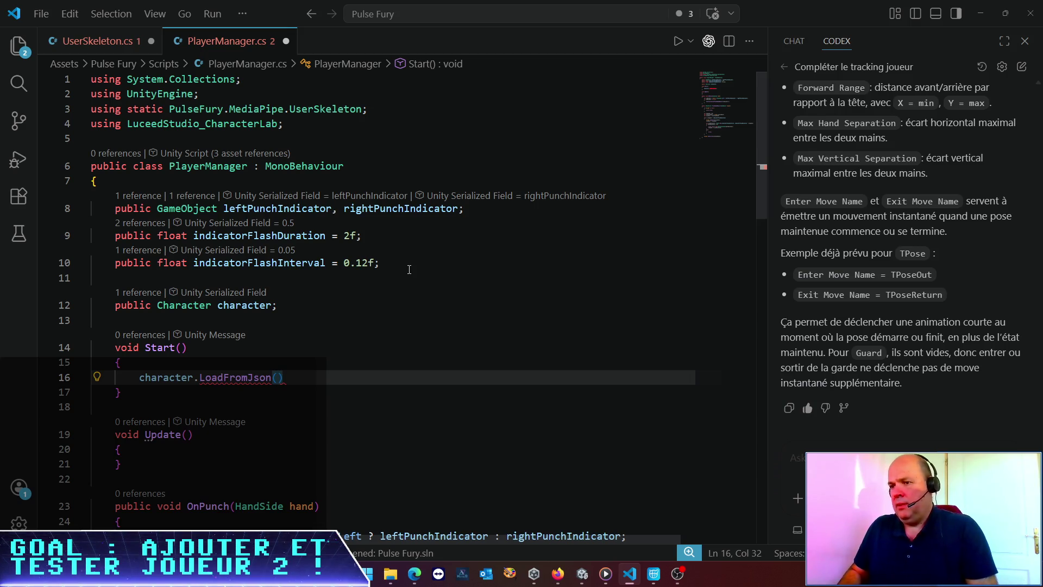
key("Left")
key("ctrl+space")
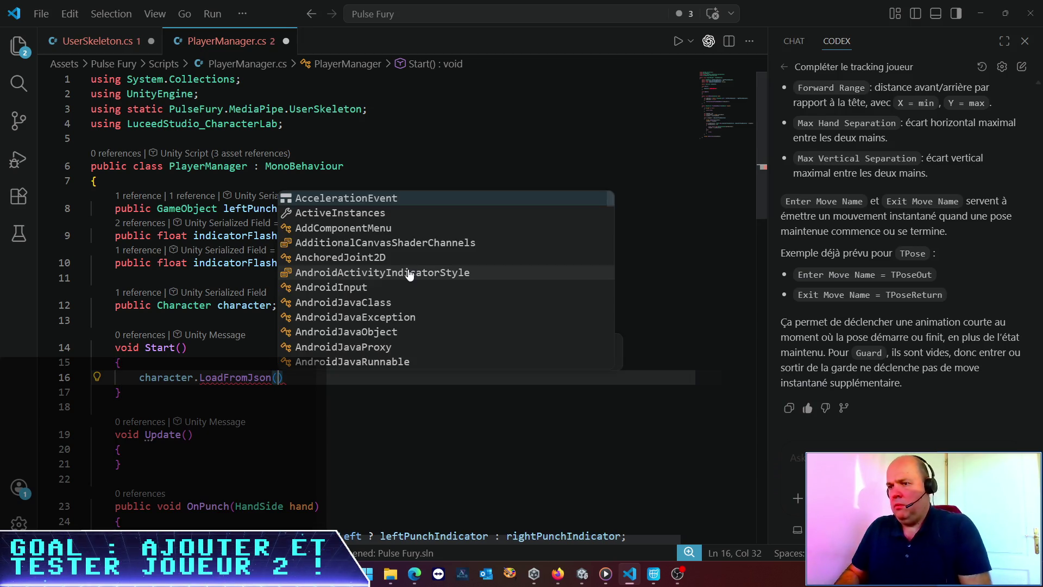
key("Escape")
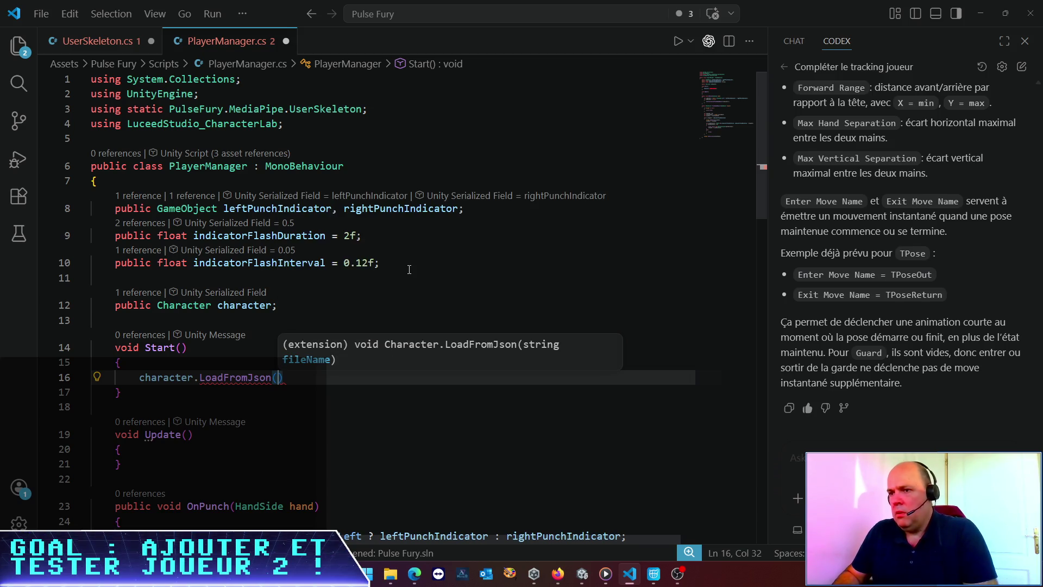
type("\"\"")
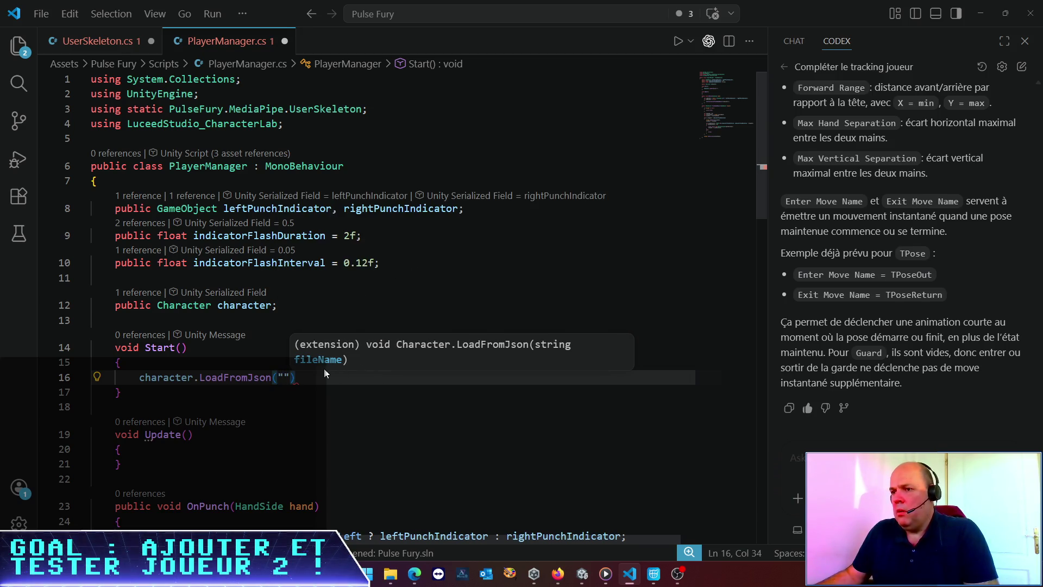
left_click(322, 378)
type(";")
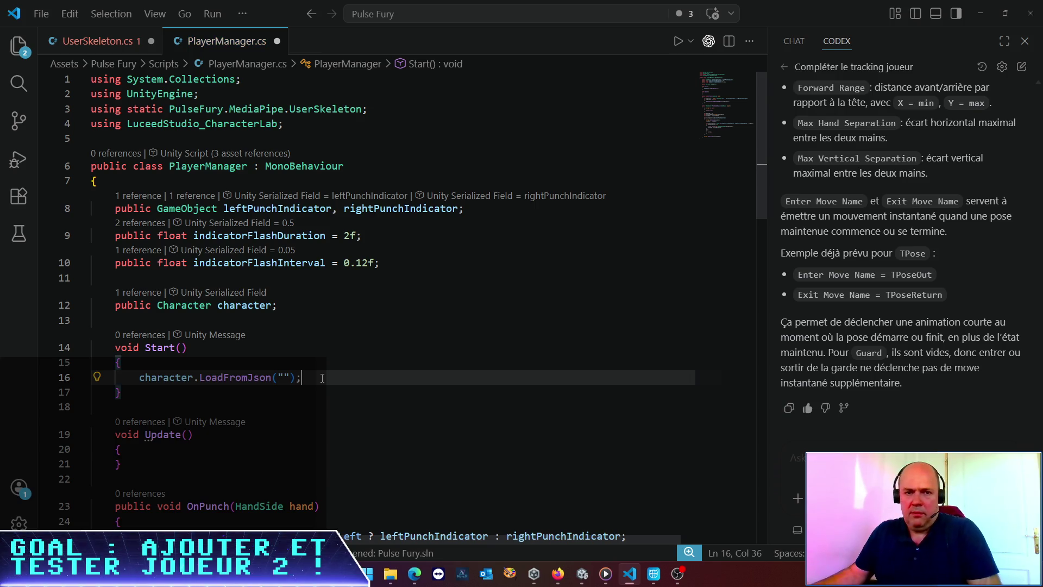
key("ctrl+s")
right_click(236, 382)
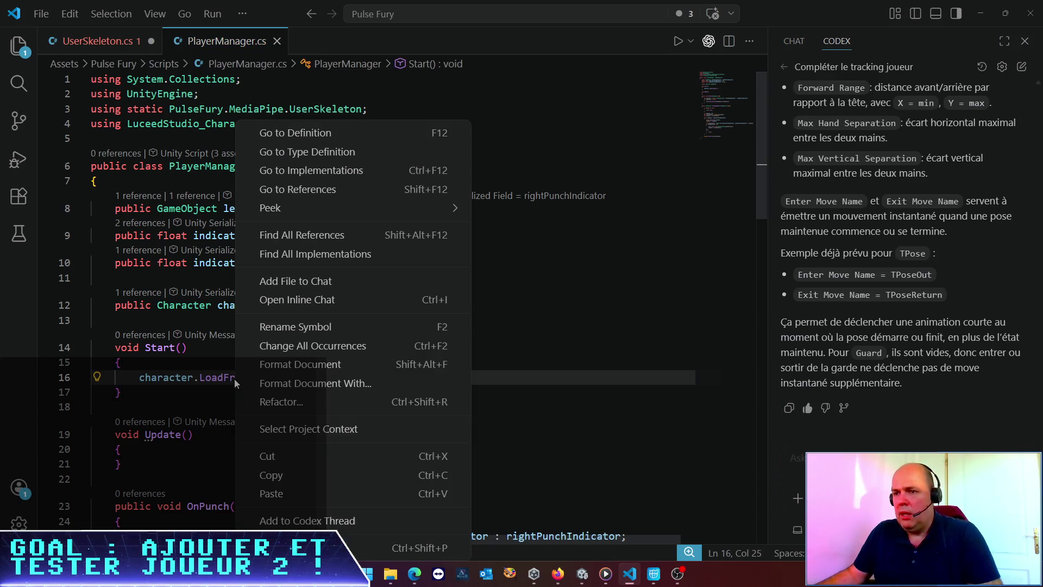
- Go to LoadFromJson's definition in CharacterLabManager.cs, then to the bodyGroupFolderPath declaration
left_click(353, 142)
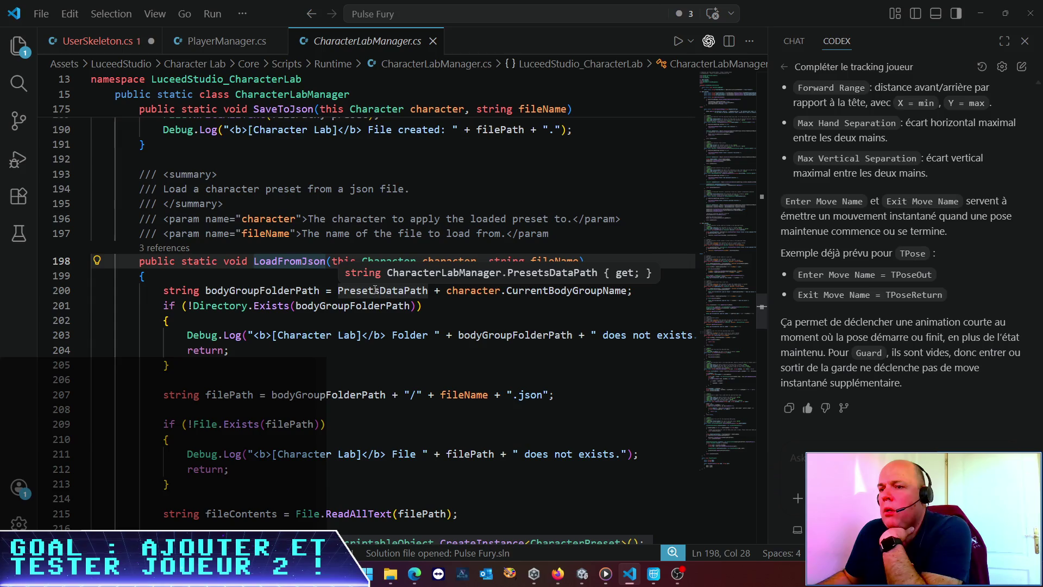
scroll(307, 377, "down", 2)
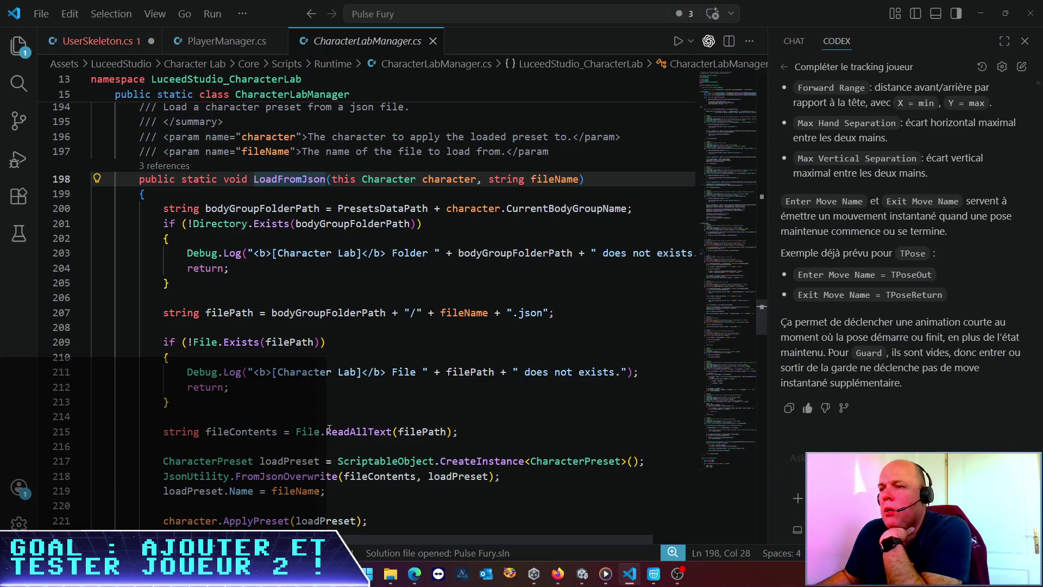
left_click(340, 314)
right_click(341, 314)
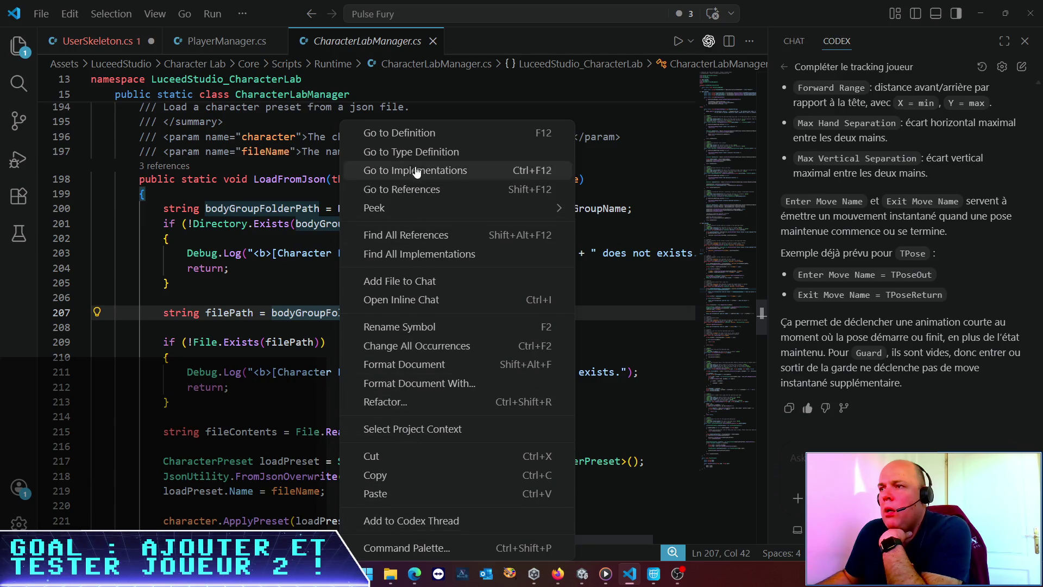
left_click(405, 132)
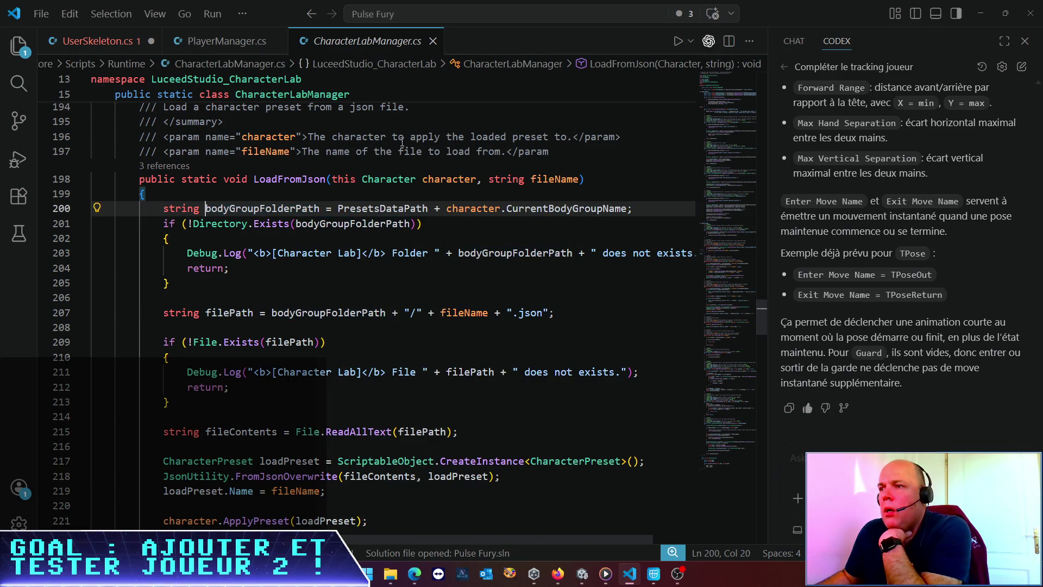
- Go to the definition of PresetsDataPath
right_click(405, 209)
key("Escape")
left_click(416, 209)
right_click(416, 209)
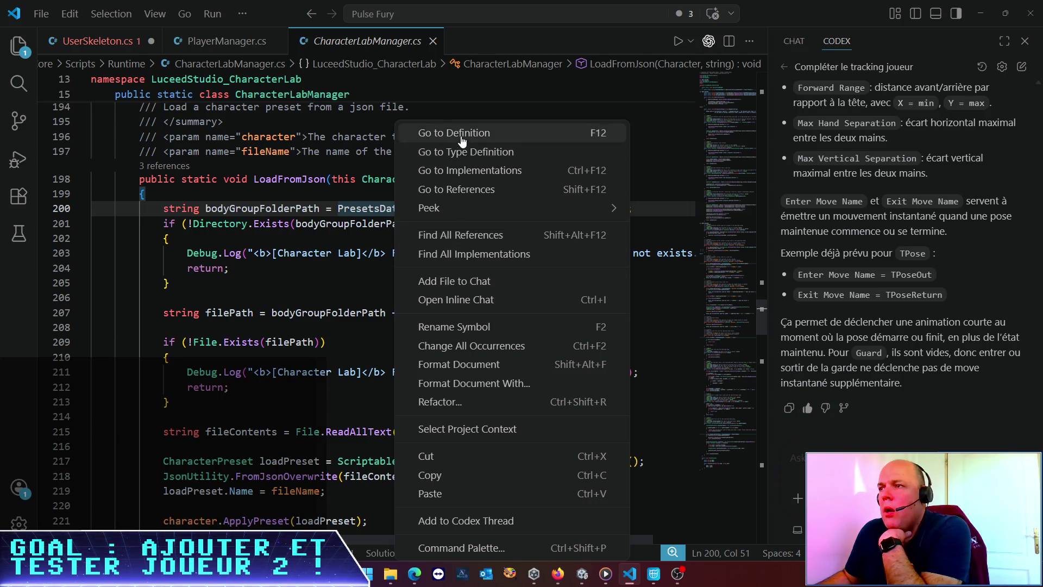
left_click(429, 133)
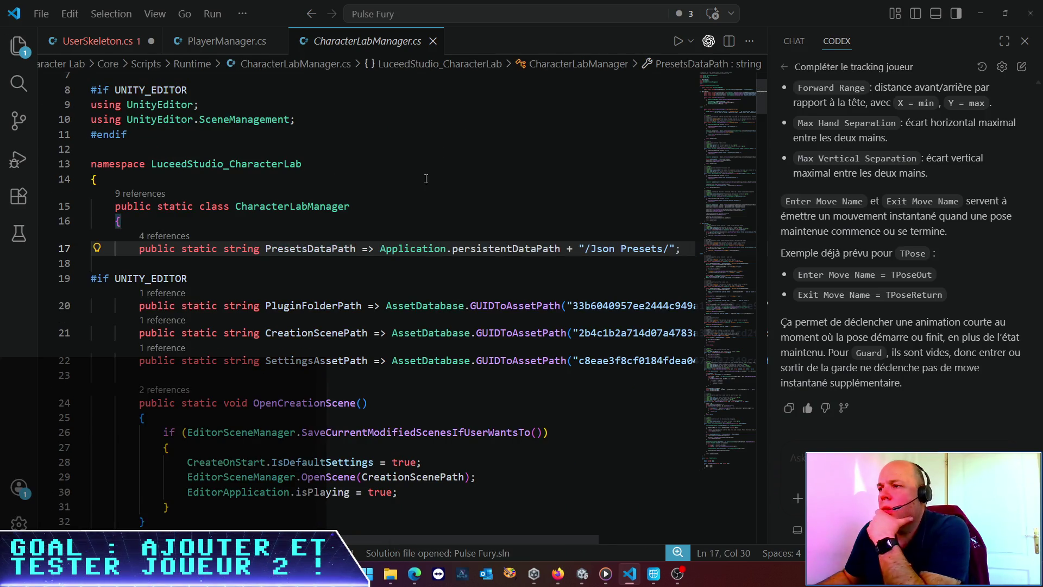
- Read the PresetsDataPath definition (persistentDataPath + "/Json Presets/"), then return to PlayerManager.cs
mouse_move(488, 253)
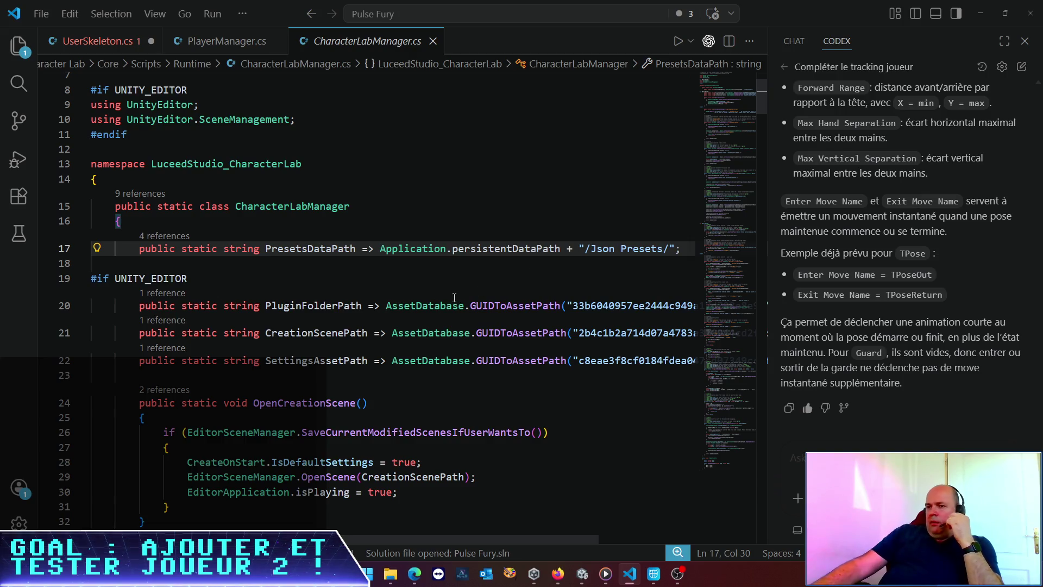
mouse_move(417, 309)
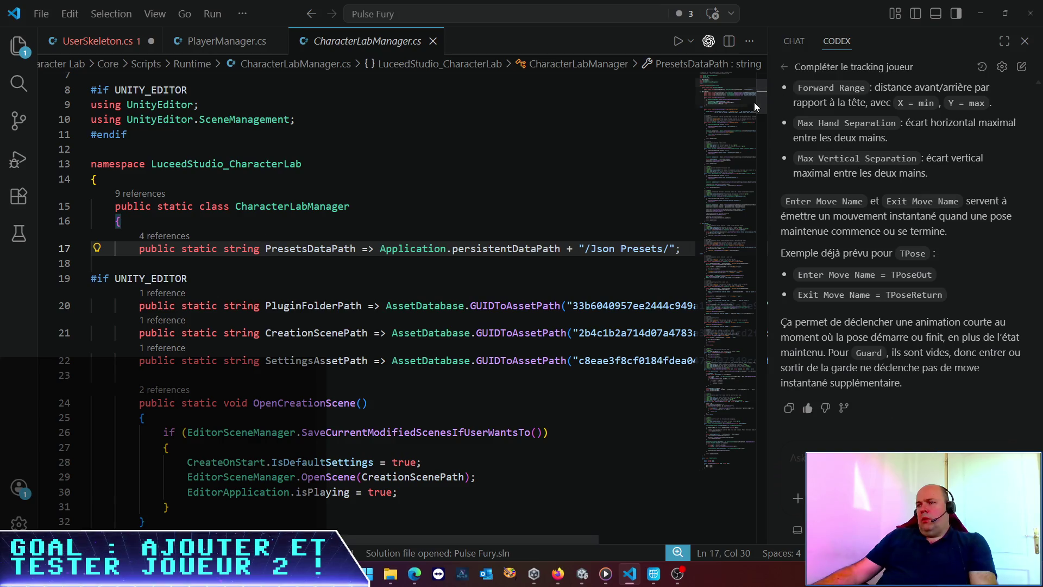
key("Down")
key("Down")
key("Down")
left_click(288, 207)
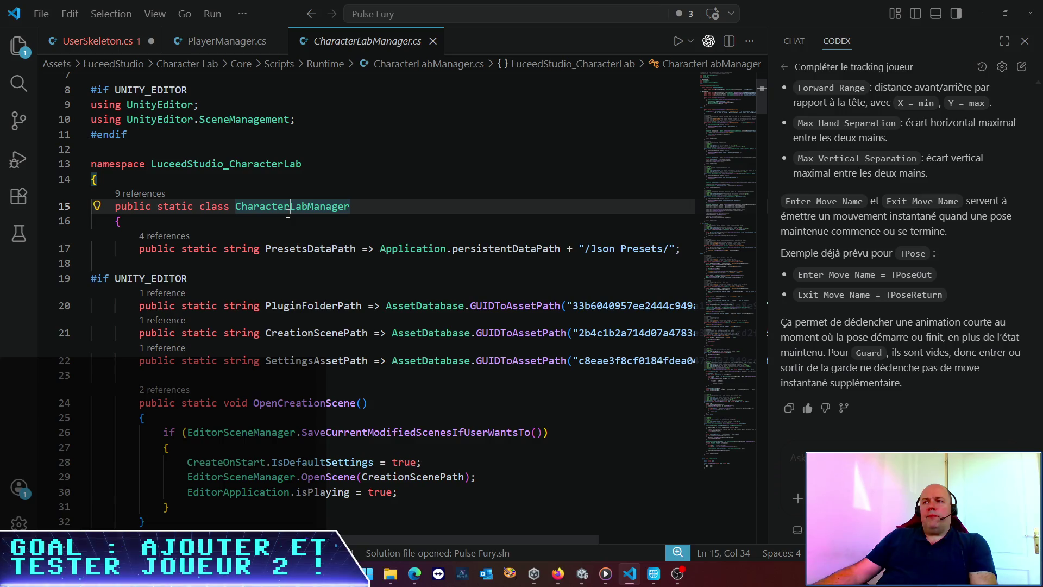
left_click(226, 41)
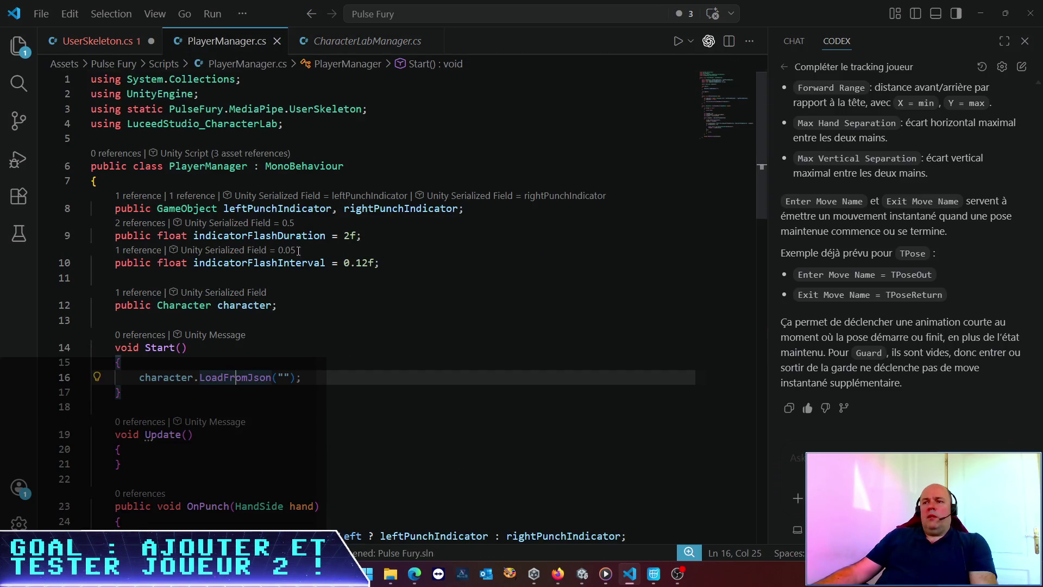
- Jump to LoadFromJson's definition and select lines 215–221 that read the file and apply the preset
right_click(233, 371)
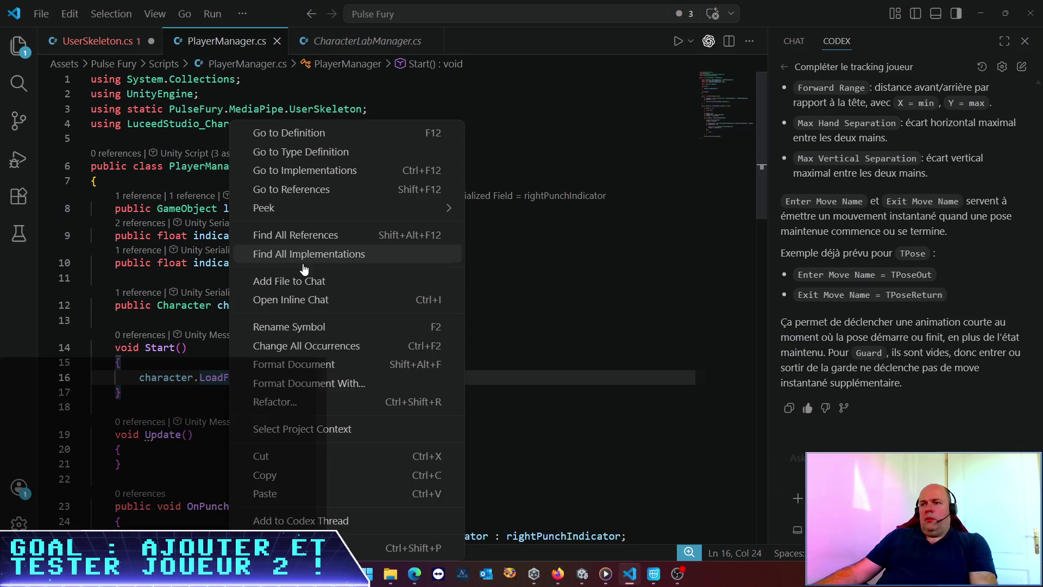
left_click(312, 134)
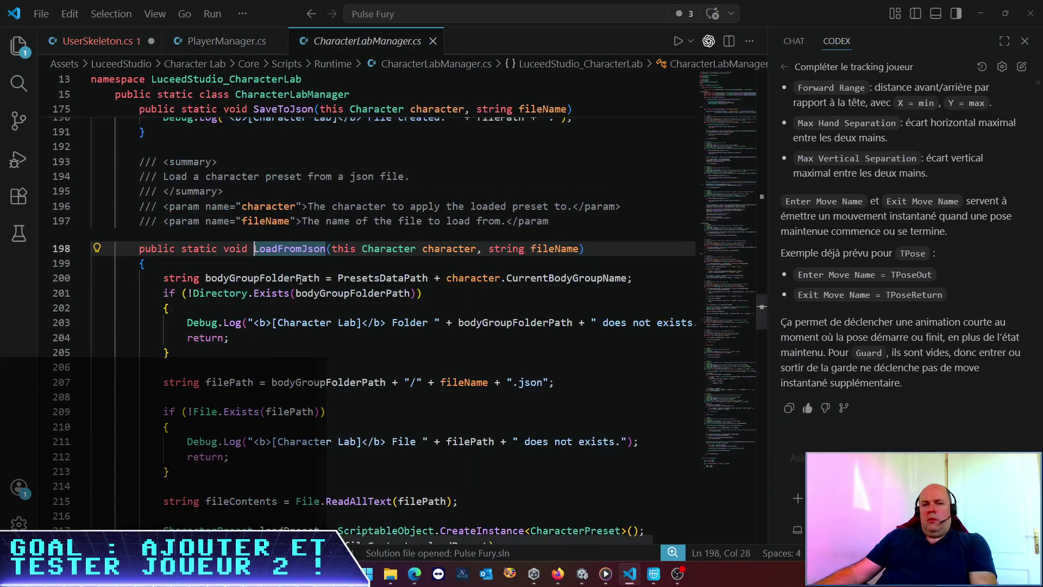
scroll(360, 382, "down", 6)
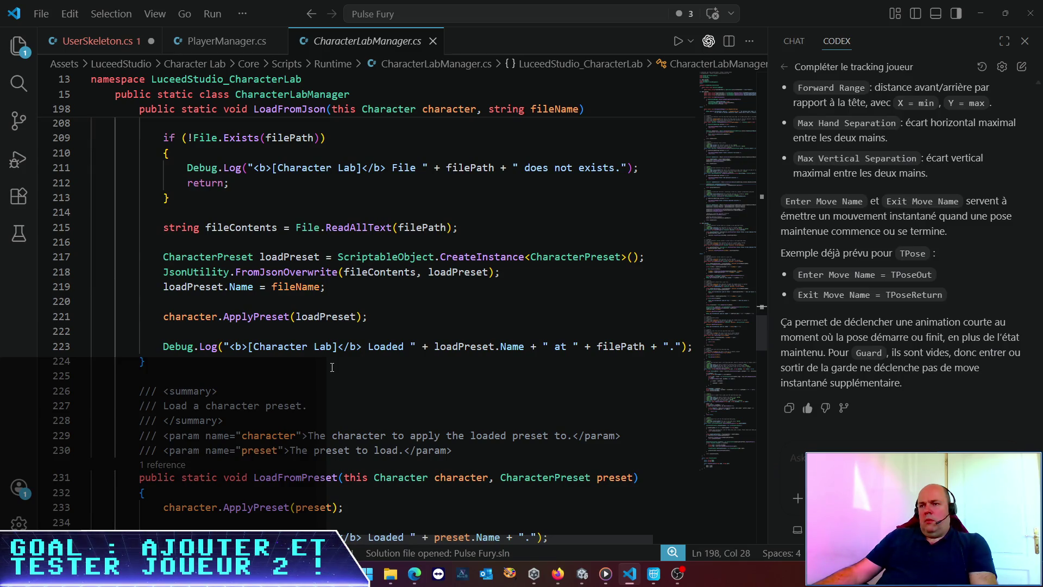
left_click(351, 258)
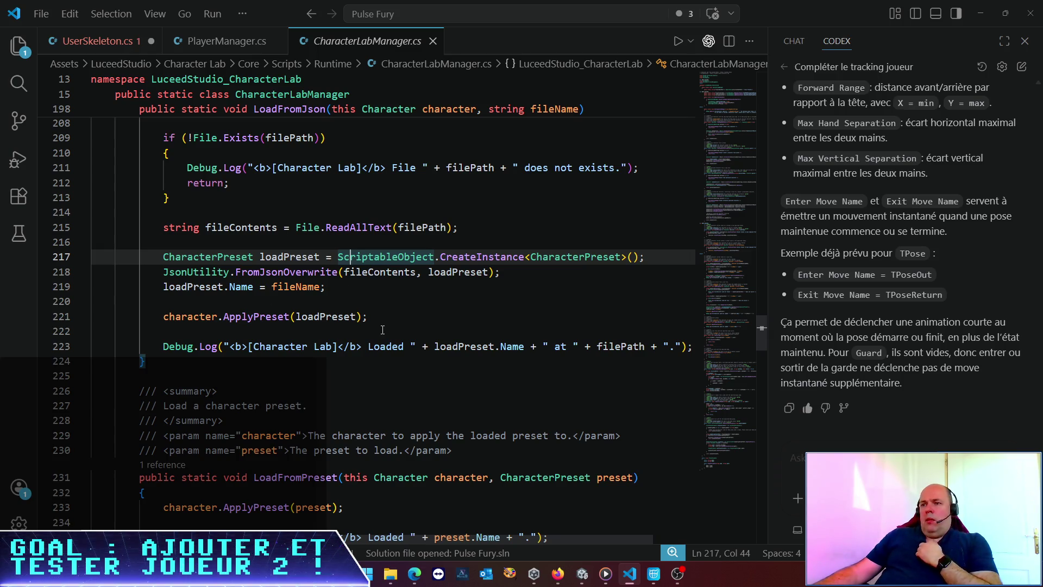
mouse_move(375, 316)
left_mouse_down()
mouse_move(93, 304)
mouse_move(94, 258)
mouse_move(36, 228)
left_mouse_up()
key("ctrl+c")
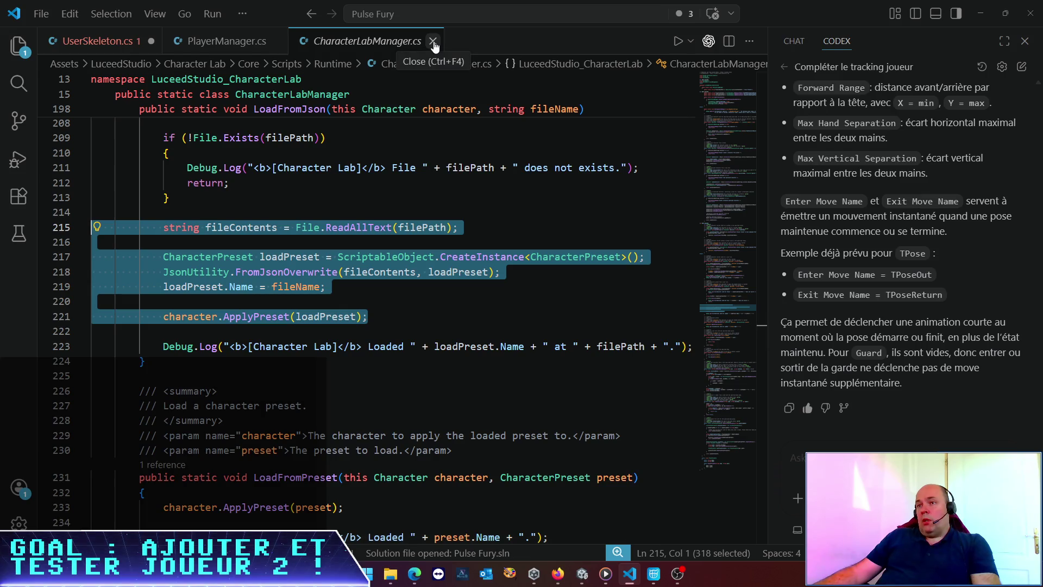
- Paste the copied preset-loading code into Start() above the LoadFromJson call
left_click(220, 42)
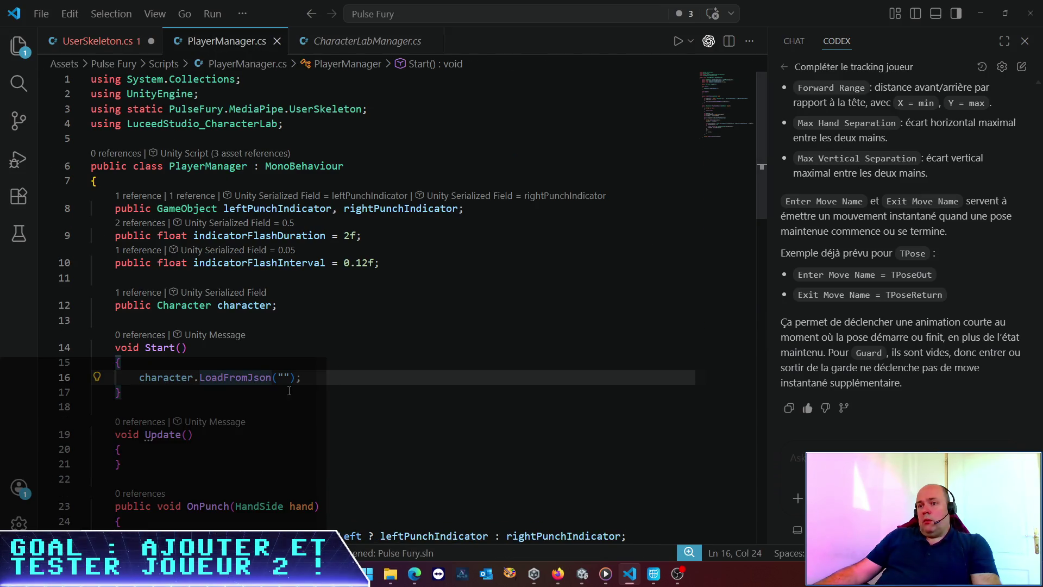
key("Home")
key("Return")
key("Up")
key("ctrl+v")
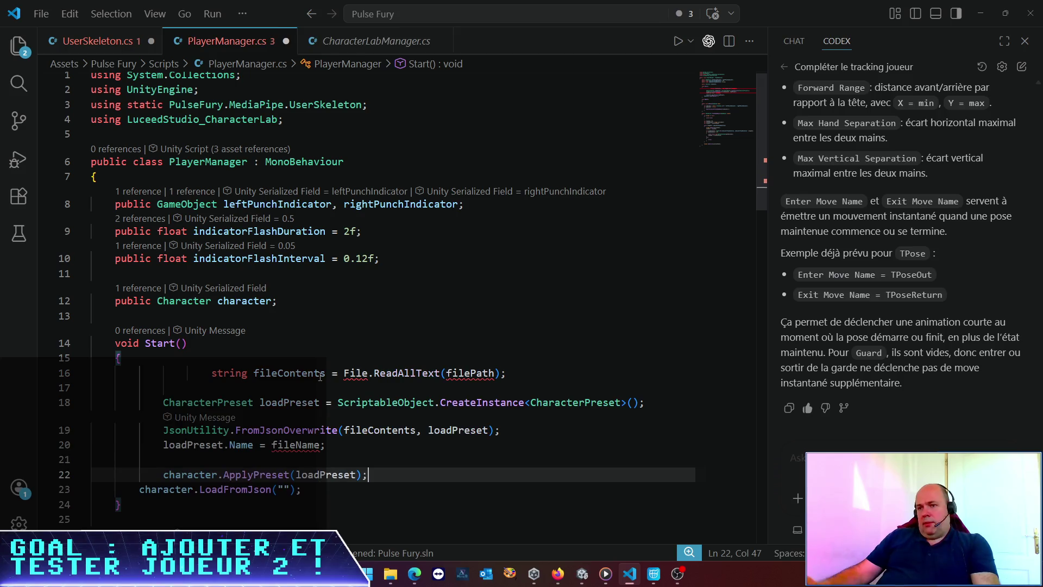
- Dedent the pasted fileContents, loadPreset, JsonUtility, Name and ApplyPreset lines to Start's body level
left_click(213, 377)
key("shift+Tab")
key("shift+Tab")
key("shift+Tab")
key("Down")
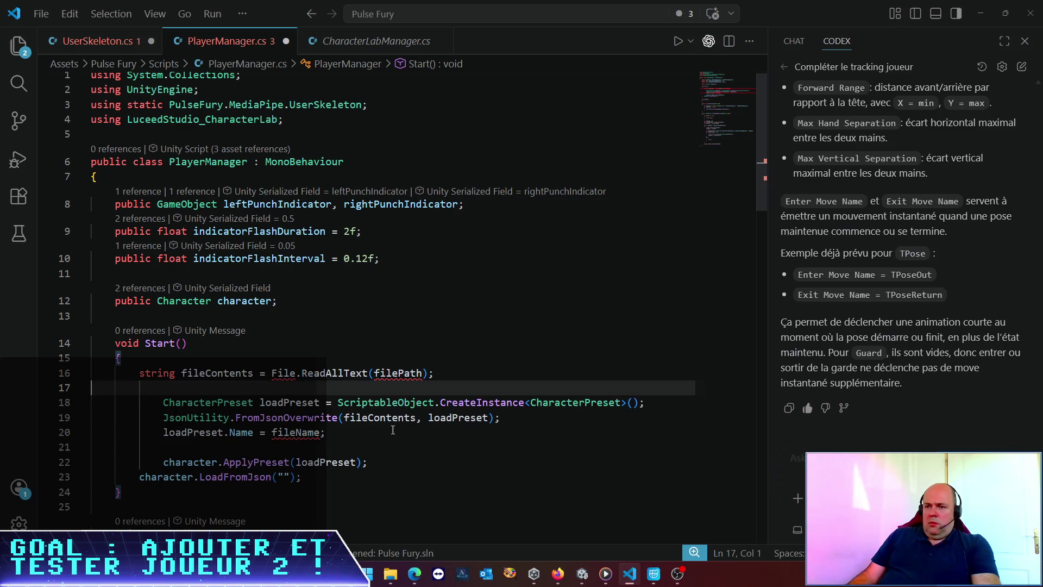
key("Down")
key("shift+Tab")
key("Down")
key("shift+Tab")
key("Down")
key("shift+Tab")
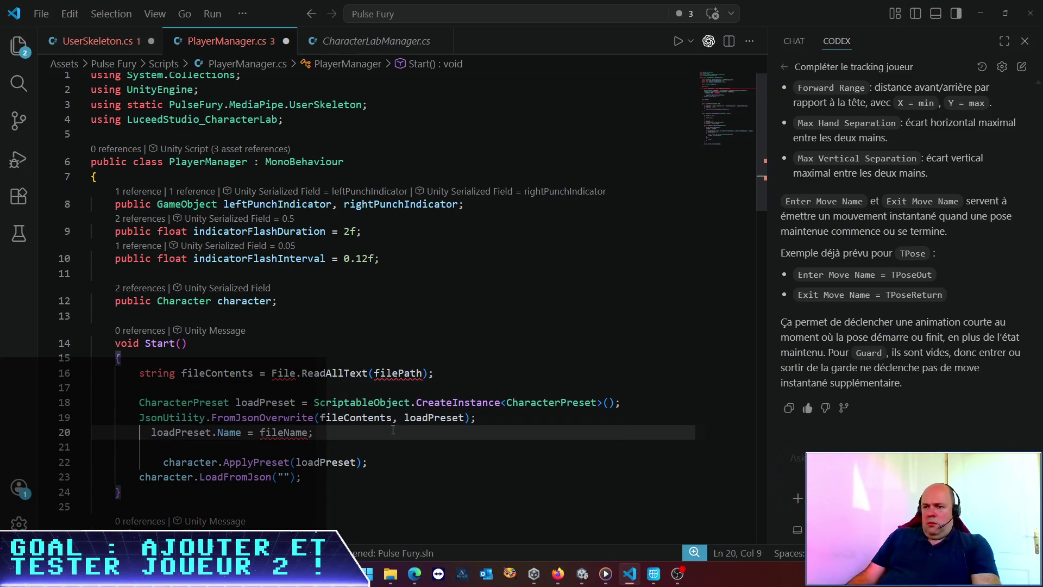
key("Down")
key("Down")
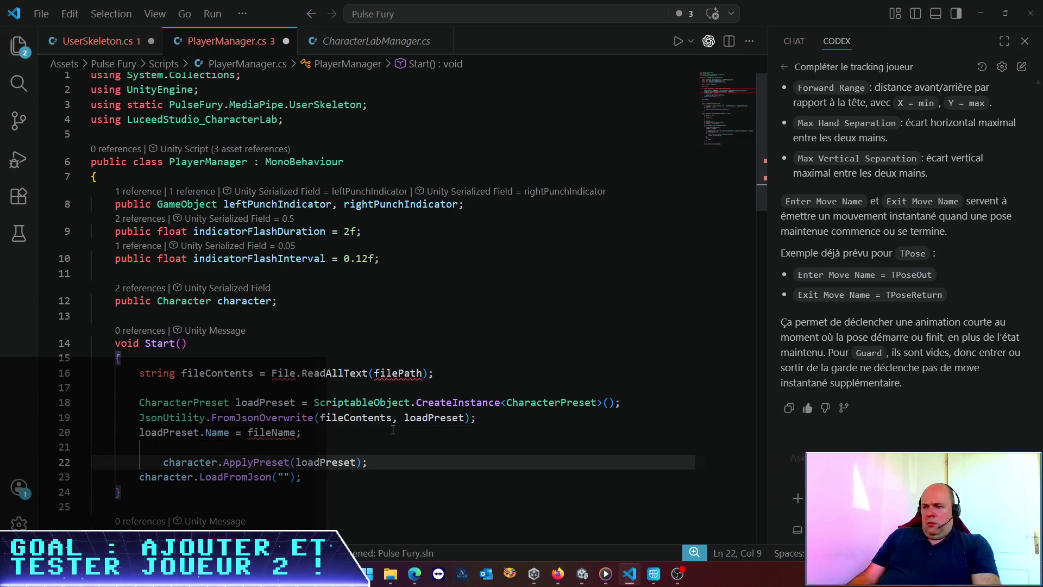
key("shift+Tab")
scroll(393, 429, "down", 1)
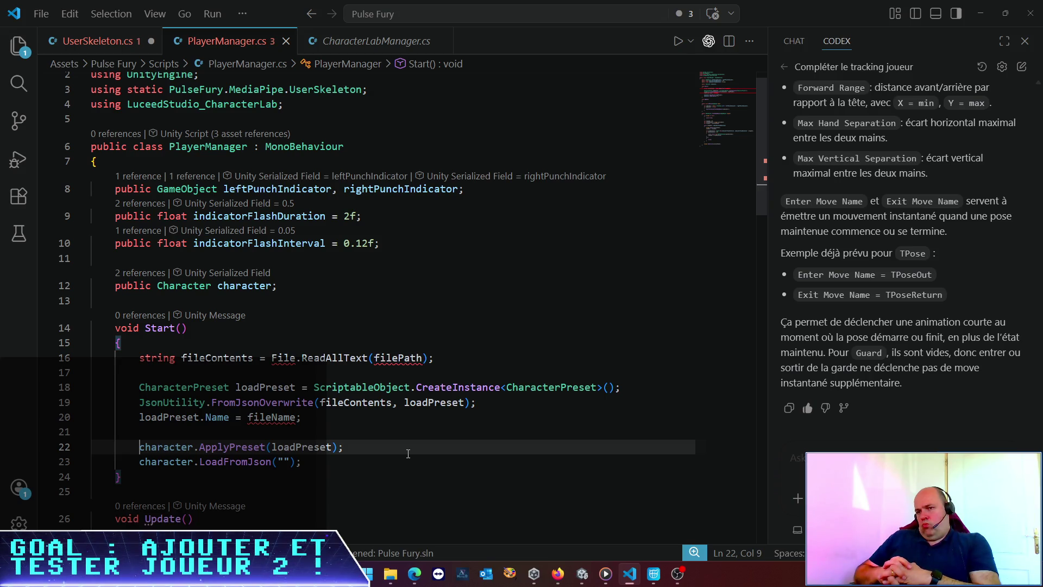
- Delete everything inside Start(), leaving its body empty
left_click_drag(408, 462, 46, 363)
key("Delete")
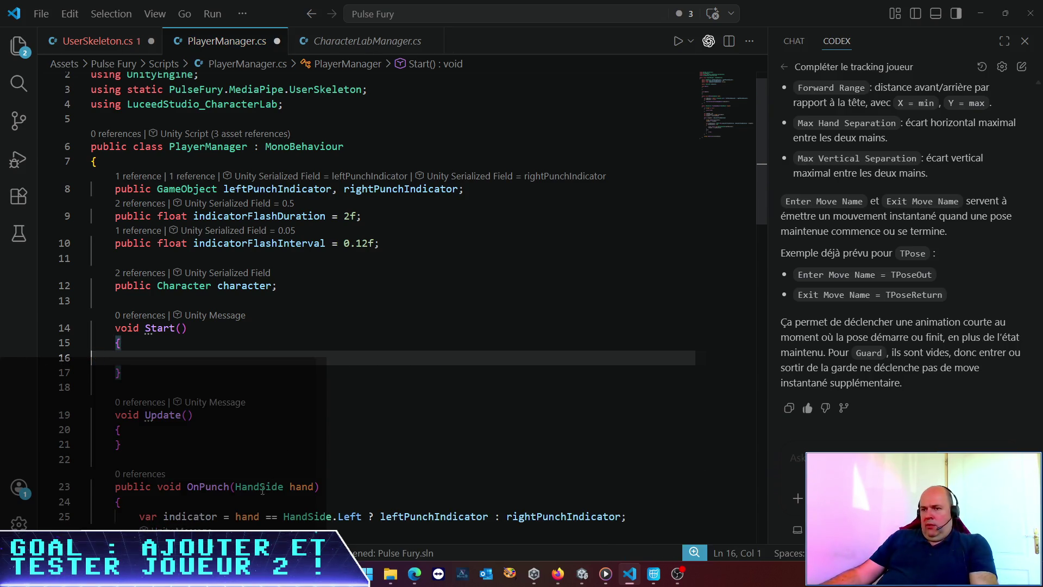
left_click(178, 459)
scroll(203, 407, "down", 8)
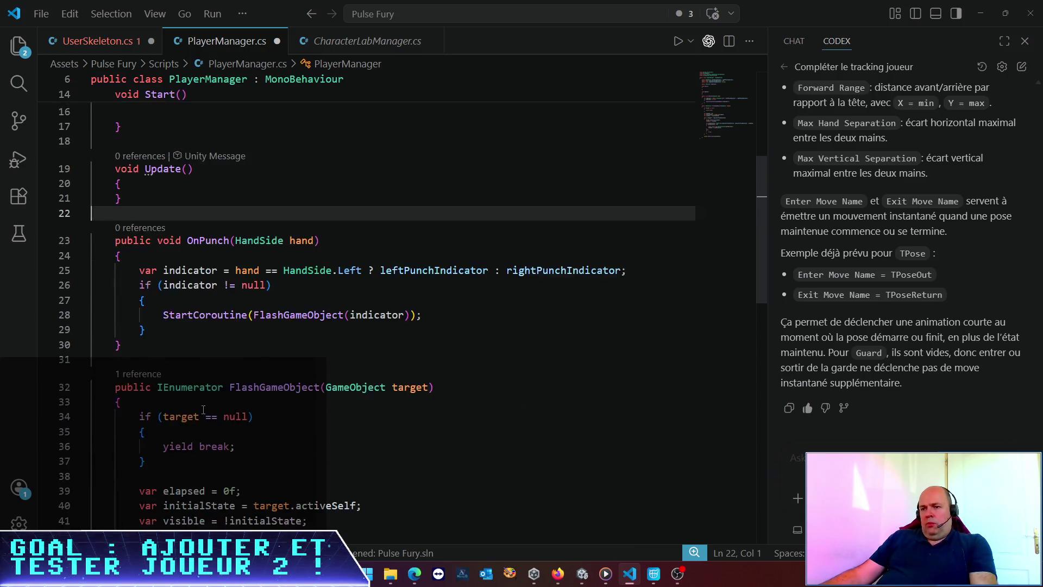
- Write a 'public void LoadJson(' header below Update(), trying then removing a TextAsset jsonFile parameter
scroll(203, 407, "up", 3)
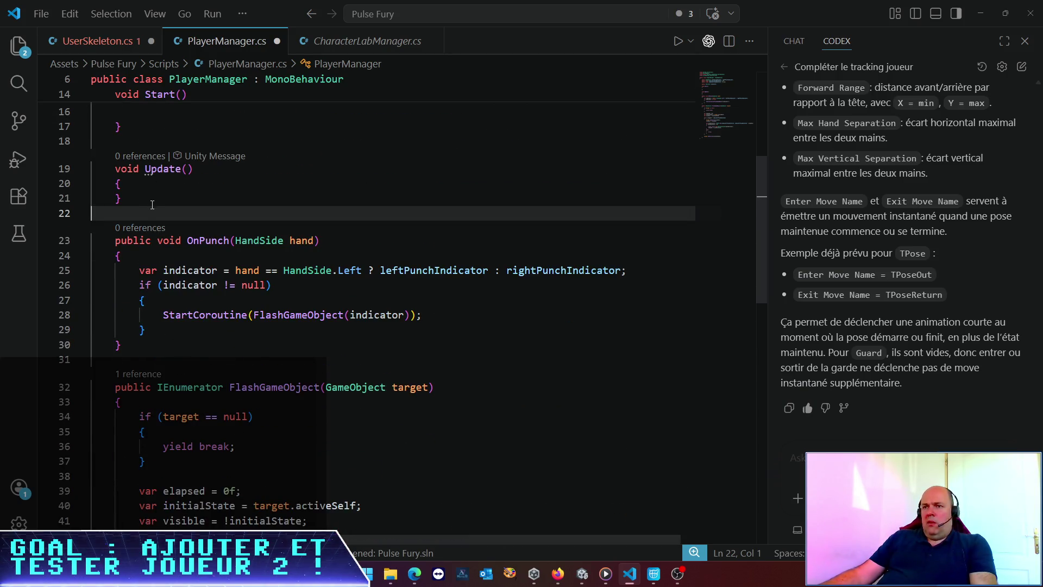
key("Return")
type("publi")
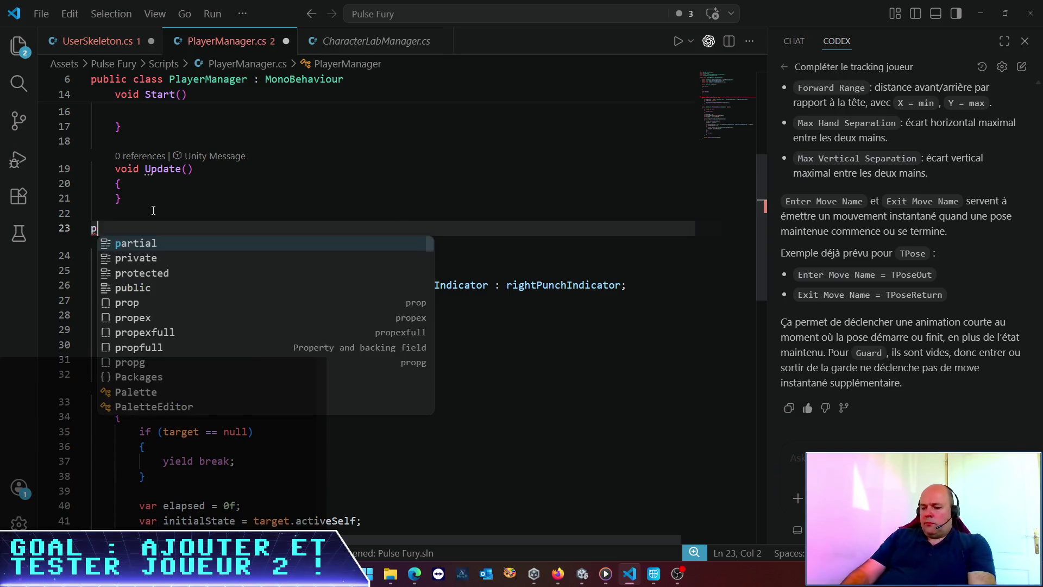
type("c fl")
key("BackSpace")
key("BackSpace")
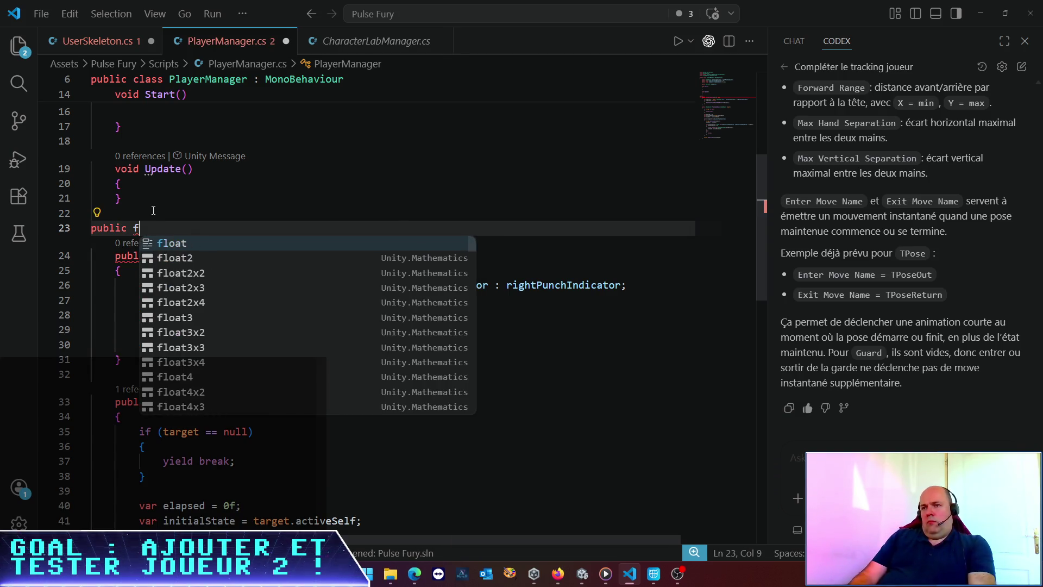
type("void LoadJ")
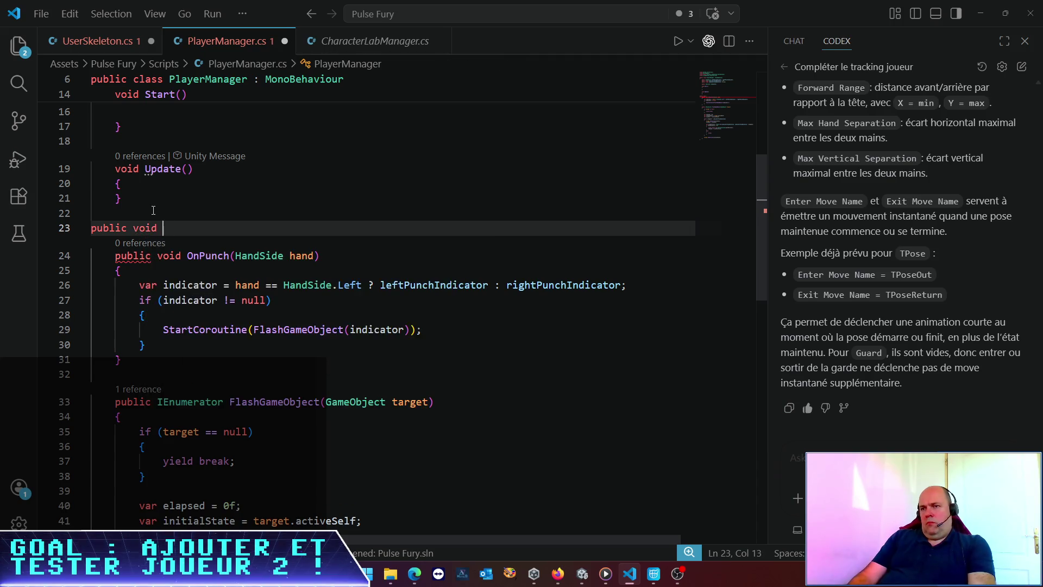
type("son(")
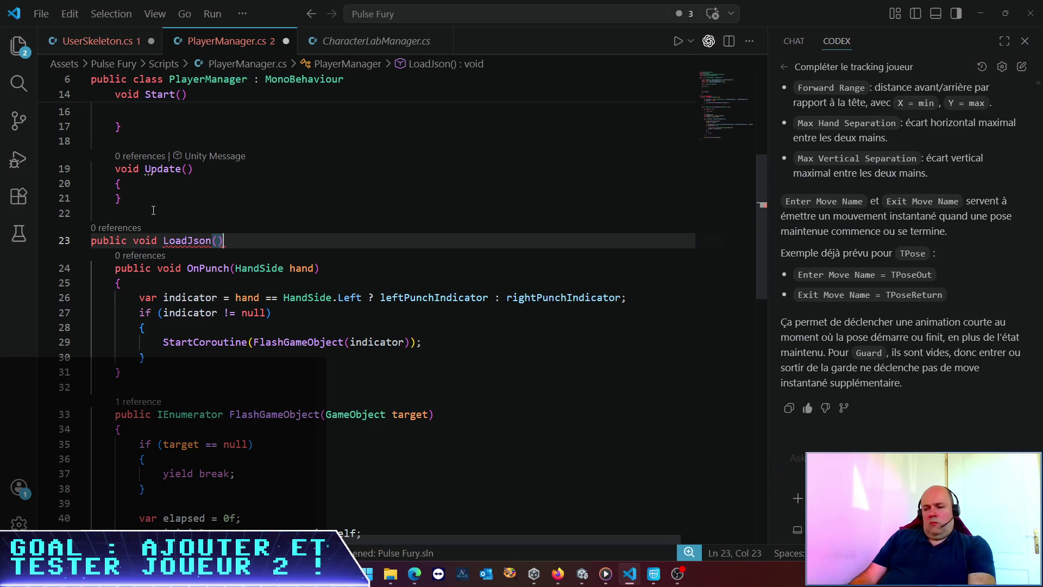
key("BackSpace")
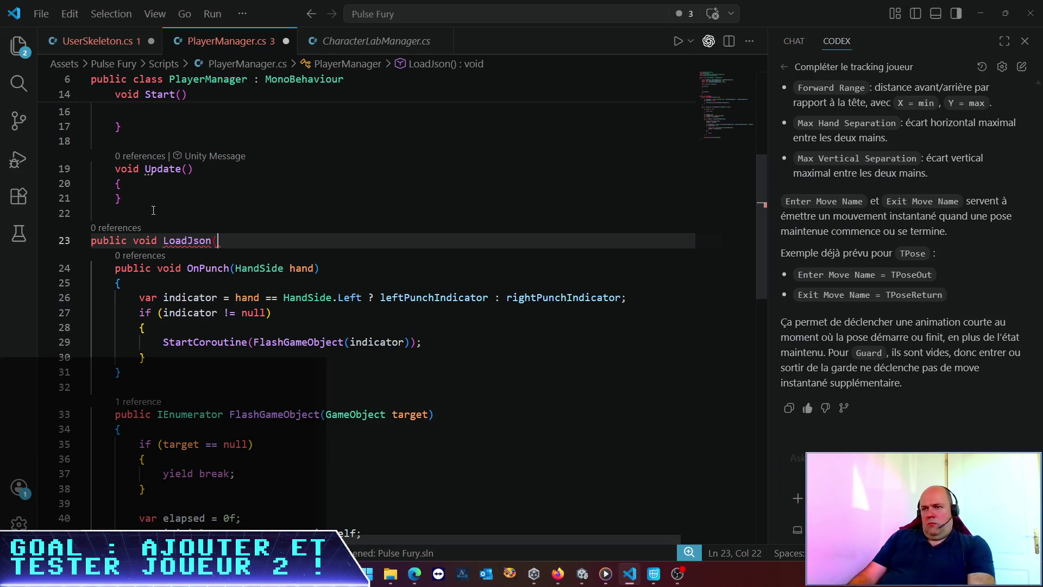
type("strin")
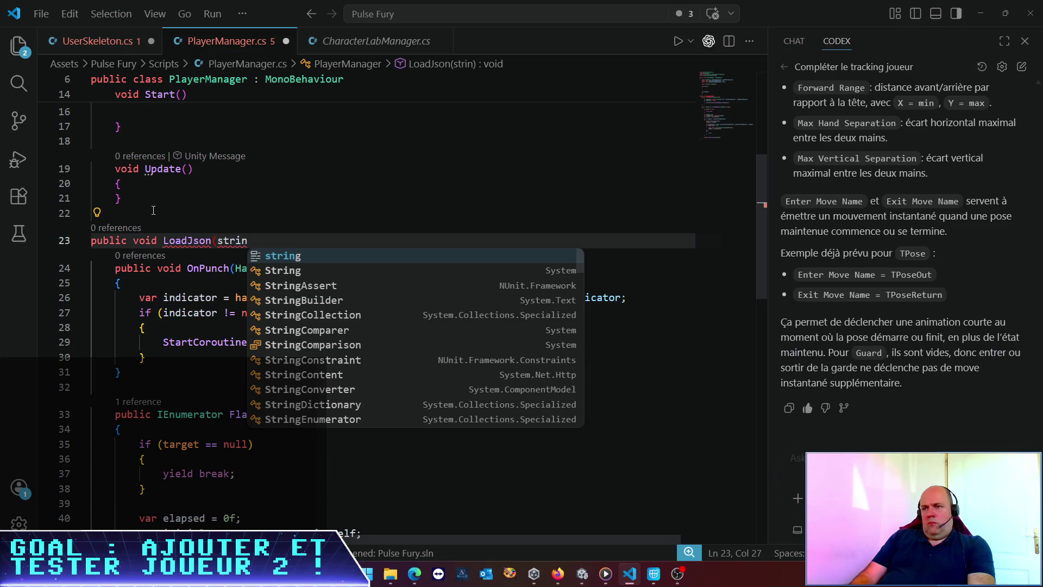
key("BackSpace")
key("BackSpace")
key("BackSpace")
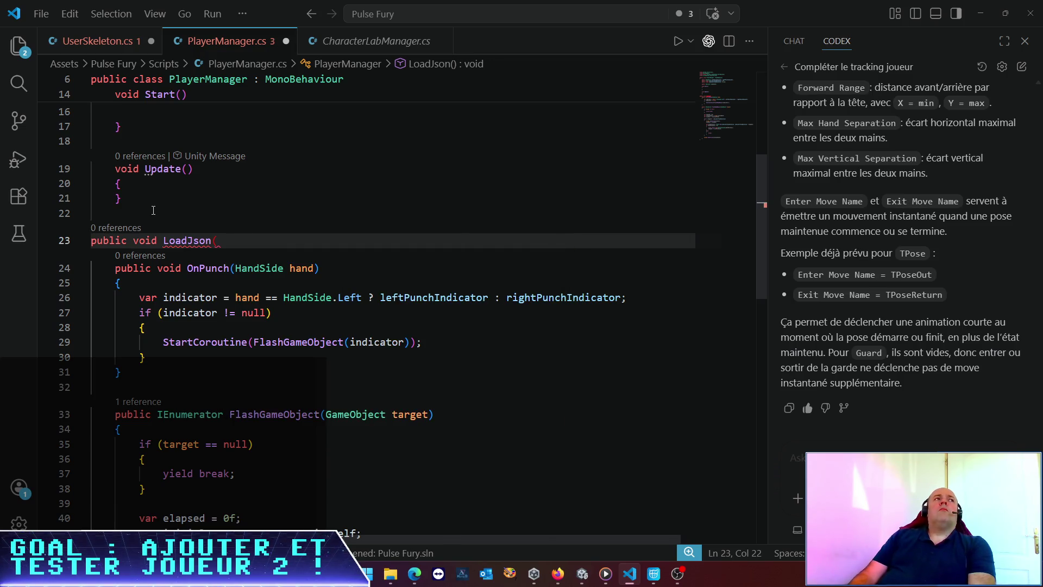
type("TextAss")
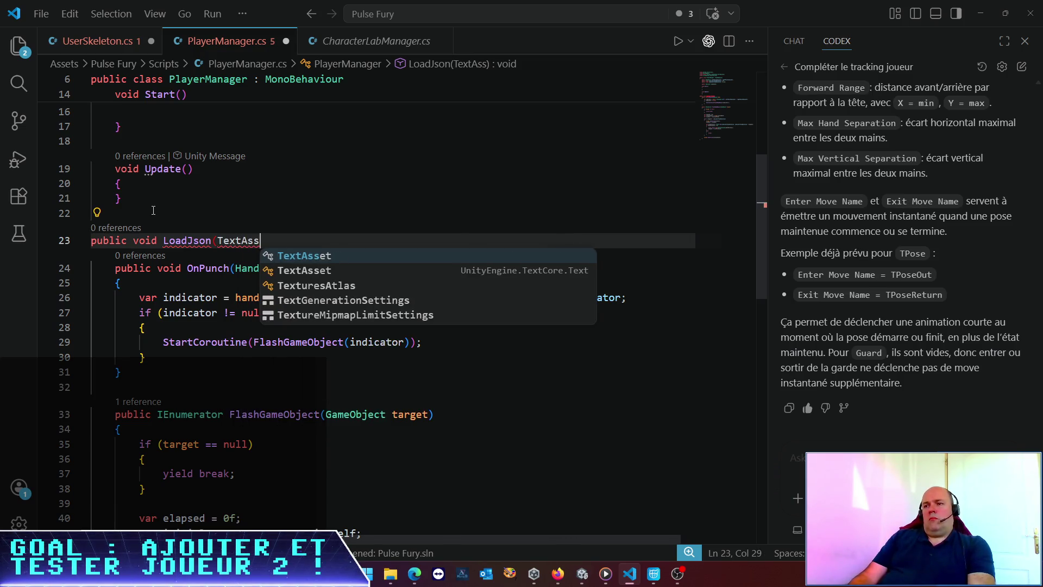
key("Tab")
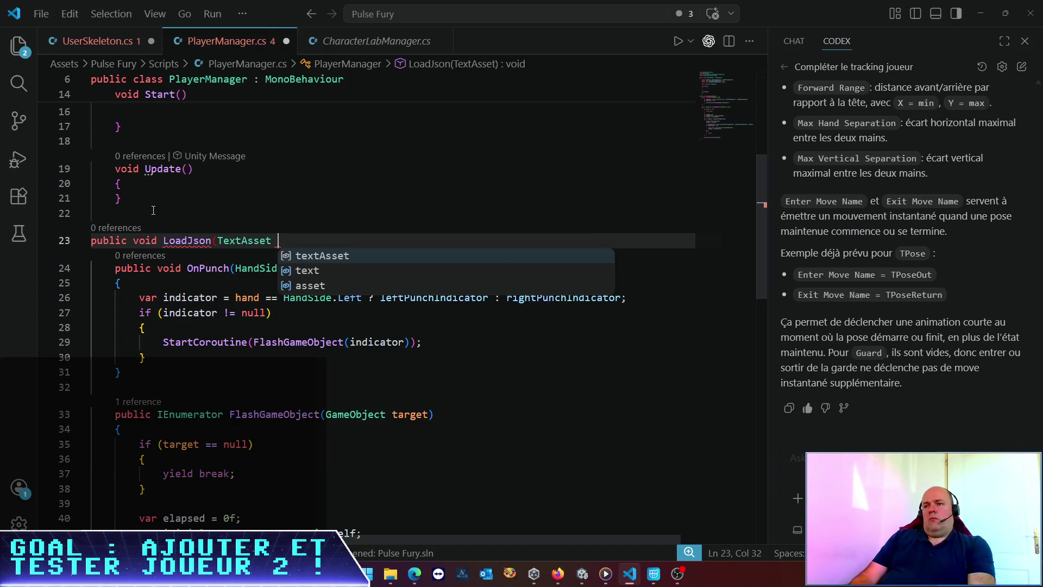
type("json")
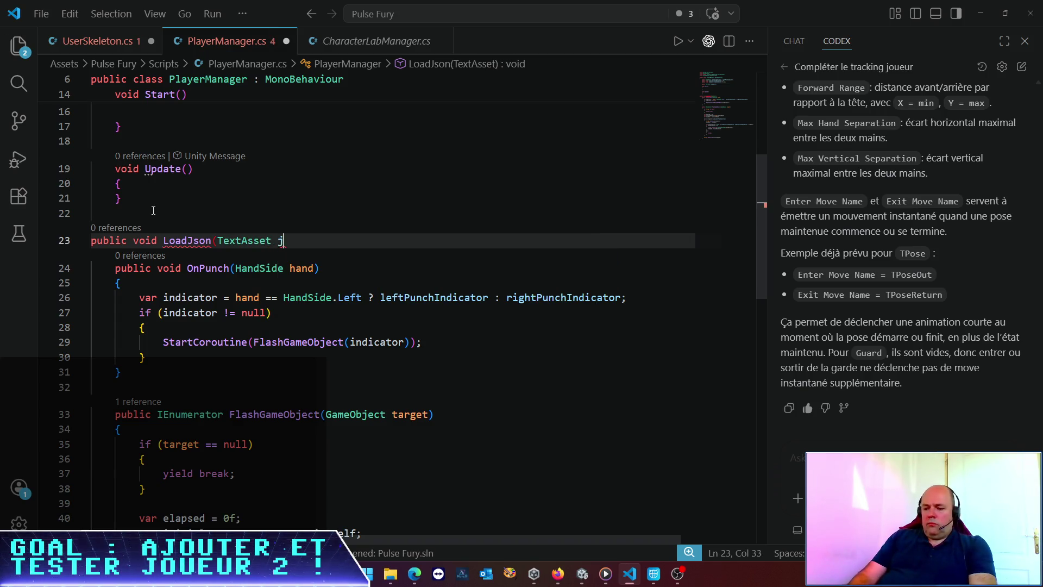
type("File)")
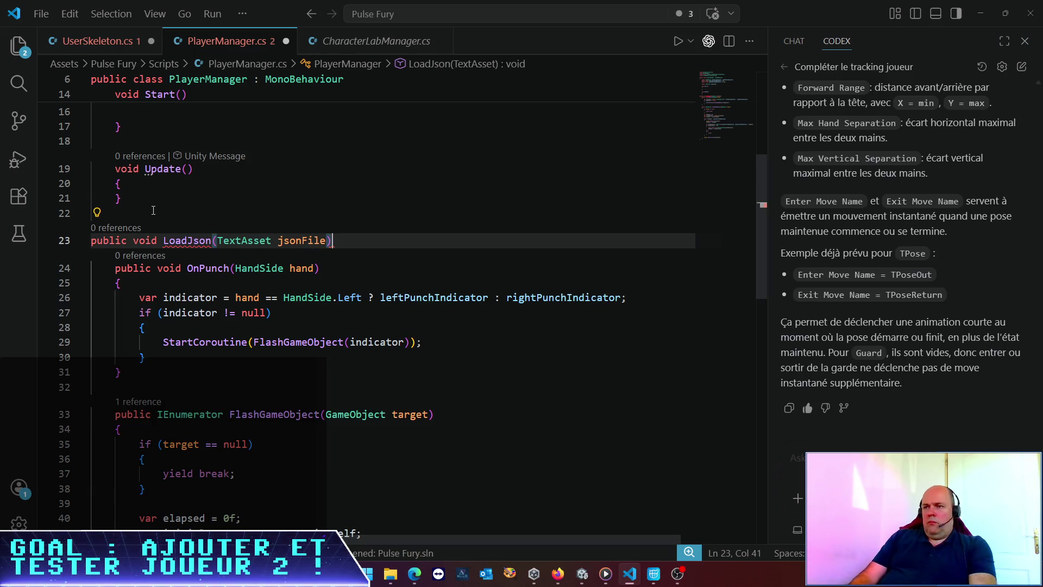
key("BackSpace")
key("BackSpace")
key("BackSpace")
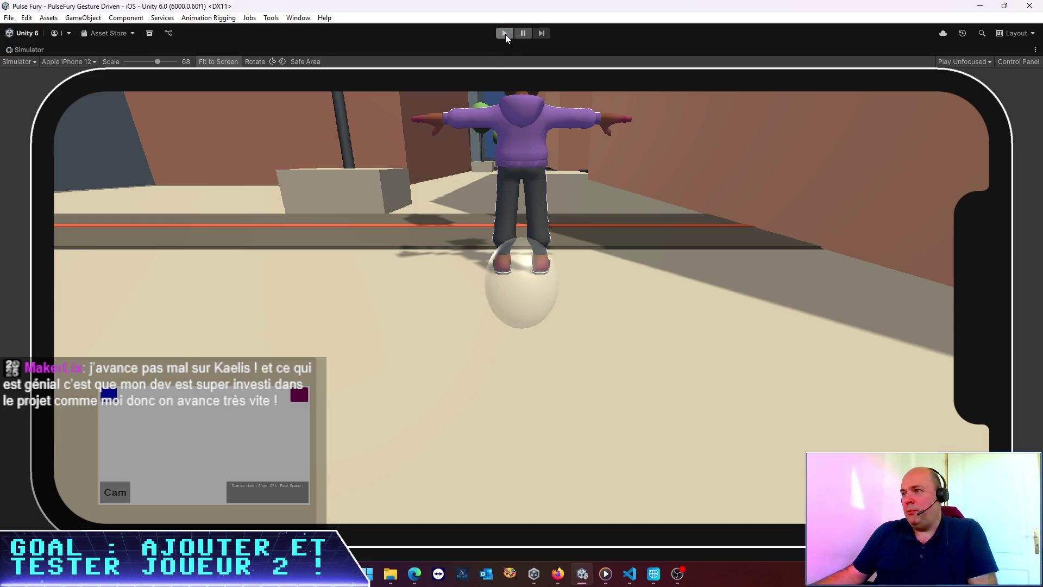
- Bring Visual Studio Code back to the front after the Simulator test run
left_click(628, 575)
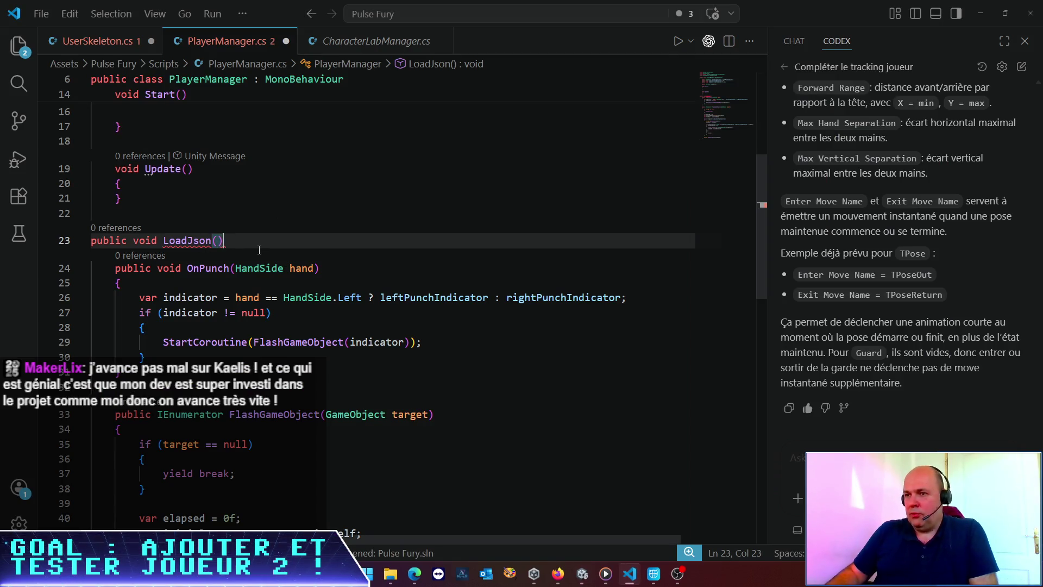
- Prefix the 'public void LoadJson()' line with // and return to Unity so it recompiles
key("Return")
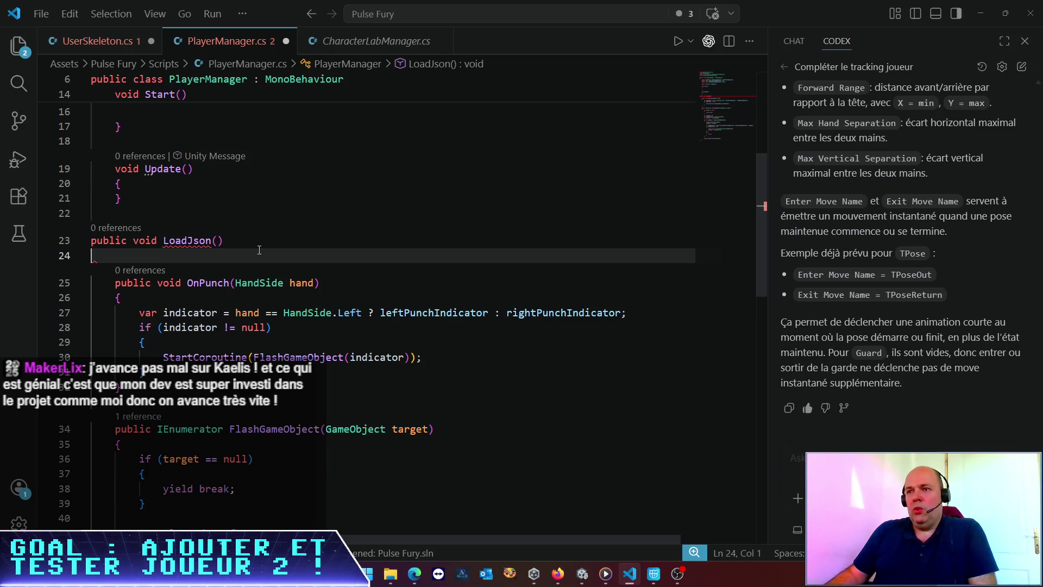
key("Up")
type("//")
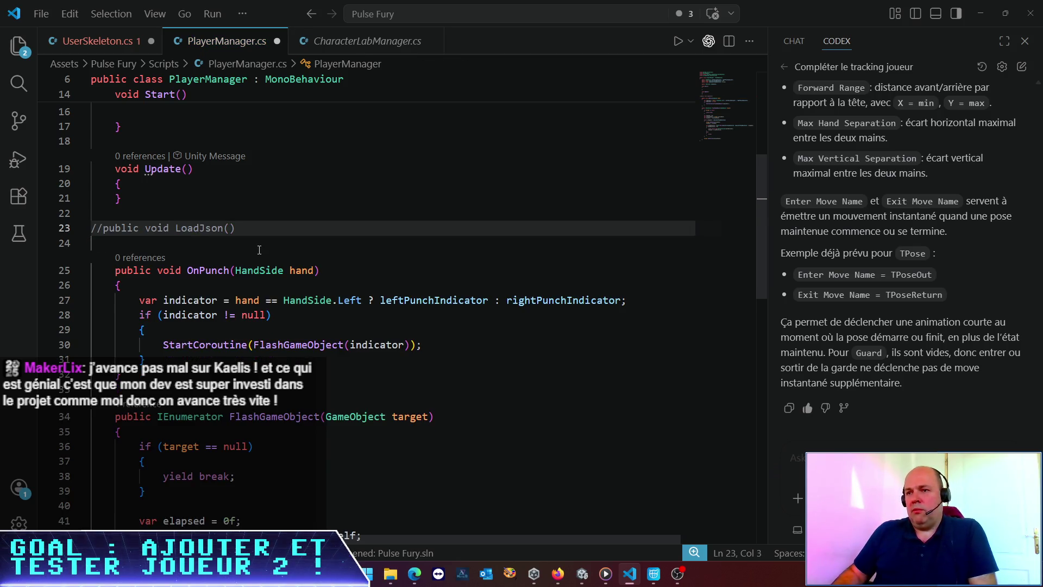
key("alt+Tab")
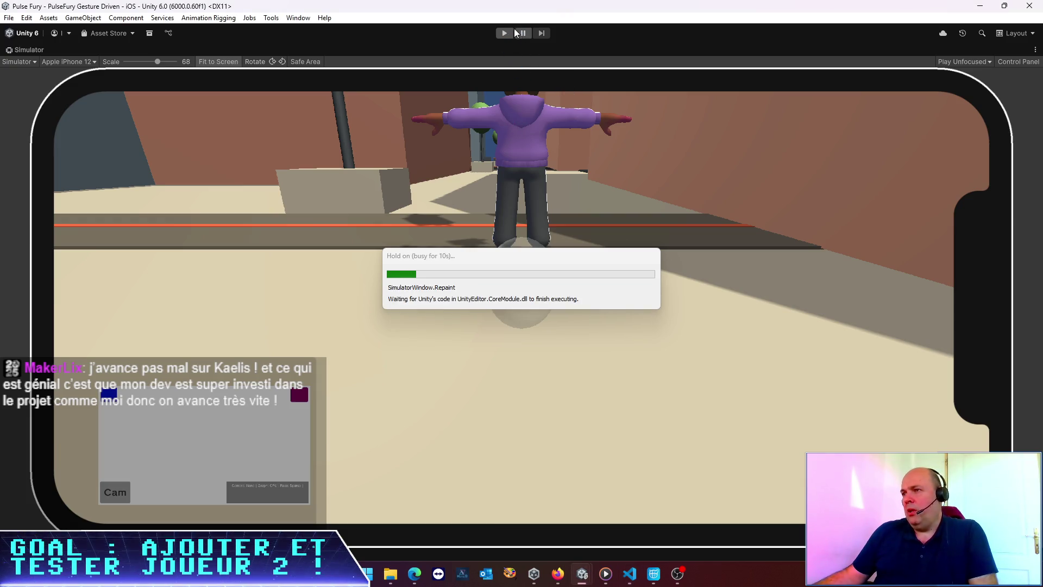
- Play the Pulse Fury scene and watch the purple-hoodie character in the Simulator, then stop
left_click(505, 33)
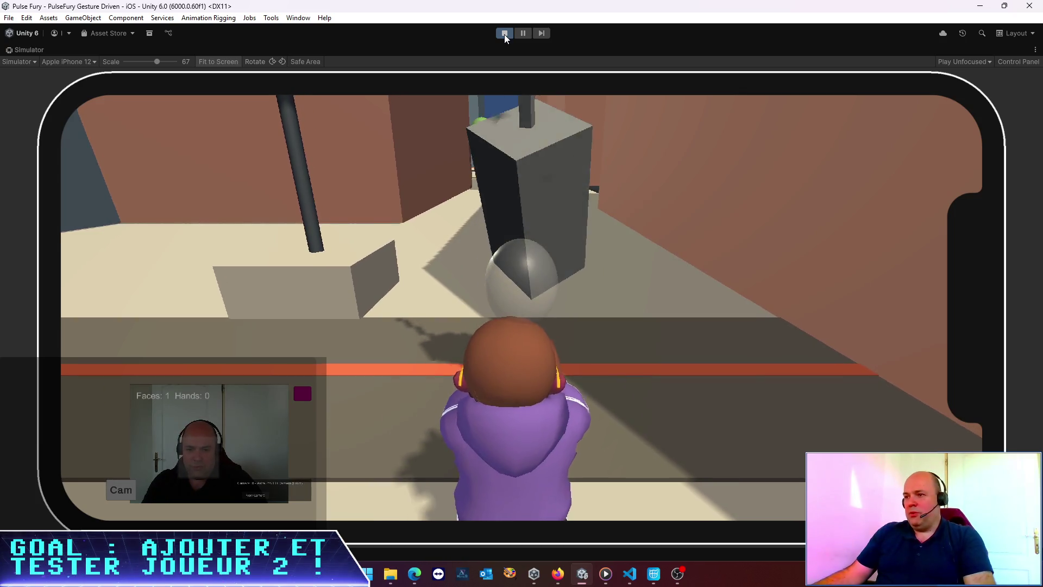
left_click(504, 34)
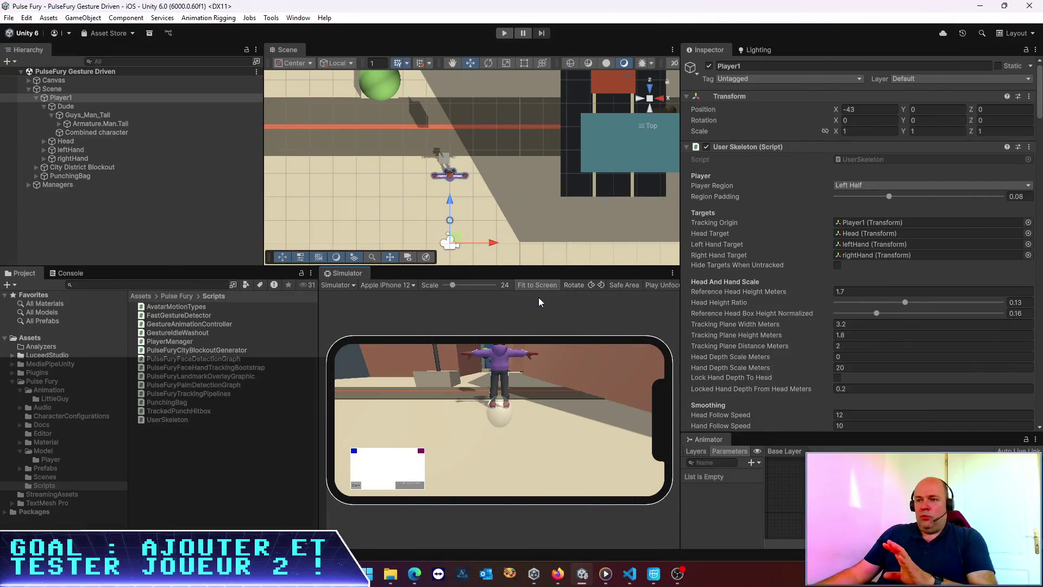
- Open the PulseFury Gesture Driven 2P scene from the Pulse Fury > Scenes folder
left_click(174, 297)
double_click(155, 333)
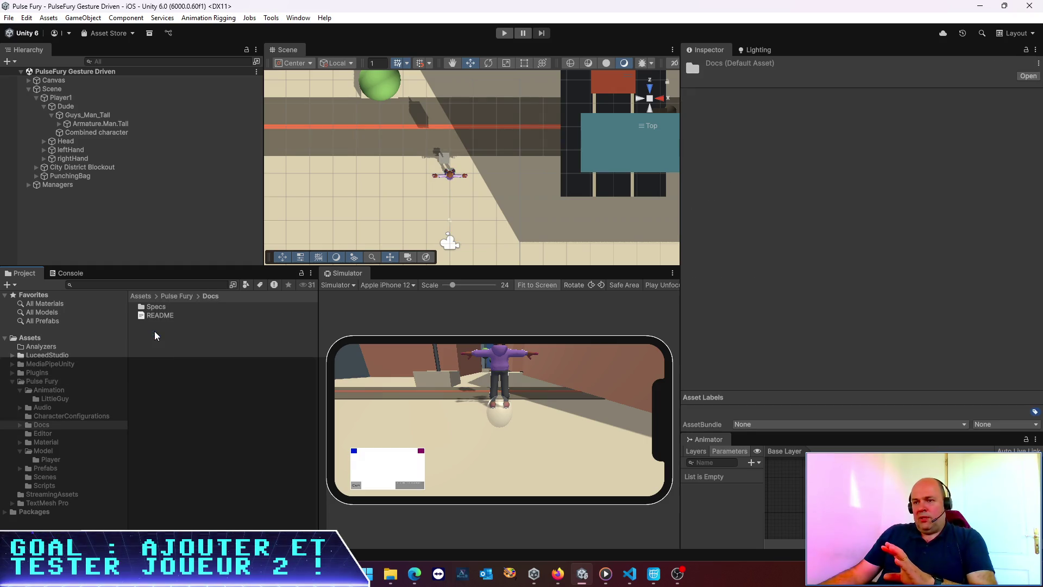
left_click(173, 298)
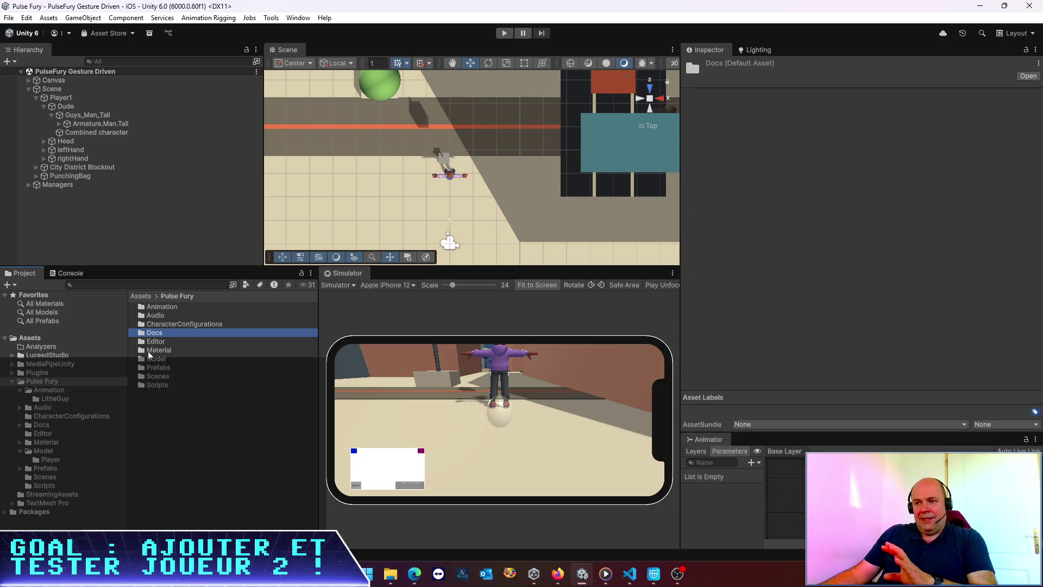
double_click(158, 376)
double_click(172, 332)
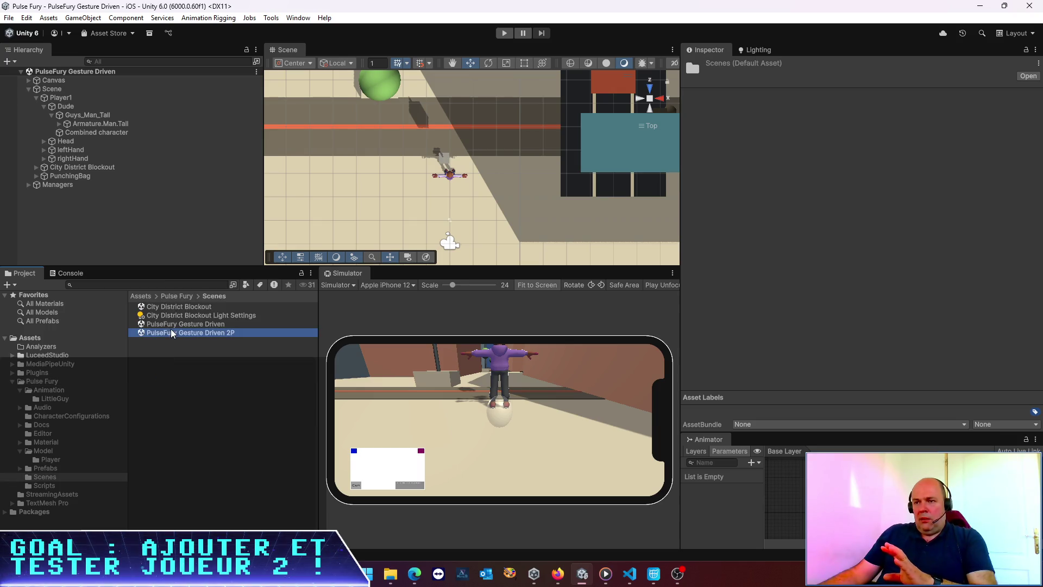
- Test-run the two-player scene with the Simulator maximized, then stop and return to VS Code
left_click(506, 34)
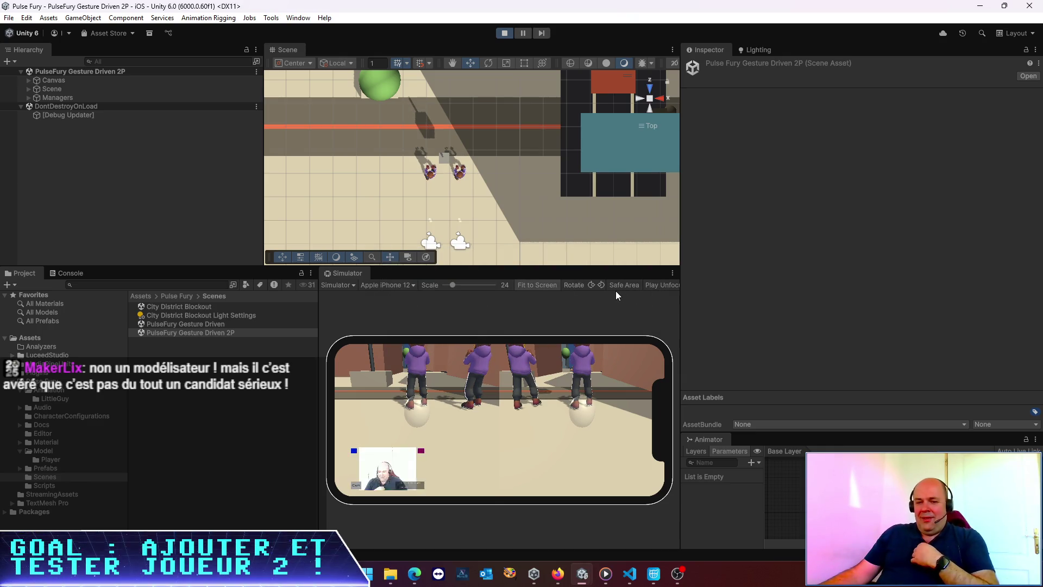
left_click(673, 274)
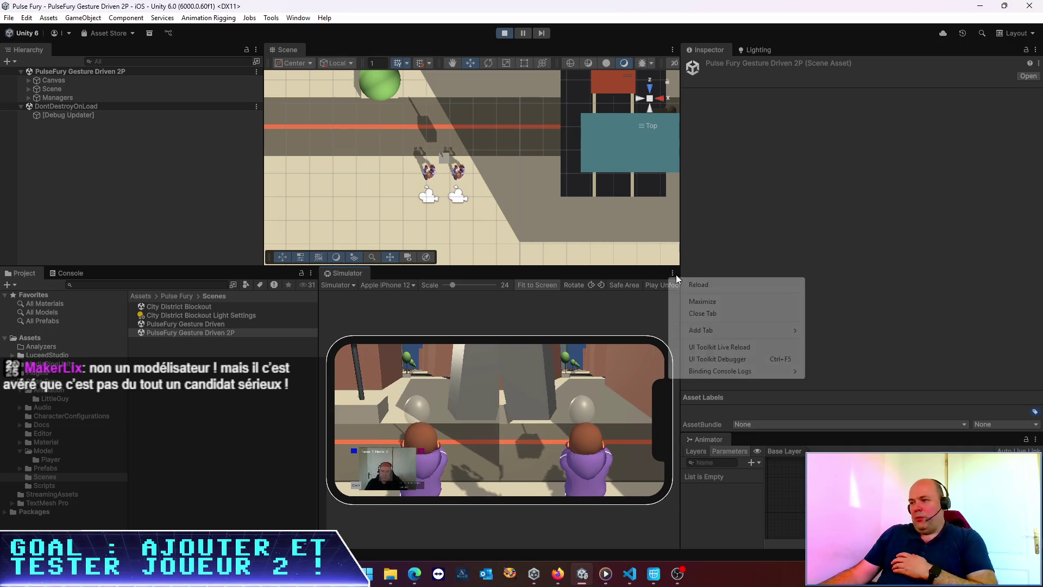
left_click(696, 300)
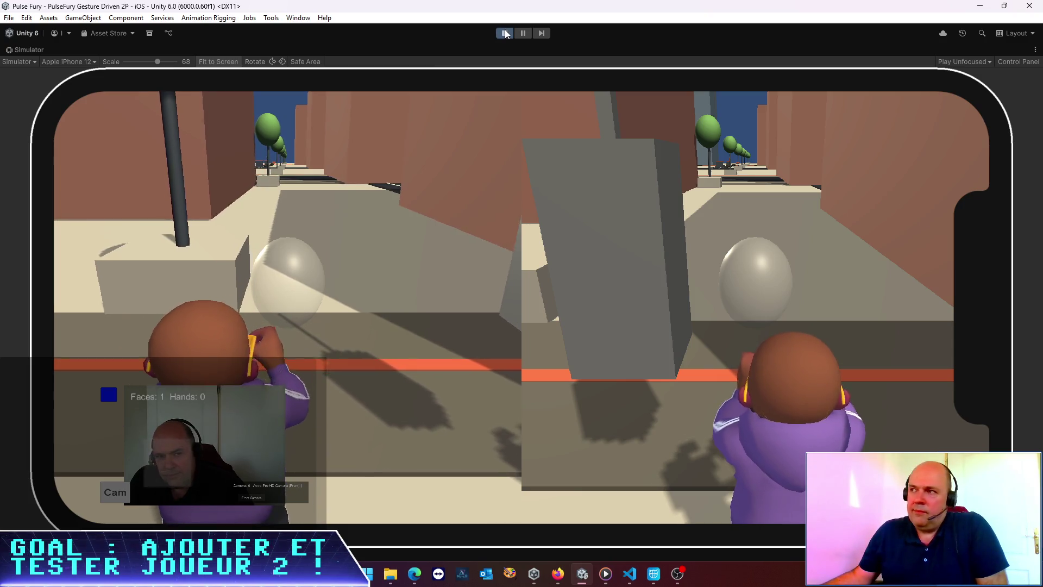
left_click(504, 33)
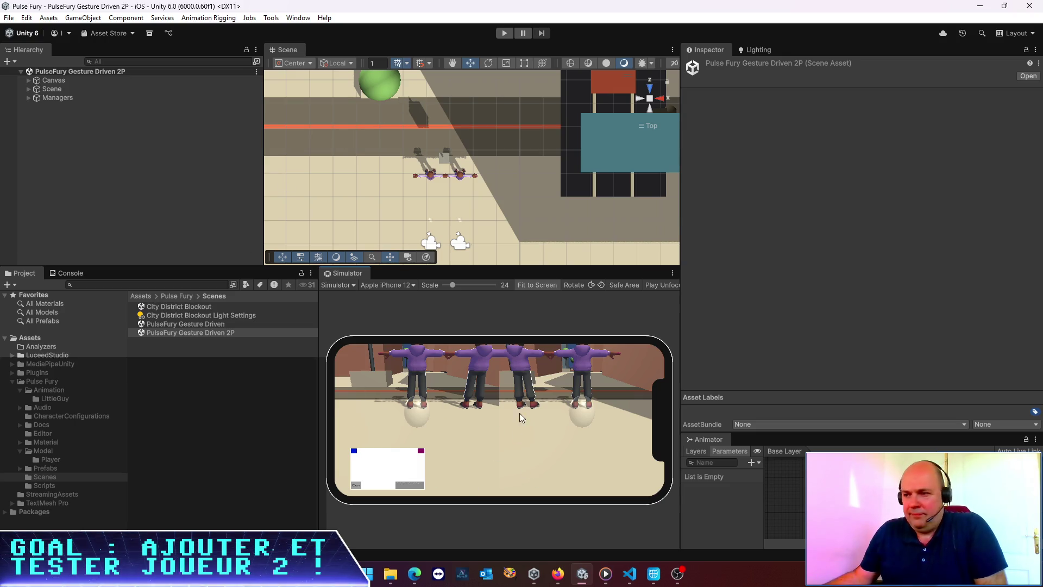
left_click(630, 574)
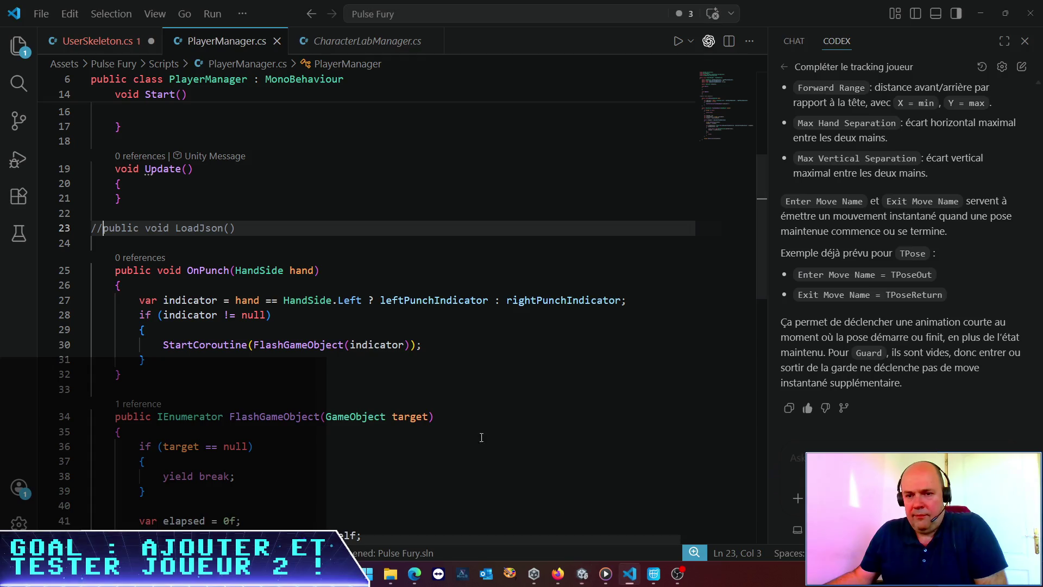
- Uncomment LoadJson, give it a 'string jSonText' parameter and open its { body
key("BackSpace")
key("BackSpace")
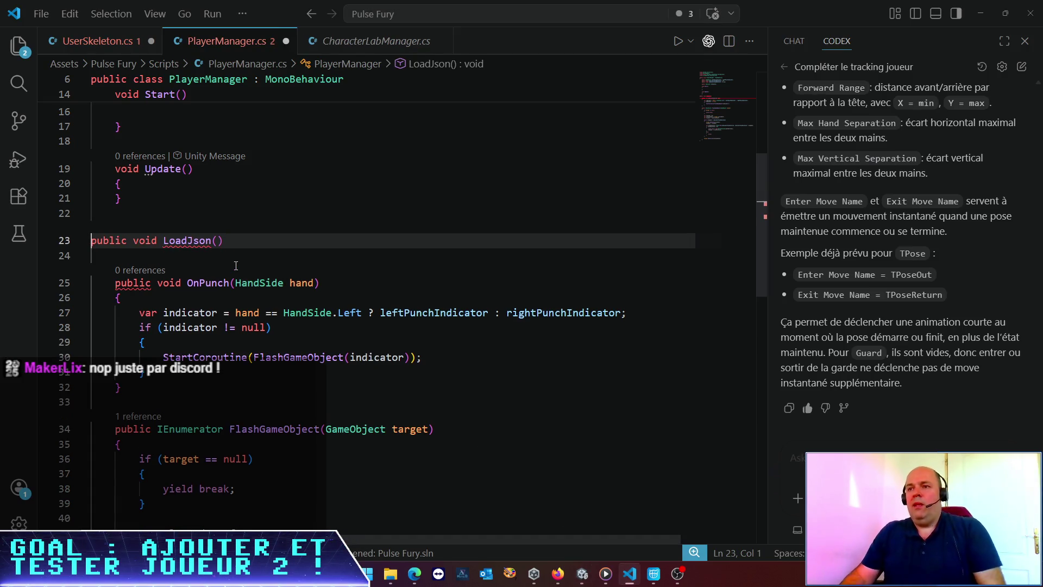
key("Tab")
key("End")
key("Left")
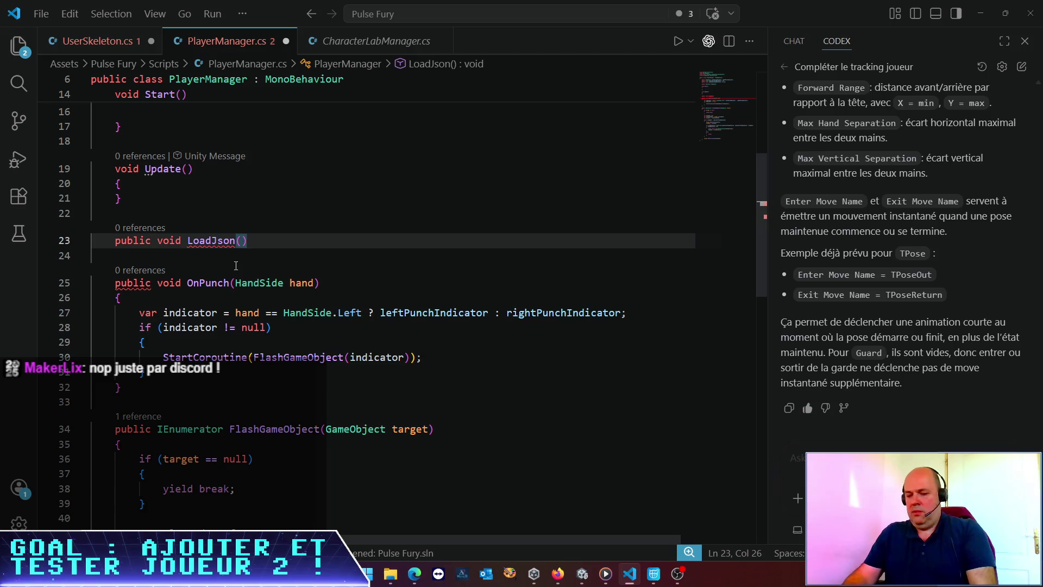
type("string jSonText")
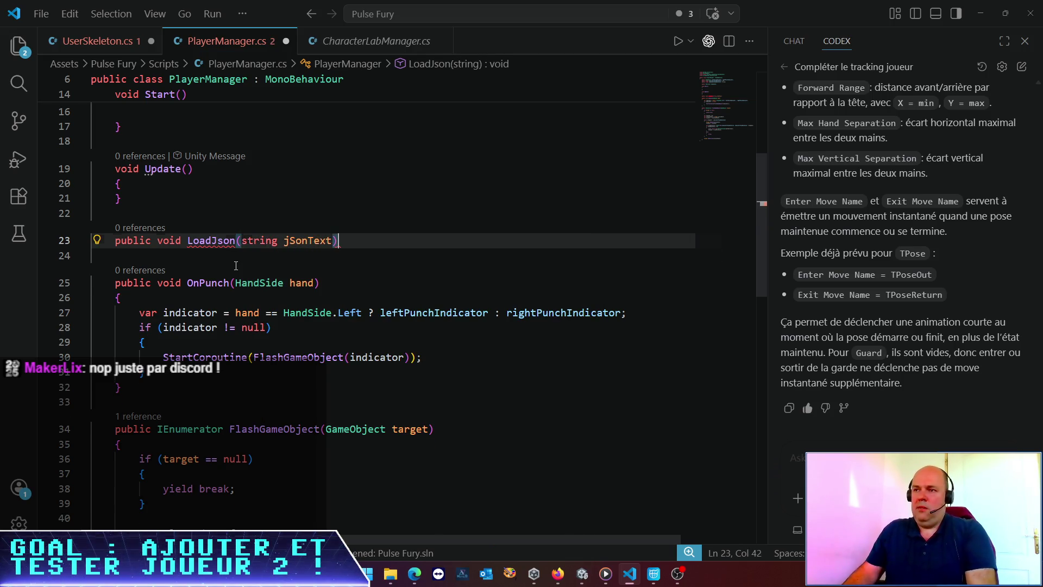
key("Return")
type("{")
key("Return")
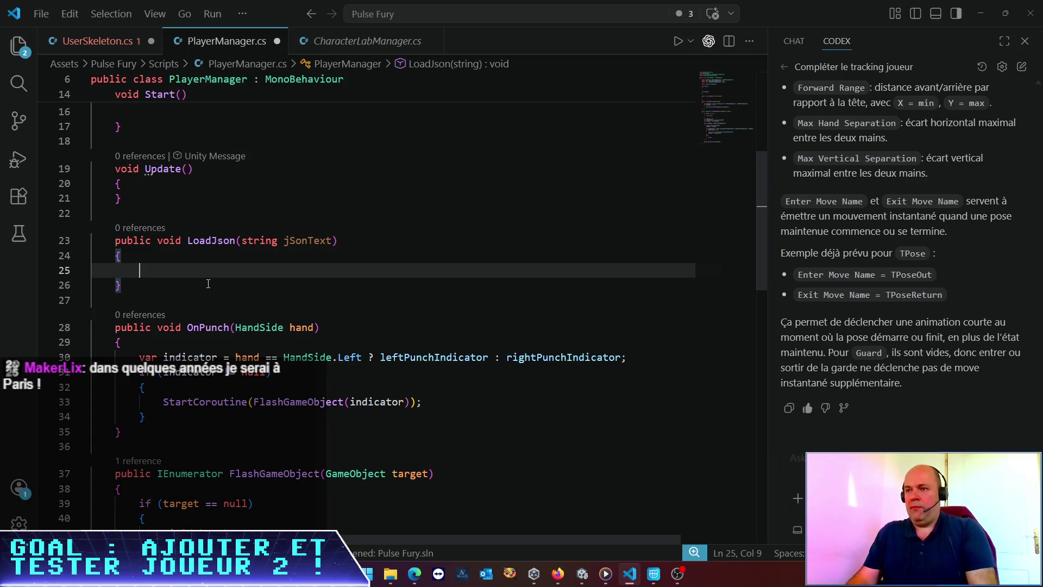
- Paste the preset-loading code (fileContents, loadPreset, character.ApplyPreset) into the LoadJson body
type("string fileContents = File.ReadAllText(filePath);          CharacterPreset loadPreset = ScriptableObject.CreateInstance<CharacterPreset>();         JsonUtility.FromJsonOverwrite(fileContents, loadPreset);         loadPreset.Name = fileName;          character.ApplyPreset(loadPreset);         character.LoadFromJson(\"\");")
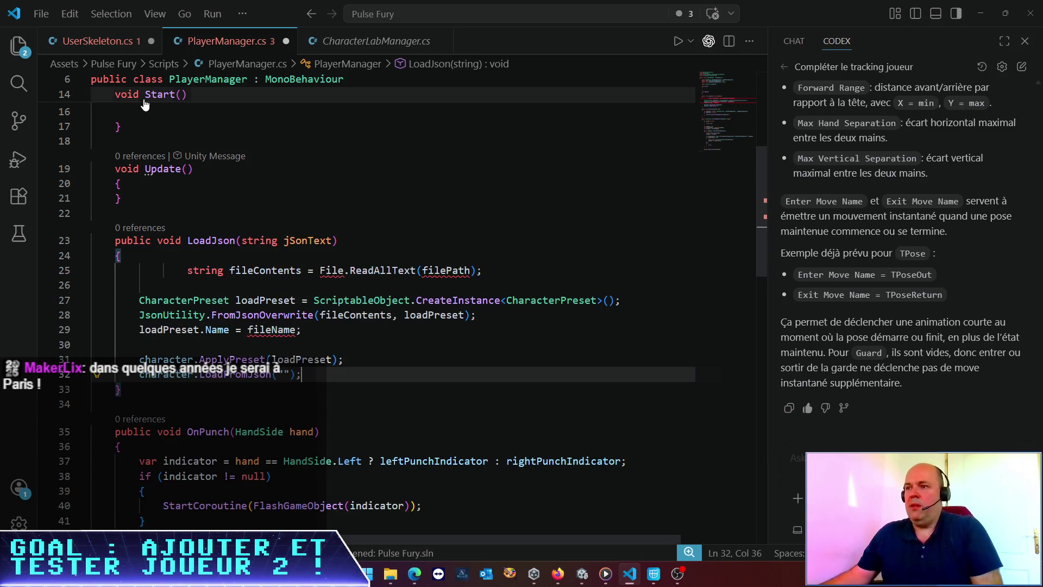
- Delete the File.ReadAllText line that reads fileContents from LoadJson
left_click(266, 270)
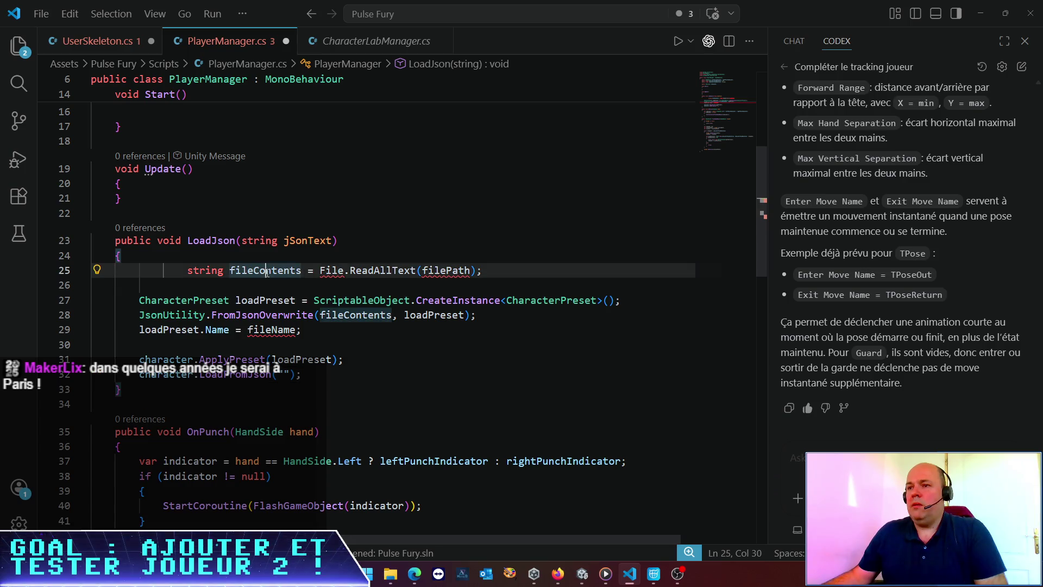
key("ctrl+d")
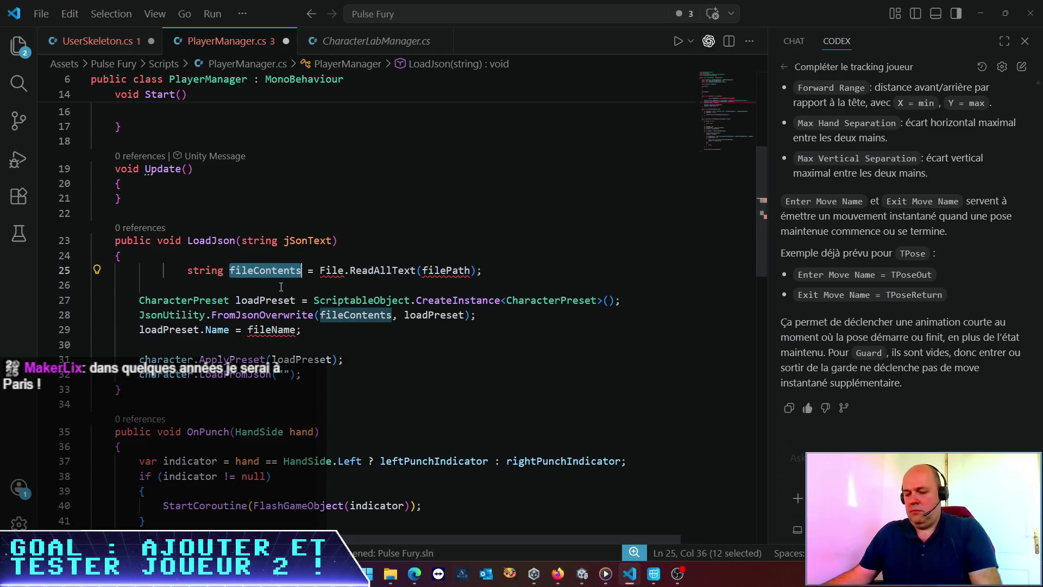
left_click(318, 246)
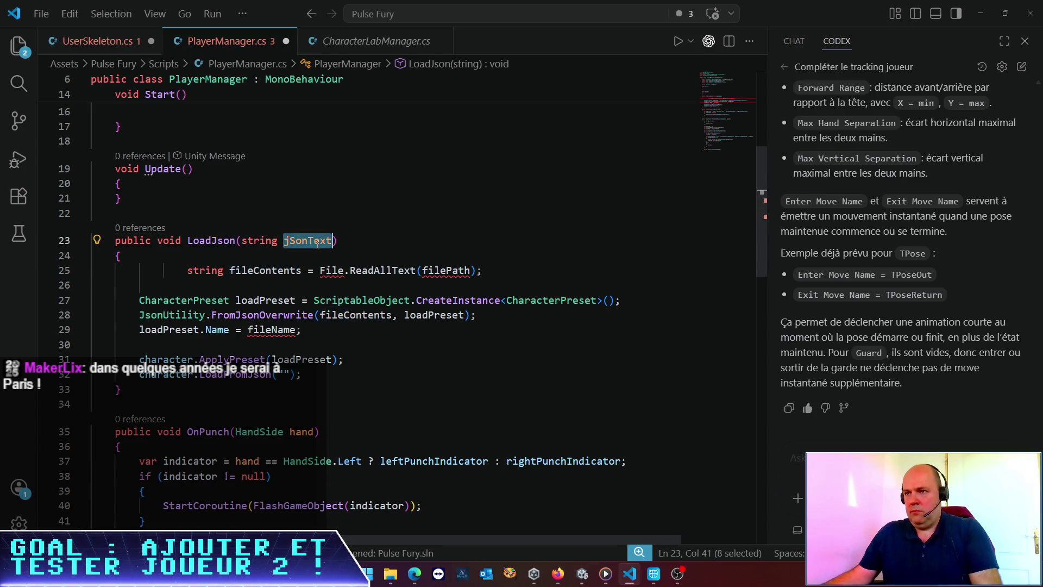
left_click(319, 275)
key("Home")
key("Home")
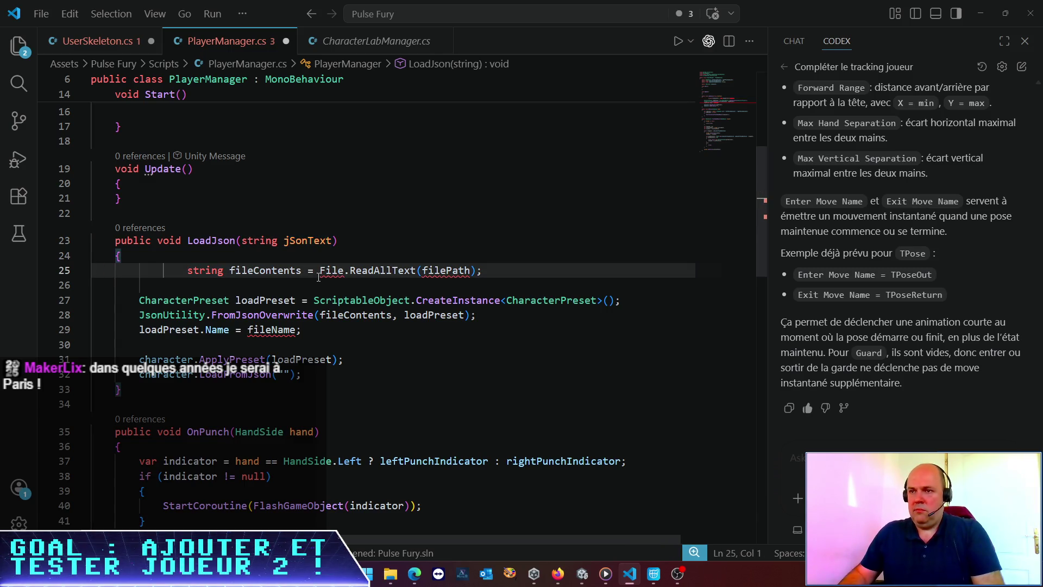
key("shift+Down")
key("Delete")
key("Delete")
- Replace fileContents with jSonText in the JsonUtility.FromJsonOverwrite call
double_click(283, 302)
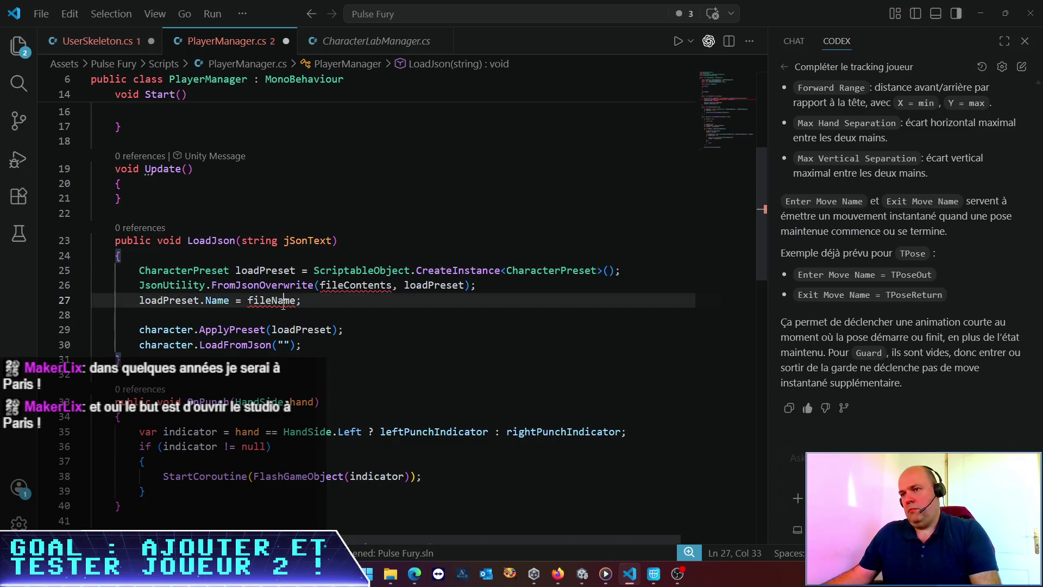
double_click(364, 286)
type("jSonText")
left_click(429, 270)
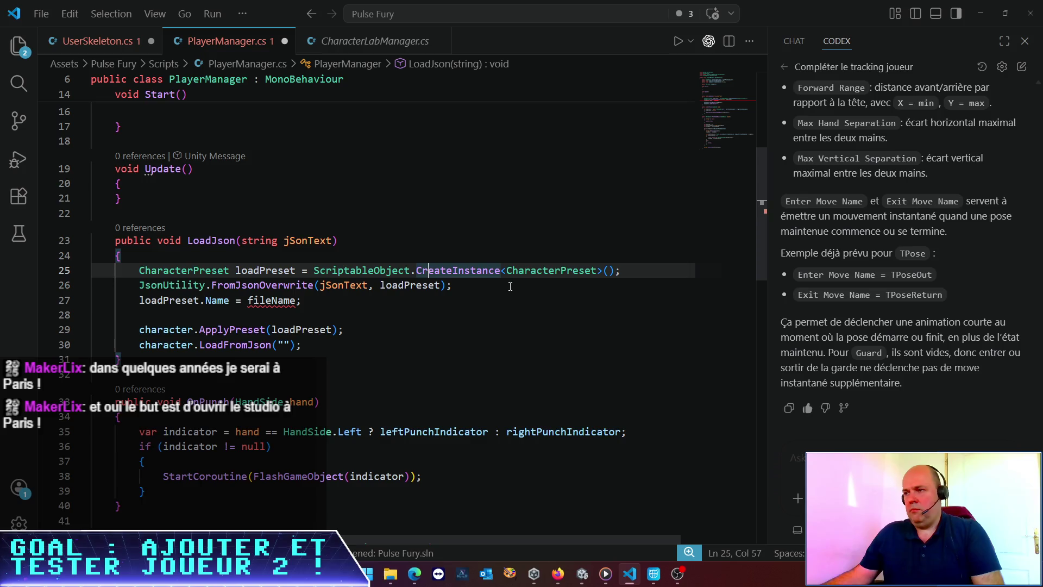
left_click(526, 296)
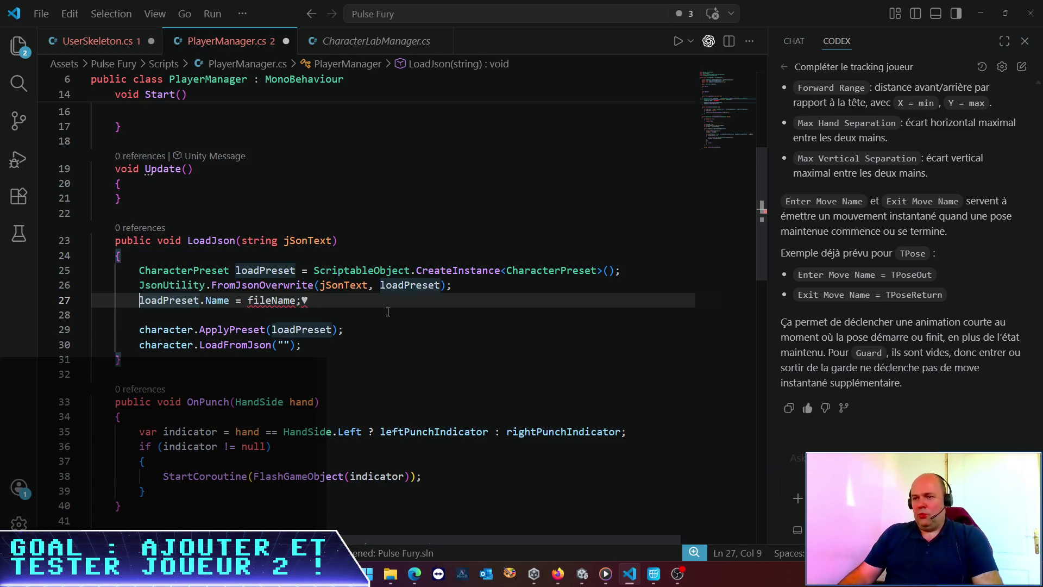
- Replace fileName in the Name assignment with name and save the file
key("ctrl+shift+Left")
key("ctrl+shift+Left")
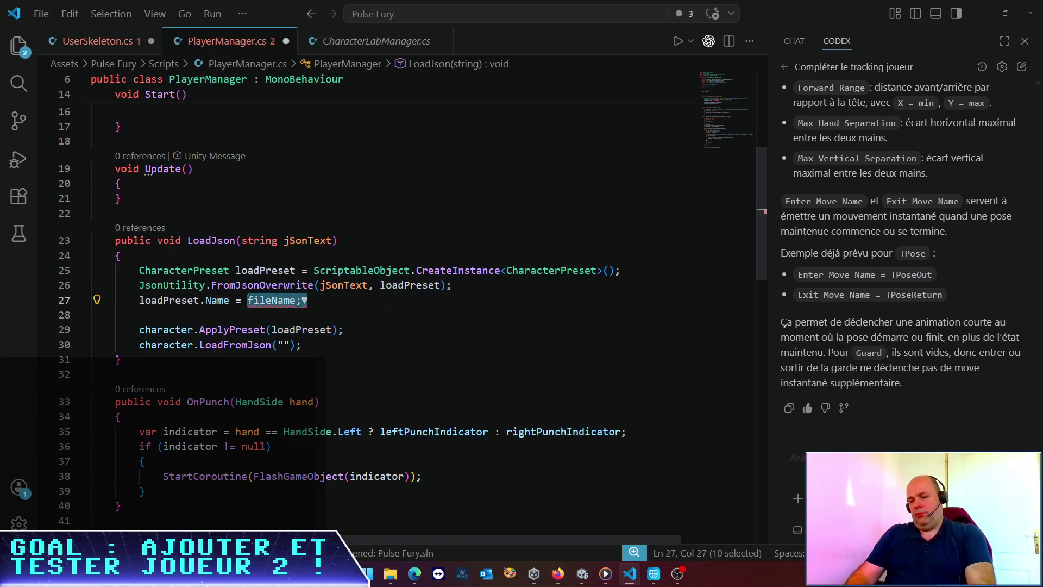
type("name")
key("Escape")
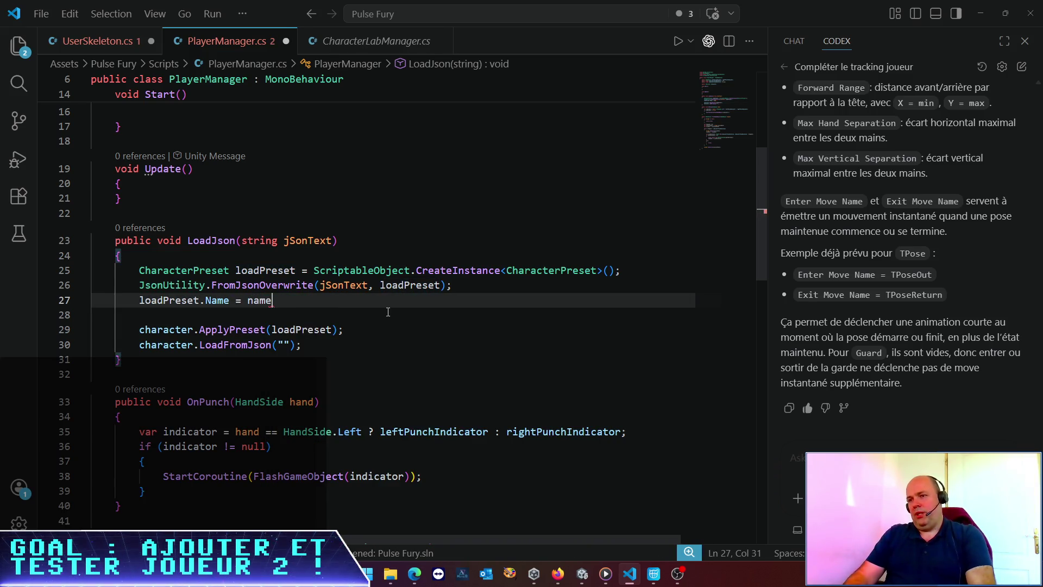
type(";")
key("ctrl+s")
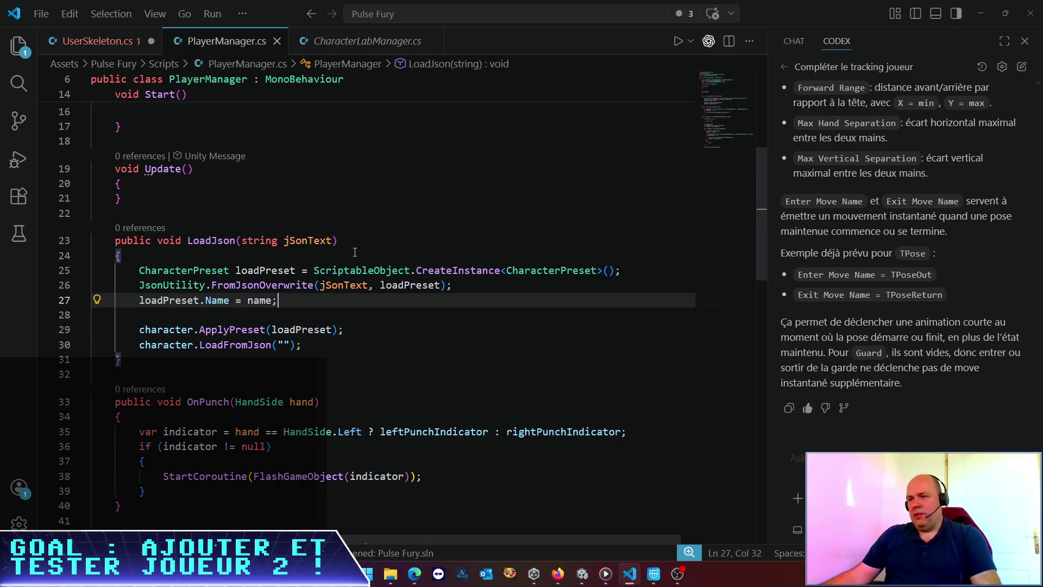
- Declare 'public string playerName;' after the class's opening brace and save
scroll(296, 311, "up", 5)
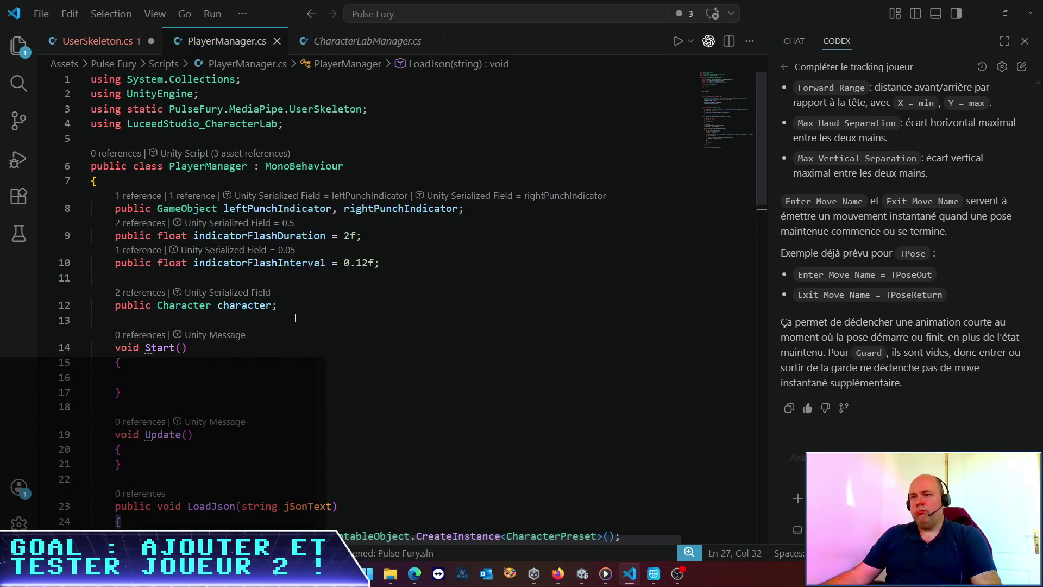
left_click(144, 182)
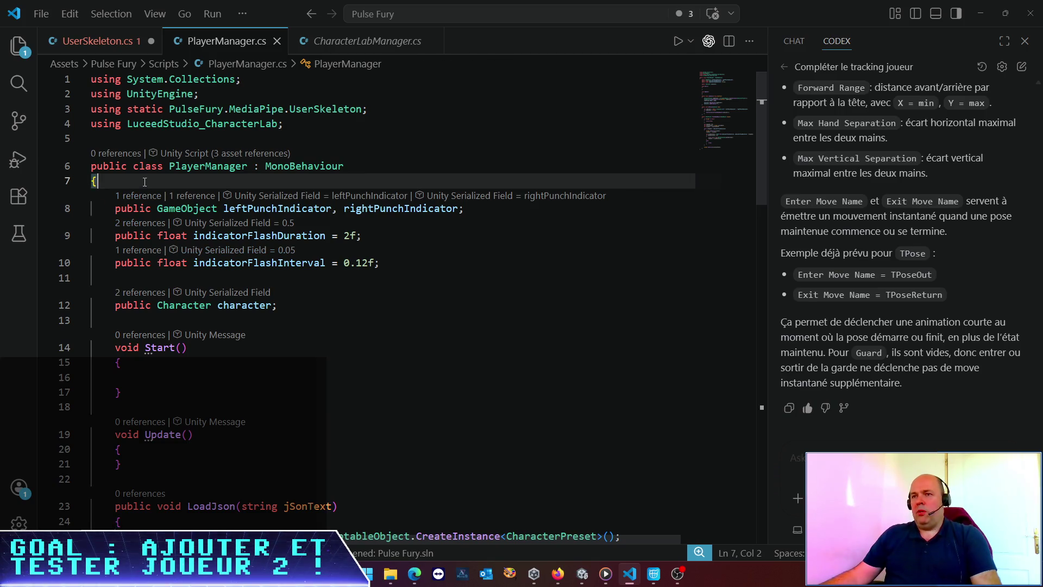
key("Return")
type("public string pla")
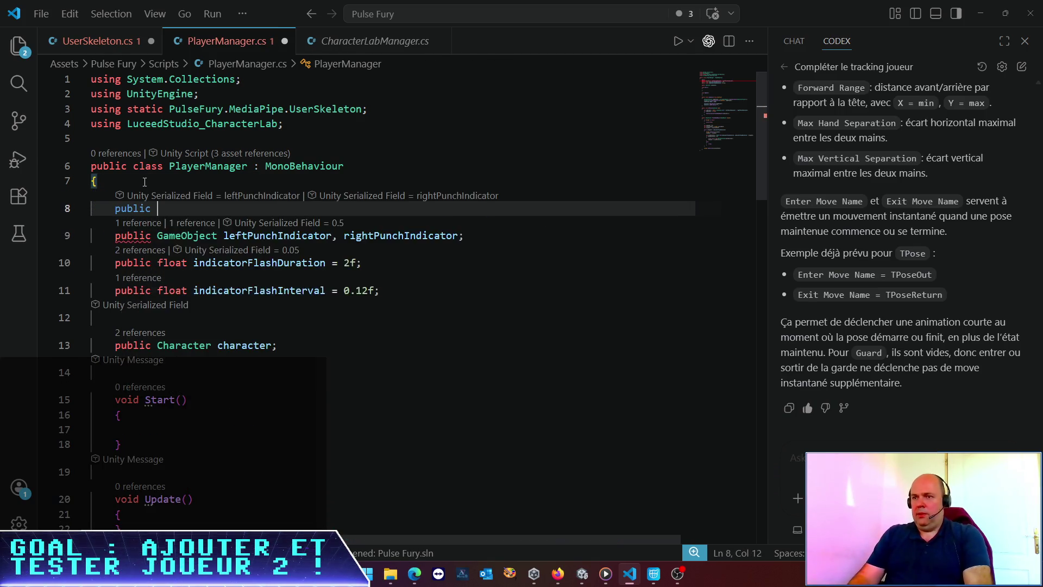
type("yerBam")
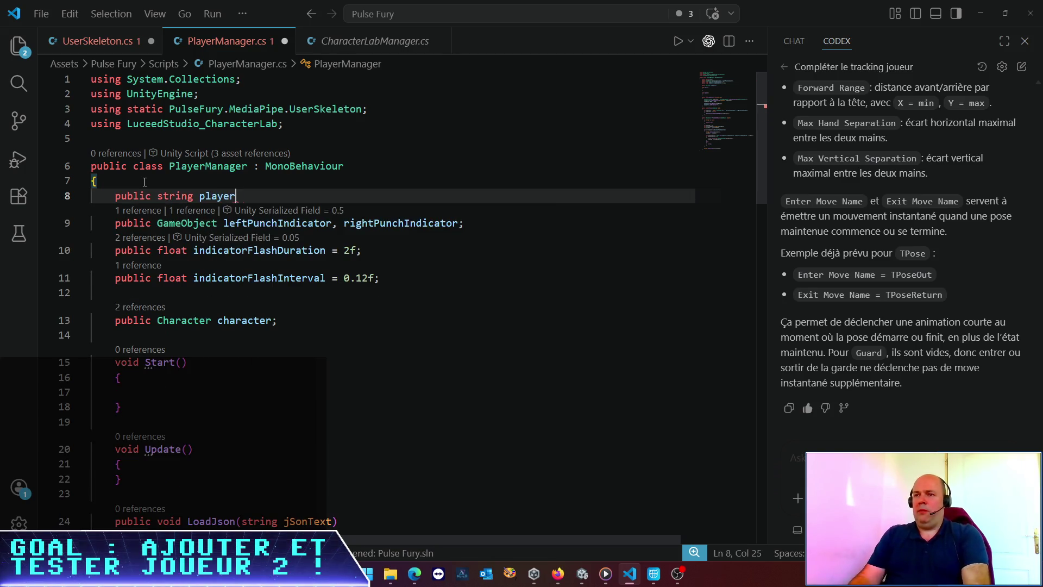
key("BackSpace")
key("BackSpace")
key("BackSpace")
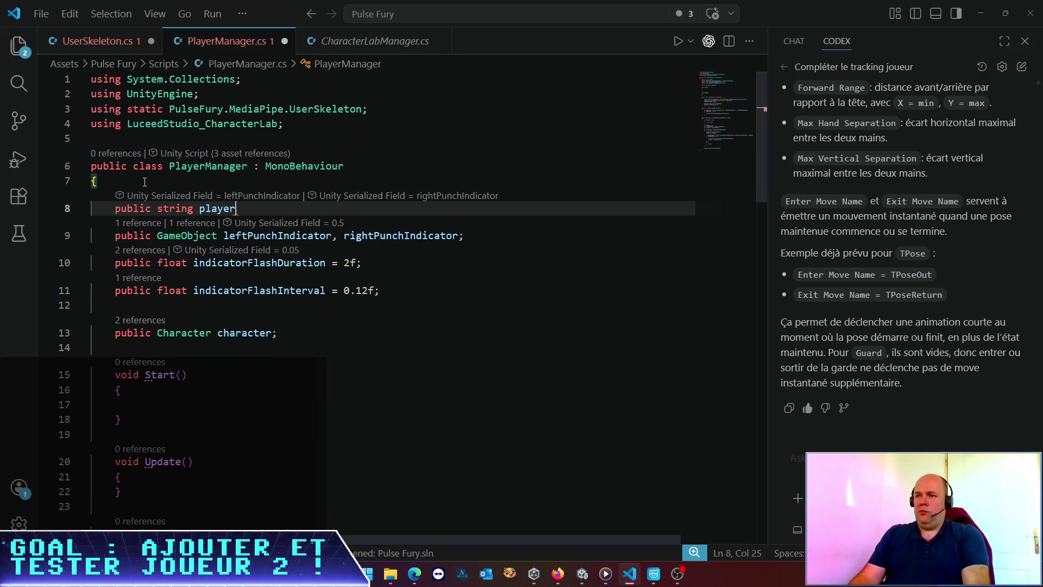
type("Name;")
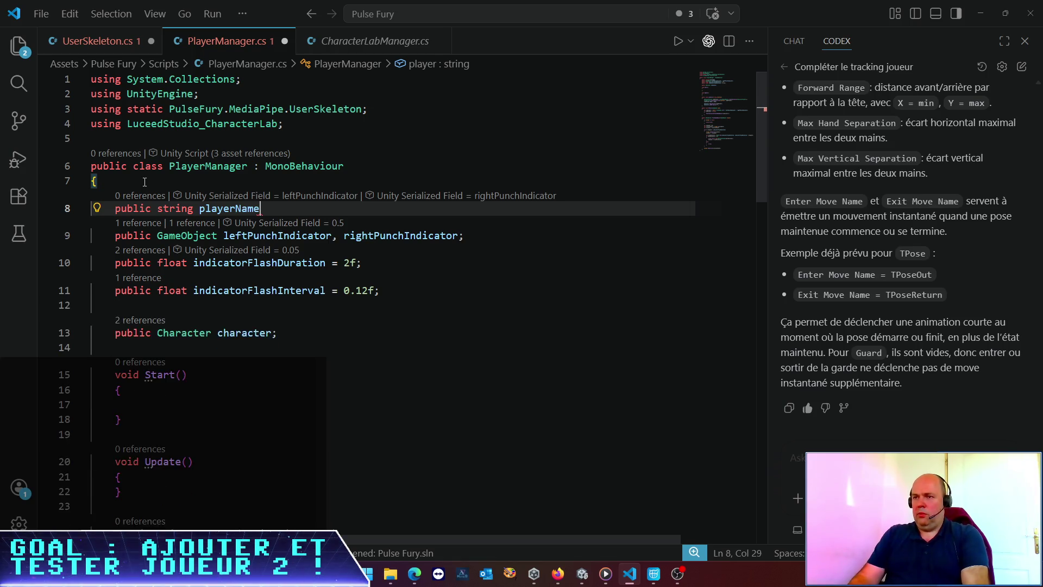
key("Return")
key("ctrl+s")
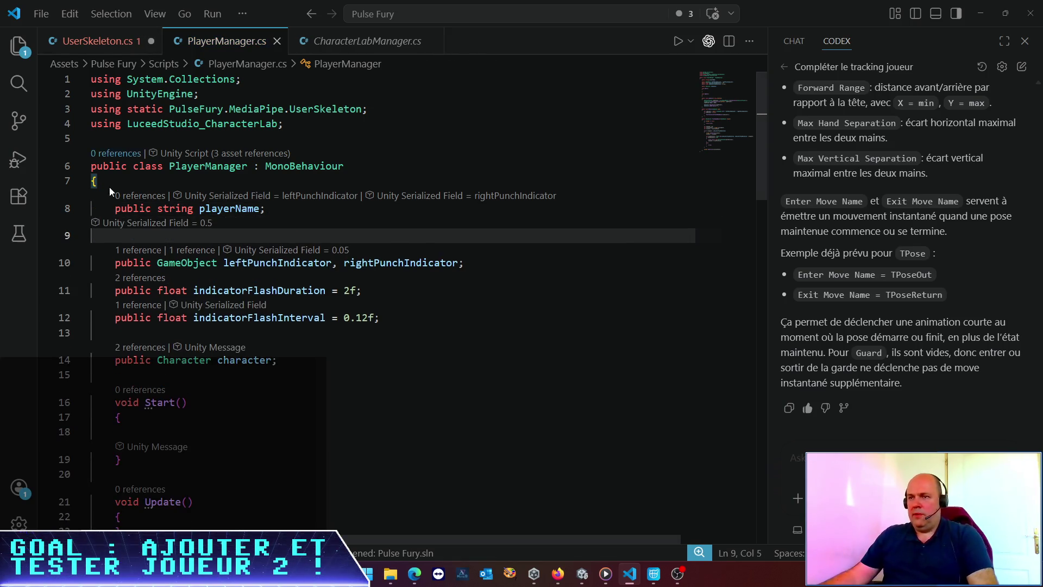
- Set loadPreset.Name to playerName on line 29 and save PlayerManager.cs
scroll(255, 298, "down", 5)
double_click(255, 293)
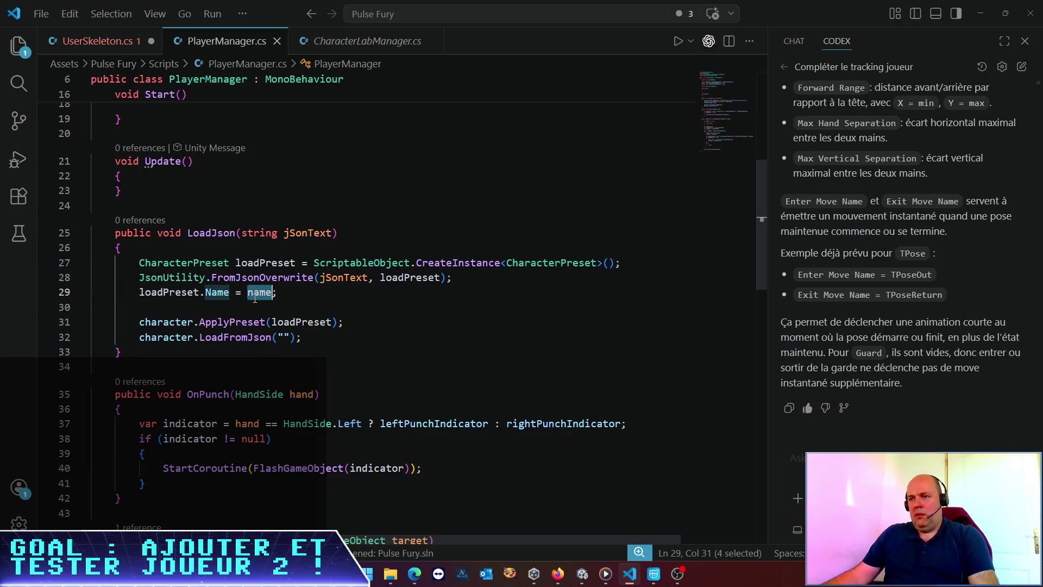
type("play")
key("Tab")
key("ctrl+s")
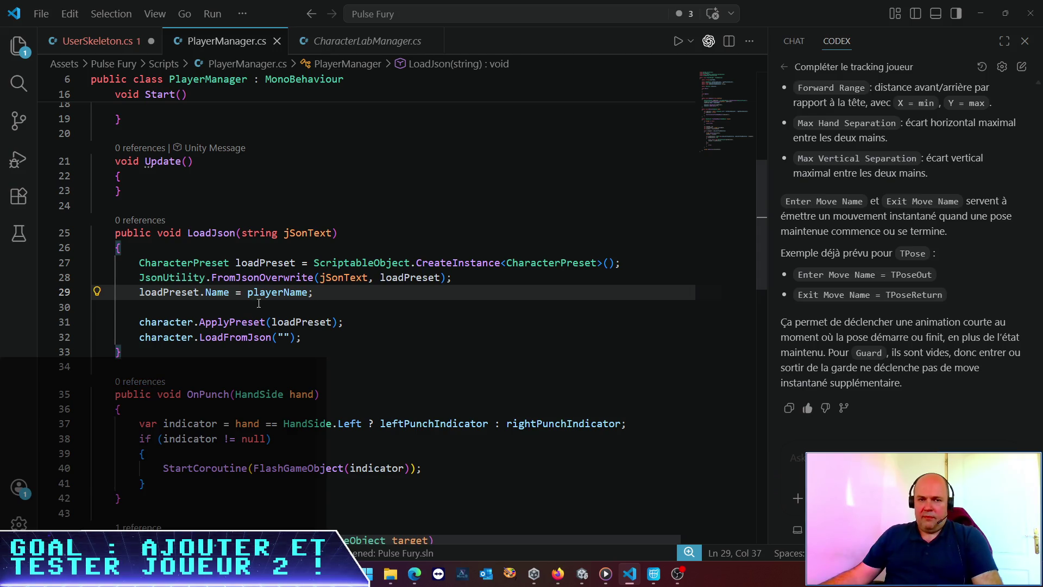
left_click(365, 406)
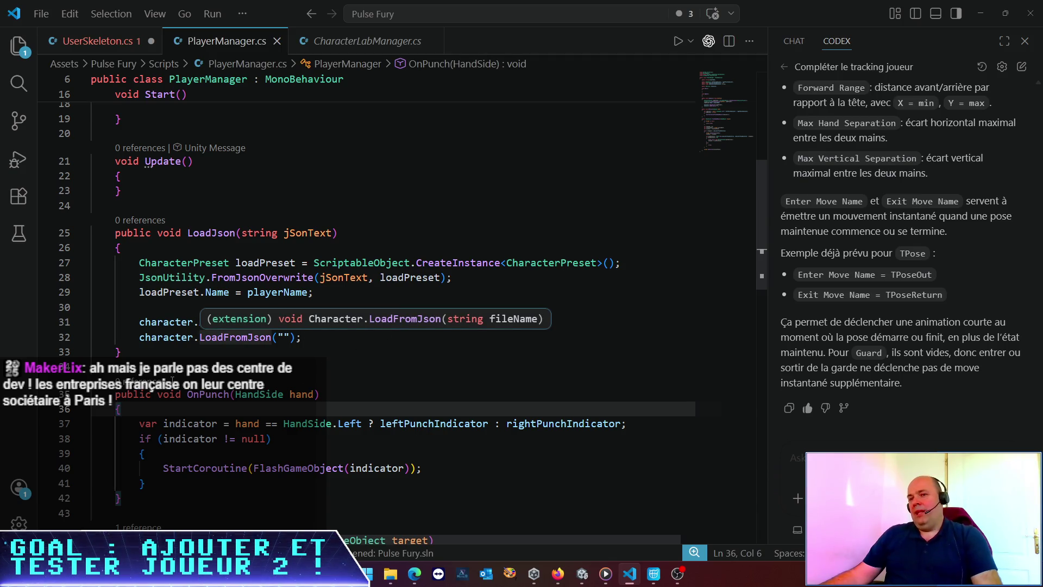
left_click(190, 394, "ctrl")
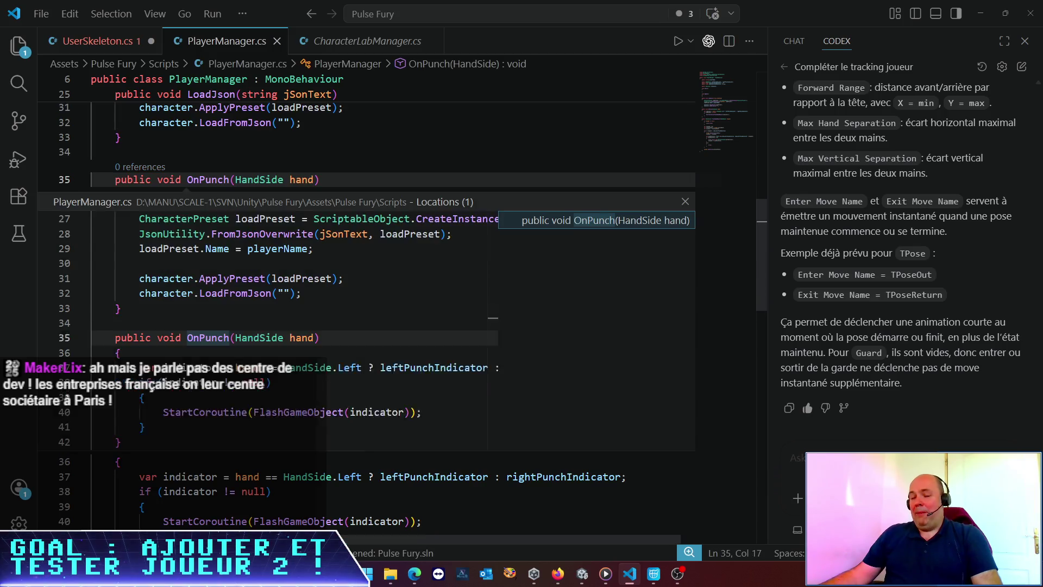
left_click(685, 202)
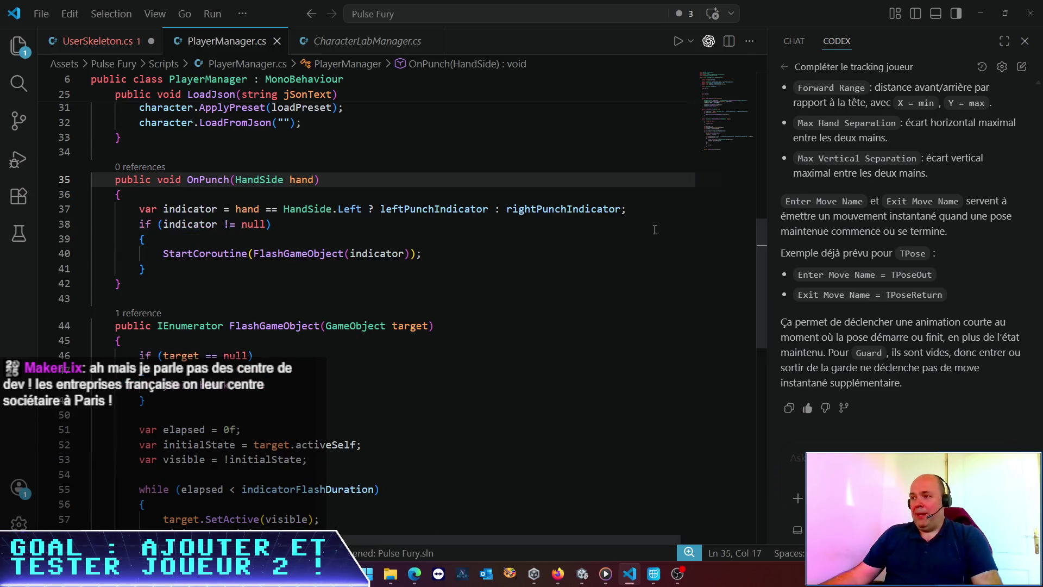
left_click(330, 296)
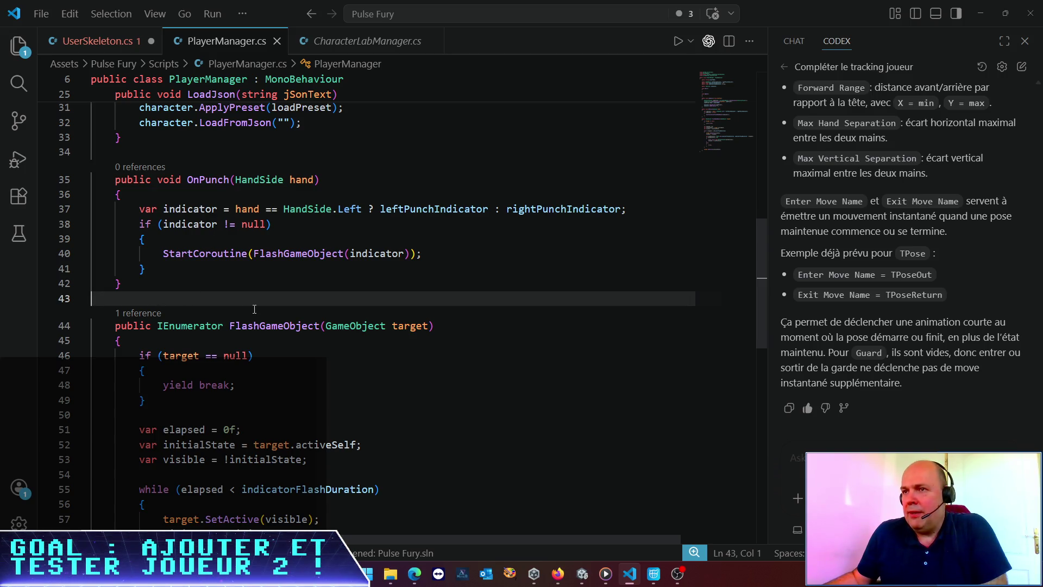
scroll(254, 309, "up", 3)
scroll(254, 308, "up", 2)
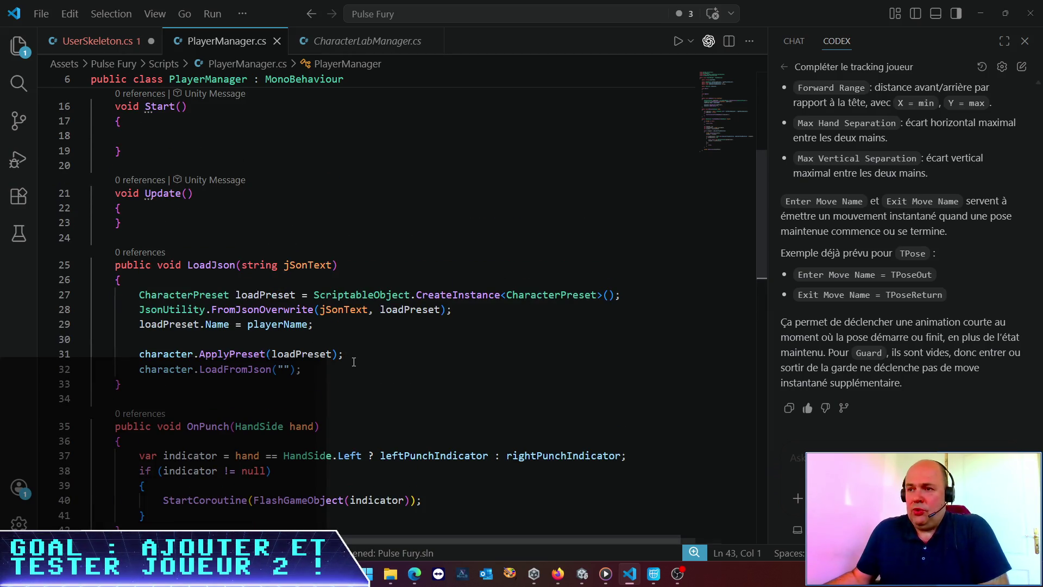
left_click(354, 361)
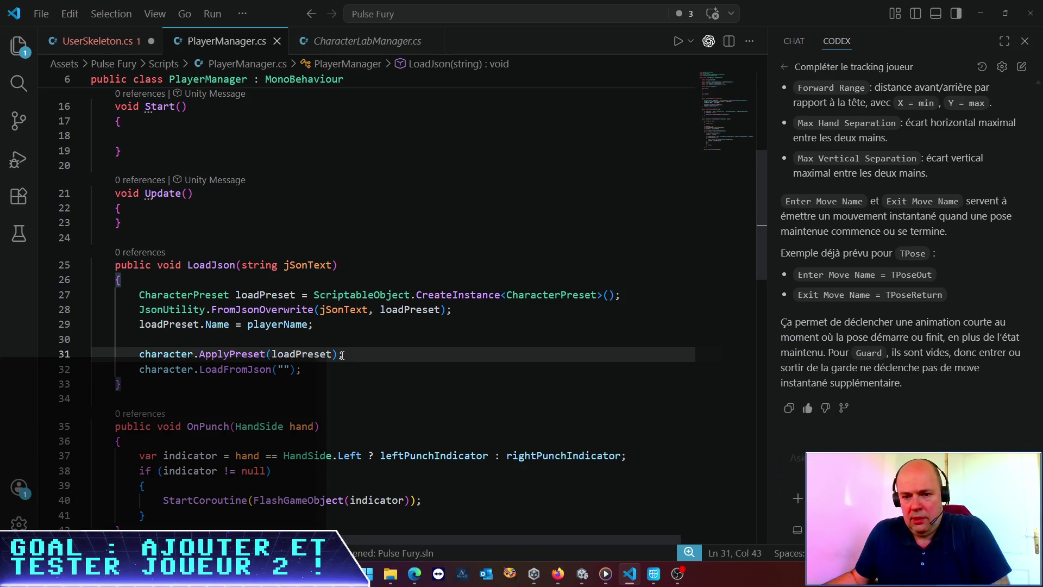
scroll(347, 358, "up", 5)
left_click(338, 212)
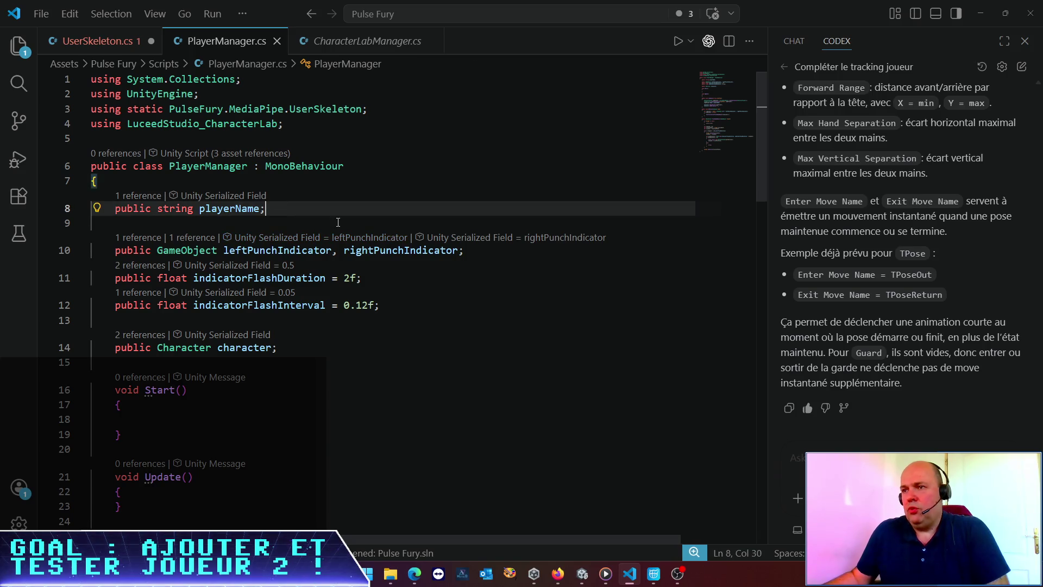
- Declare 'public TextAsset characterDefinition;' below playerName and save PlayerManager.cs
key("Return")
key("Return")
type("public ")
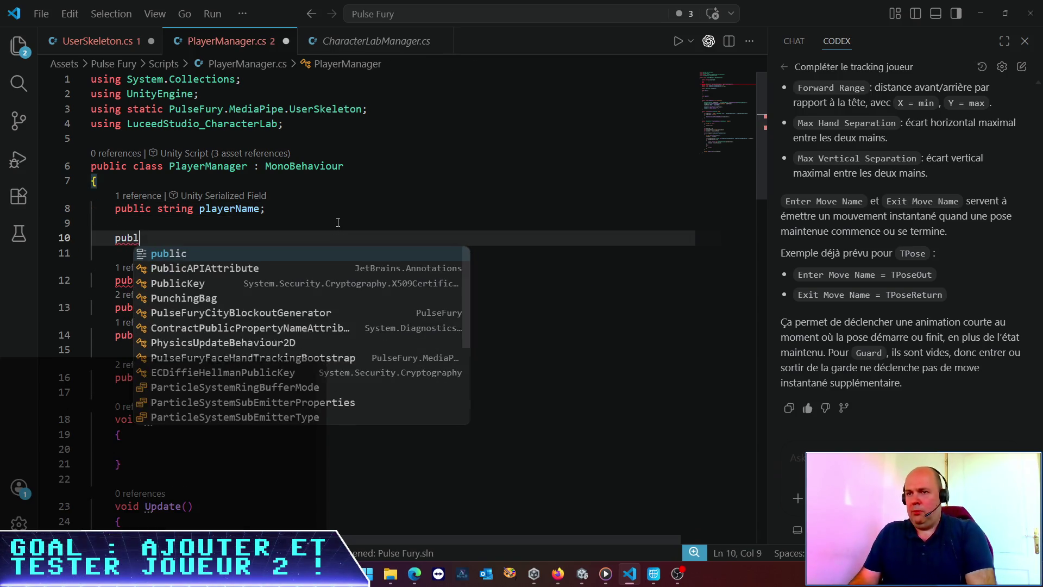
type("TextAdde")
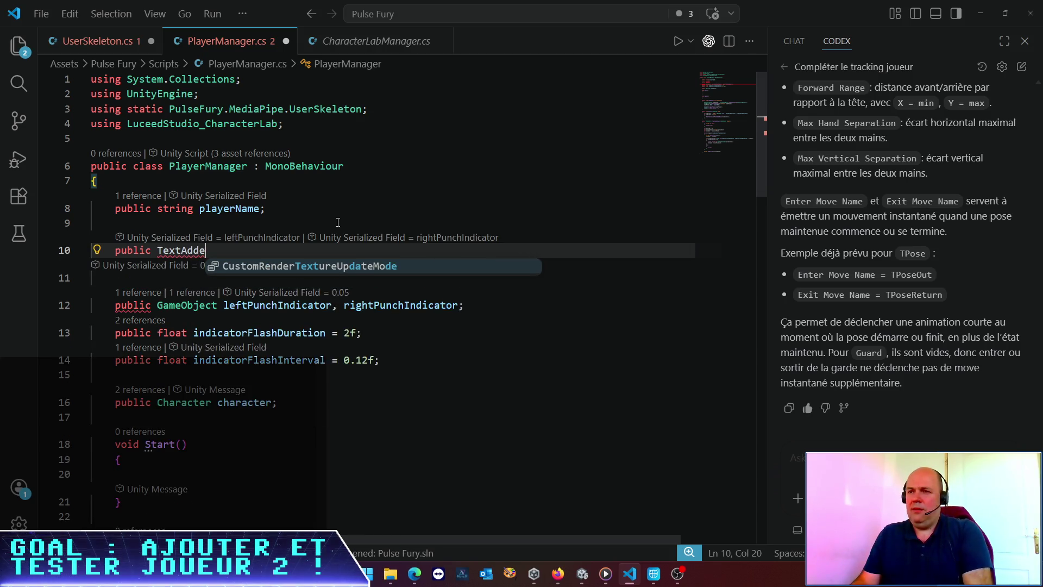
key("BackSpace")
key("BackSpace")
type("sse")
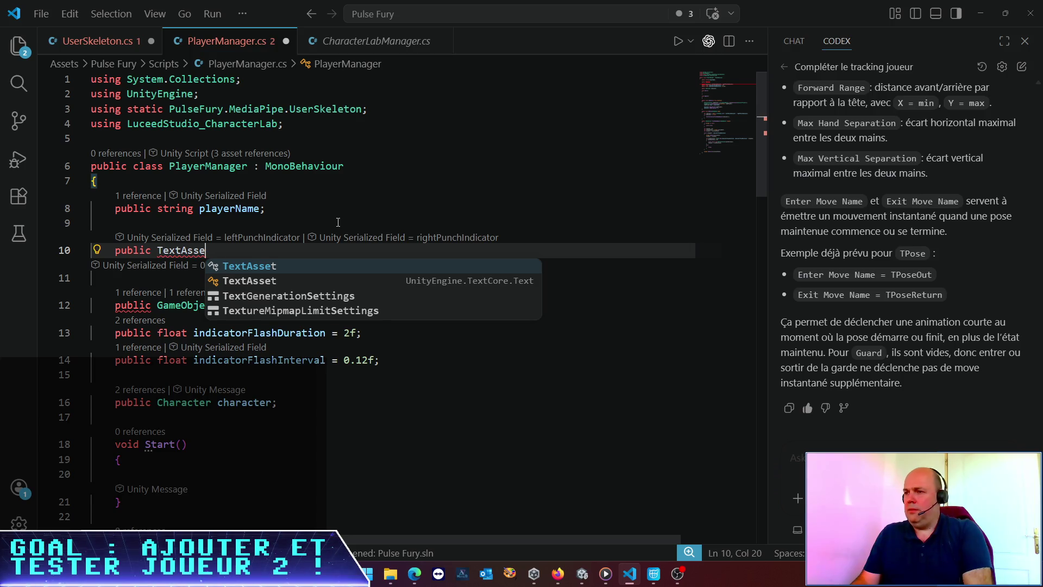
key("Return")
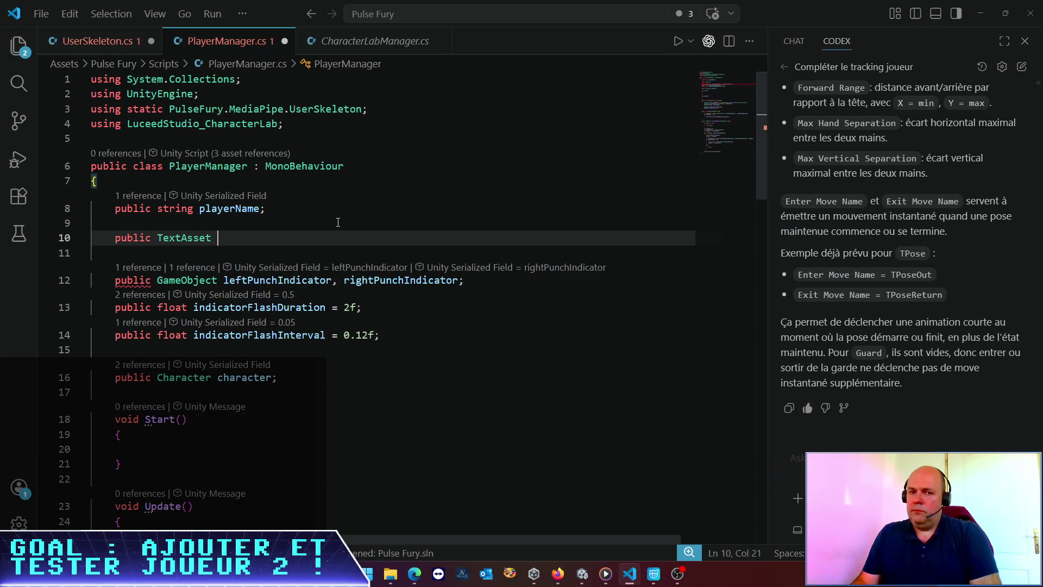
type("c")
type("haracter")
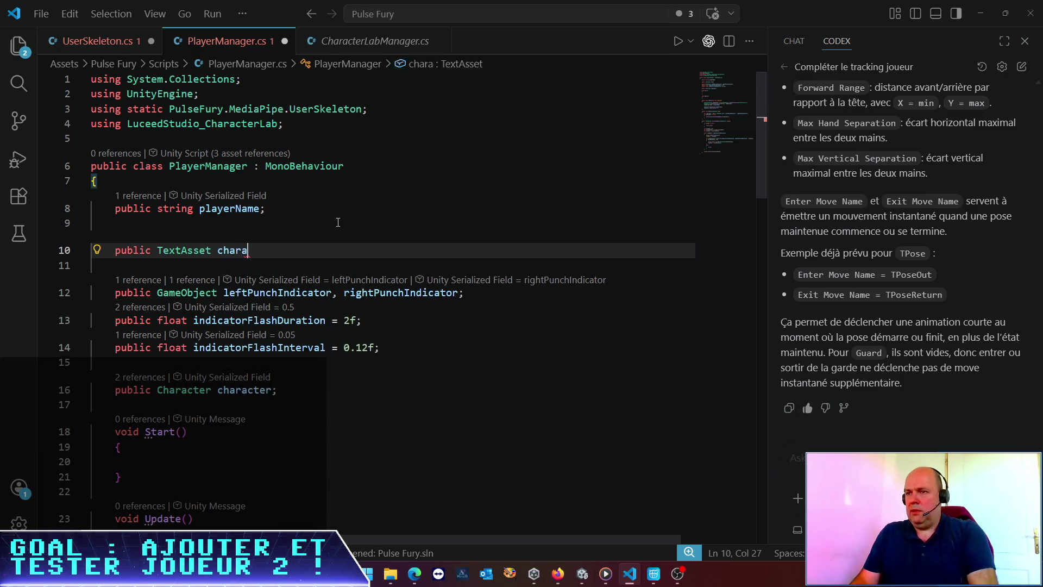
type("Definition")
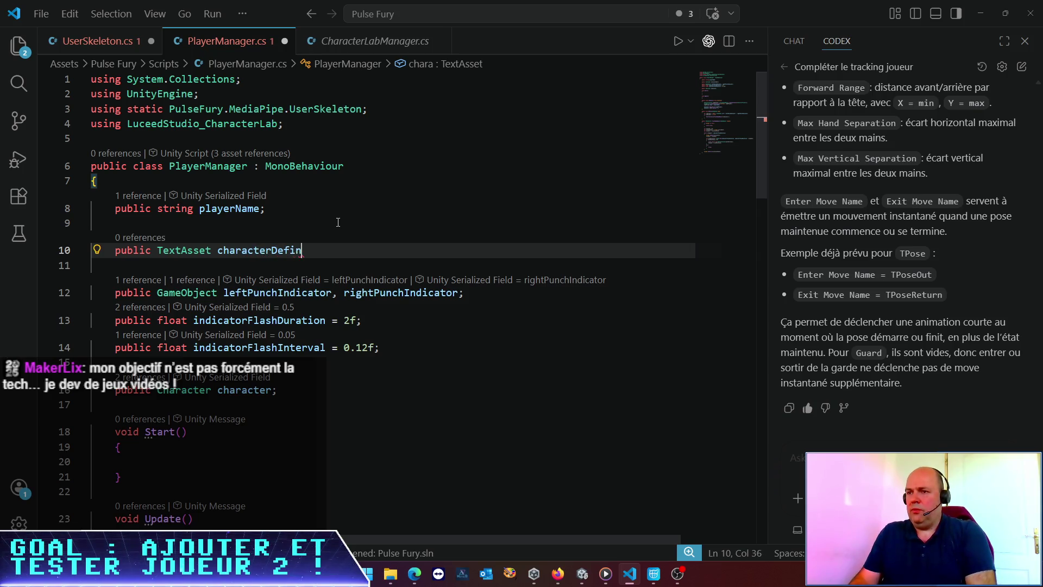
type(";")
key("Return")
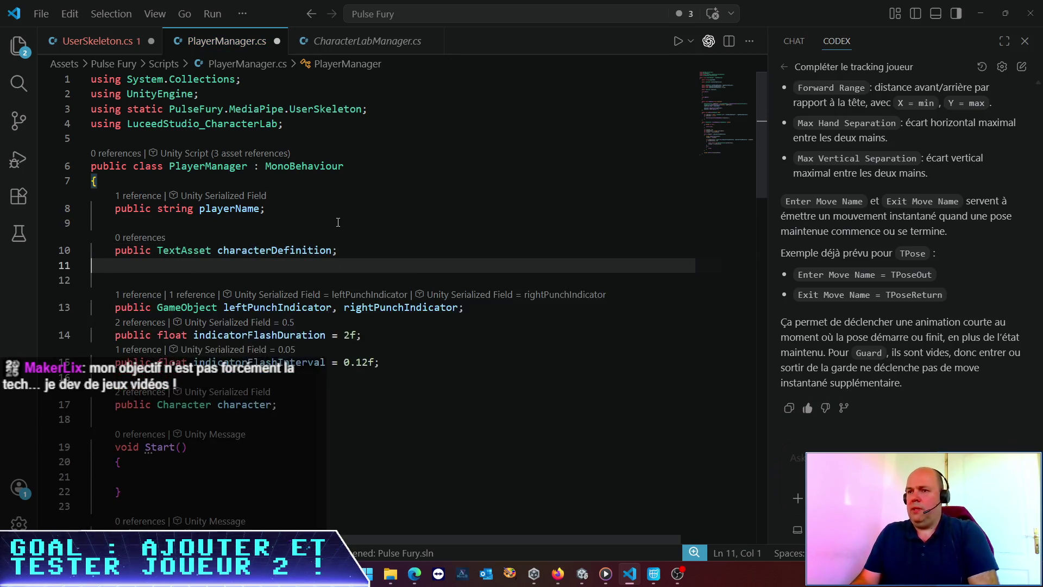
key("ctrl+s")
scroll(210, 299, "down", 4)
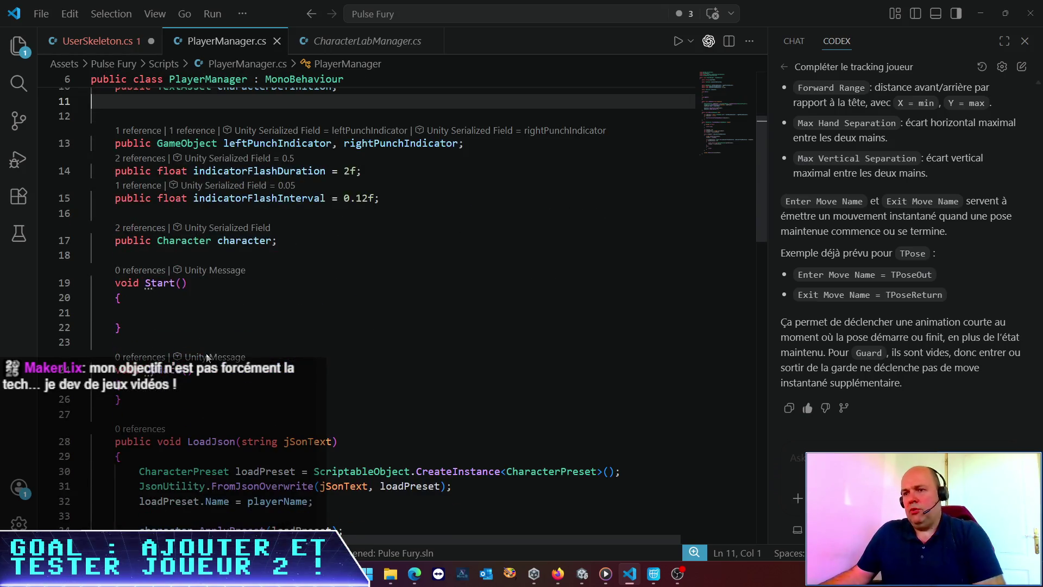
- Add the call 'LoadJson(characterDefinition.text);' inside Start() and save the file
left_click(210, 299)
key("Down")
key("Tab")
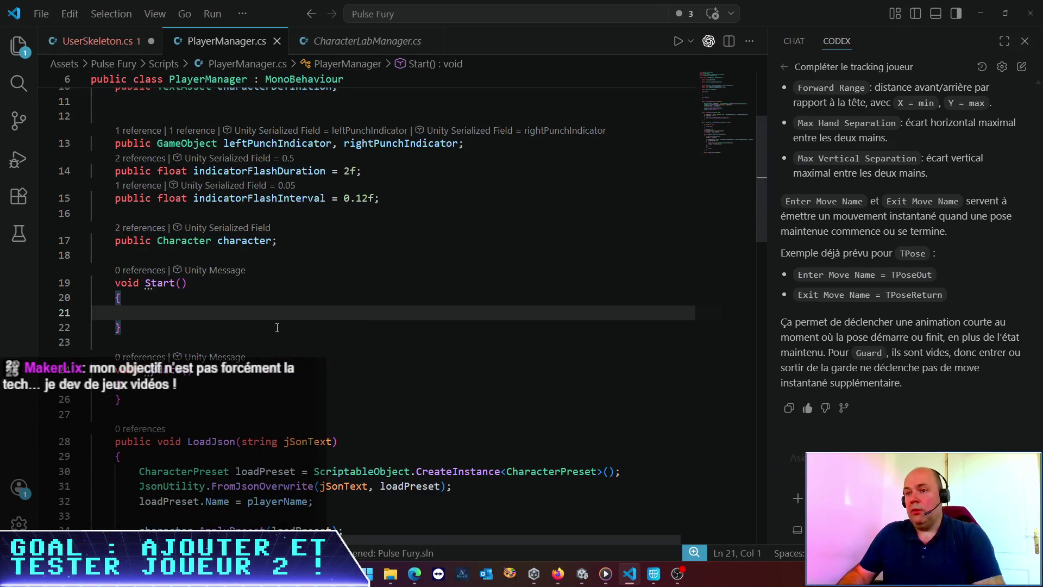
type("load")
key("Tab")
type("(")
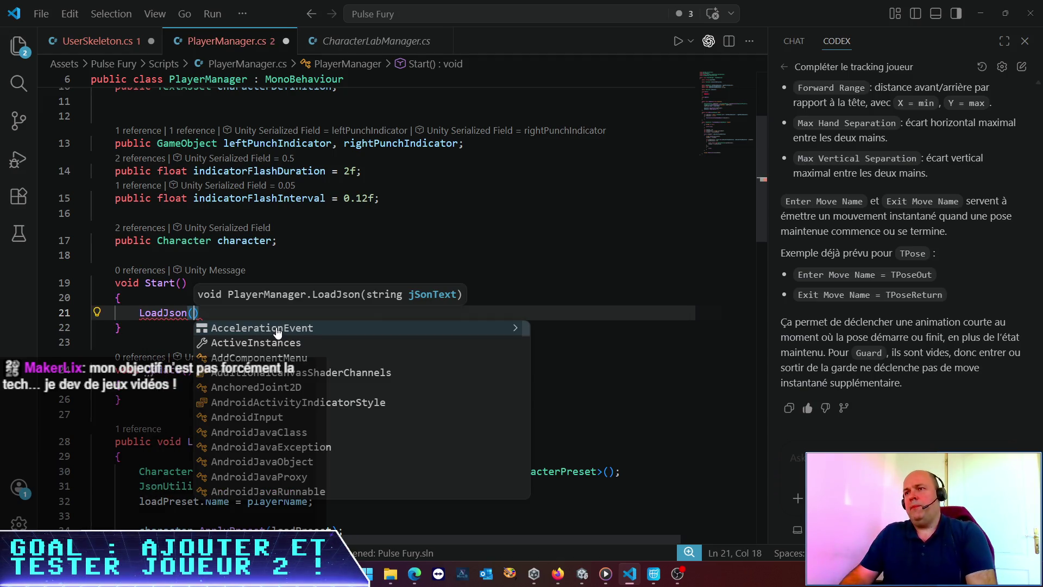
scroll(391, 242, "up", 2)
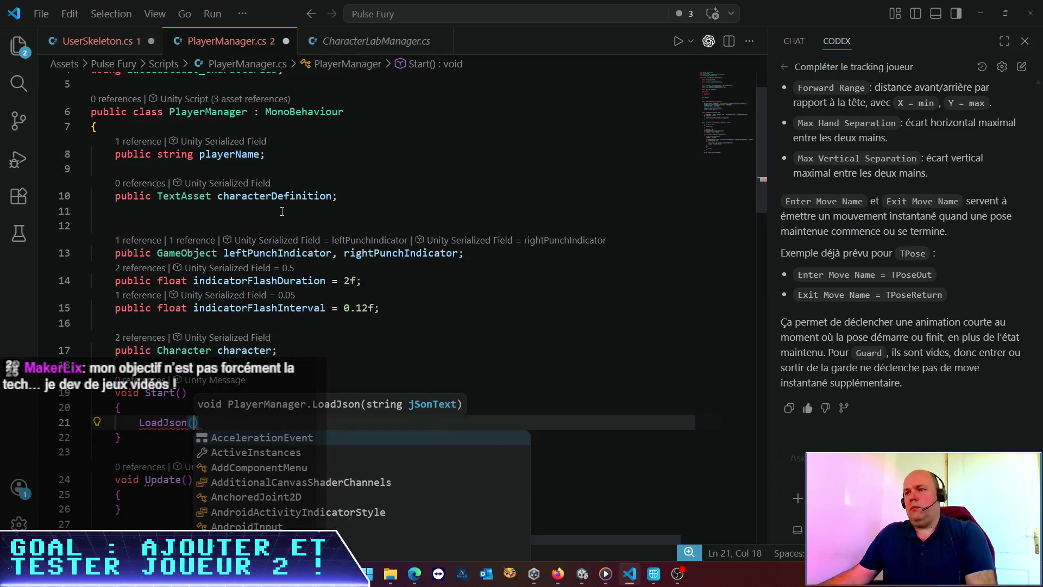
type("chara")
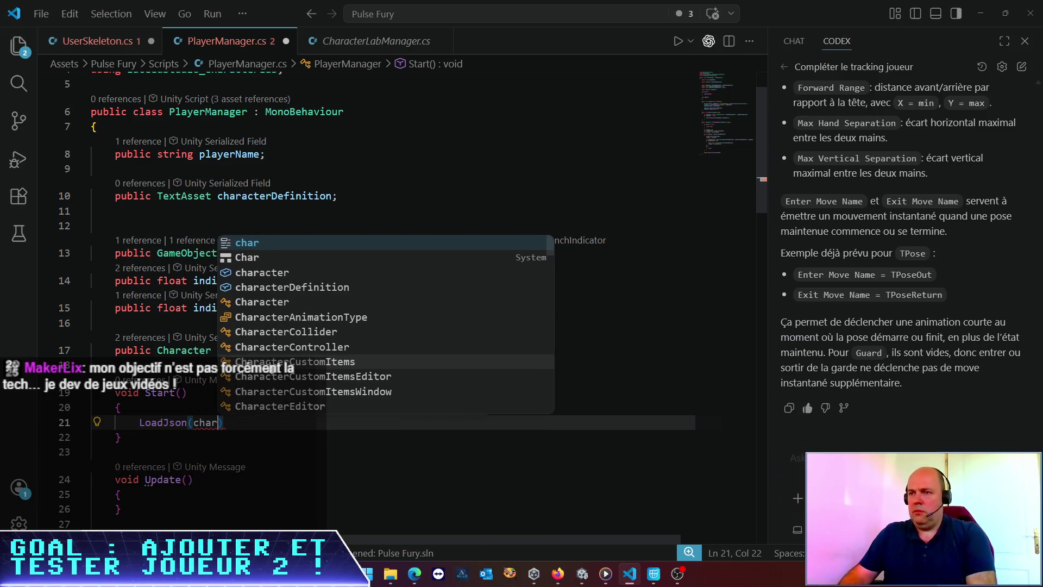
key("Down")
key("Tab")
type(".te")
key("Tab")
type(");")
key("ctrl+s")
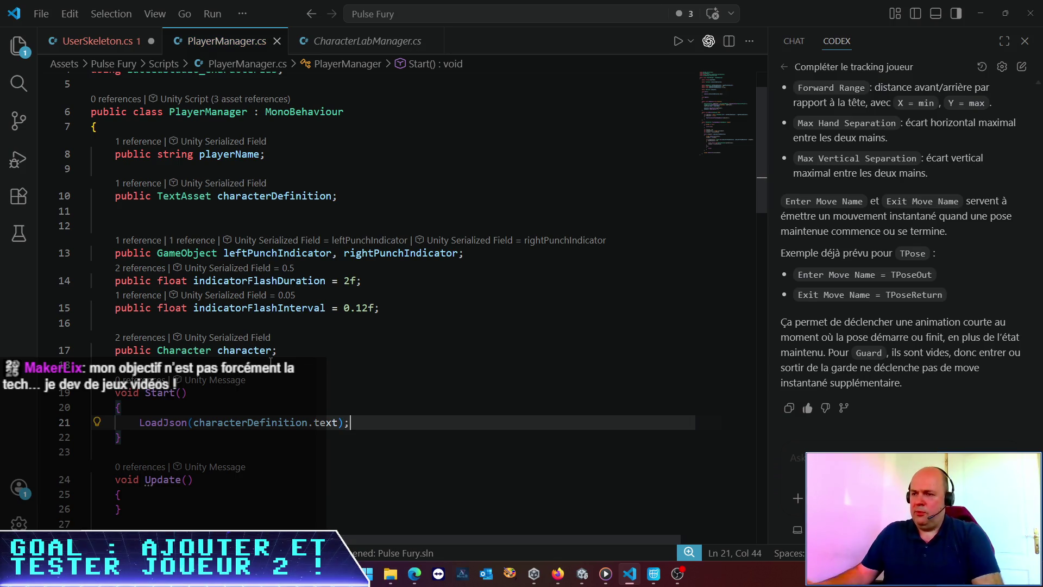
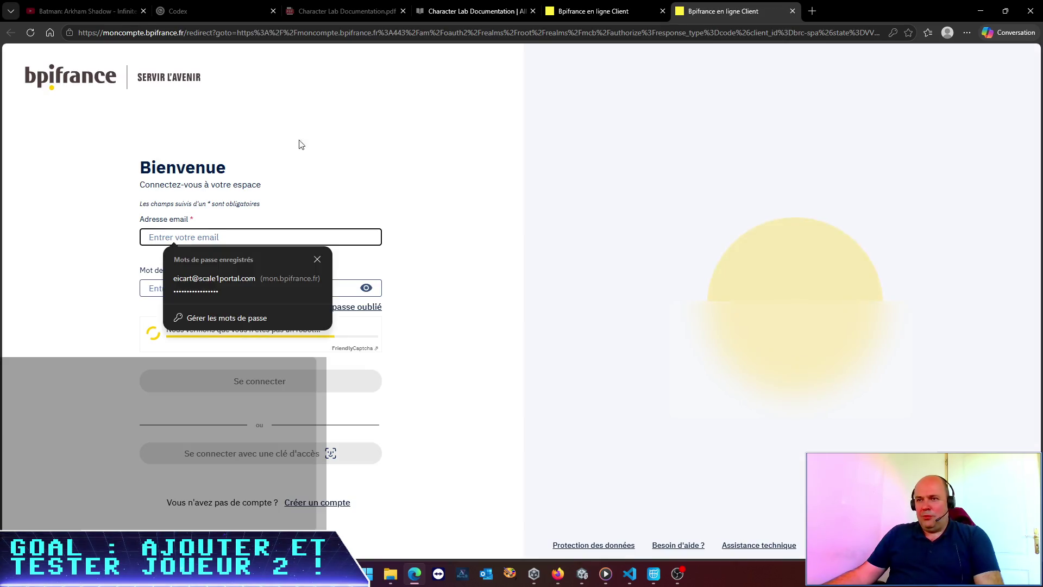
- Close the duplicate Bpifrance tabs, leaving the Character Lab runtime creation guide at Loading
left_click(187, 81)
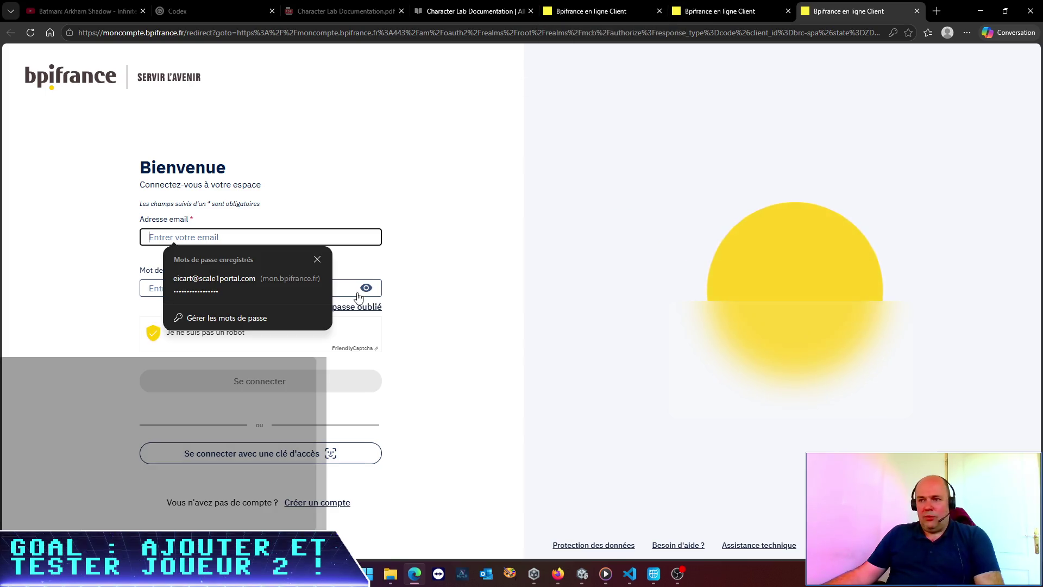
left_click(63, 80)
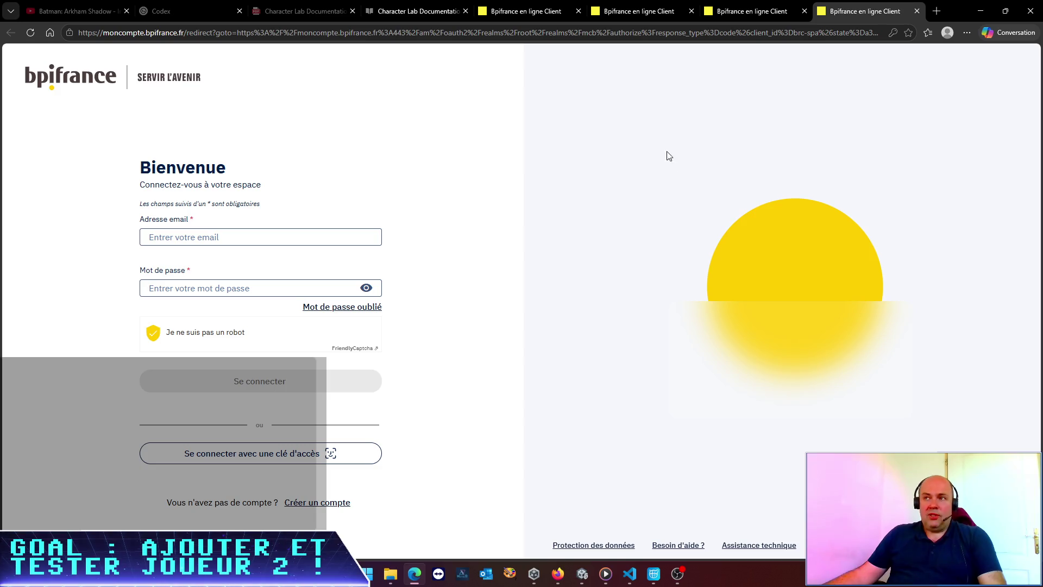
left_click(917, 11)
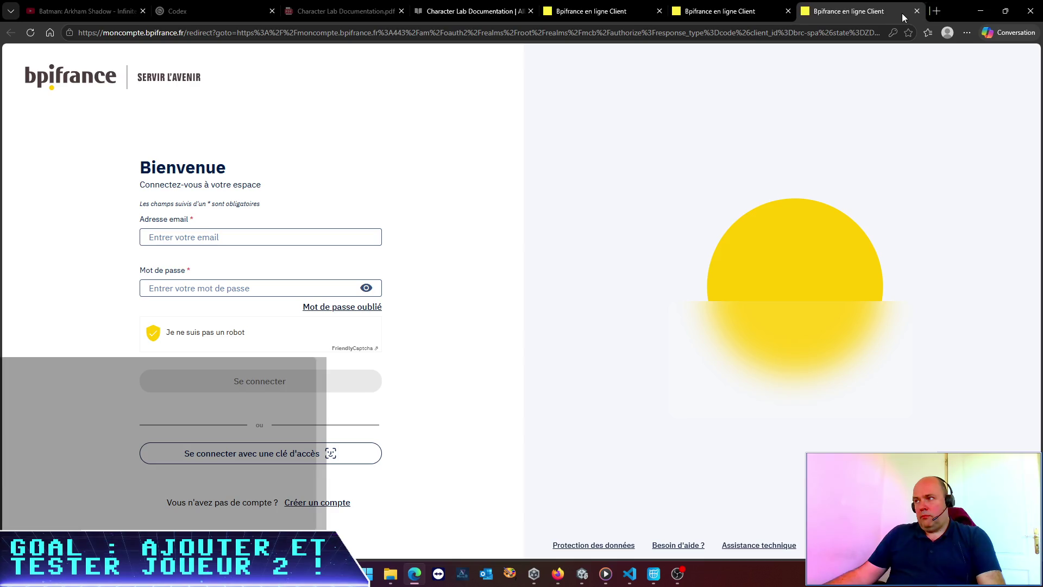
left_click(917, 11)
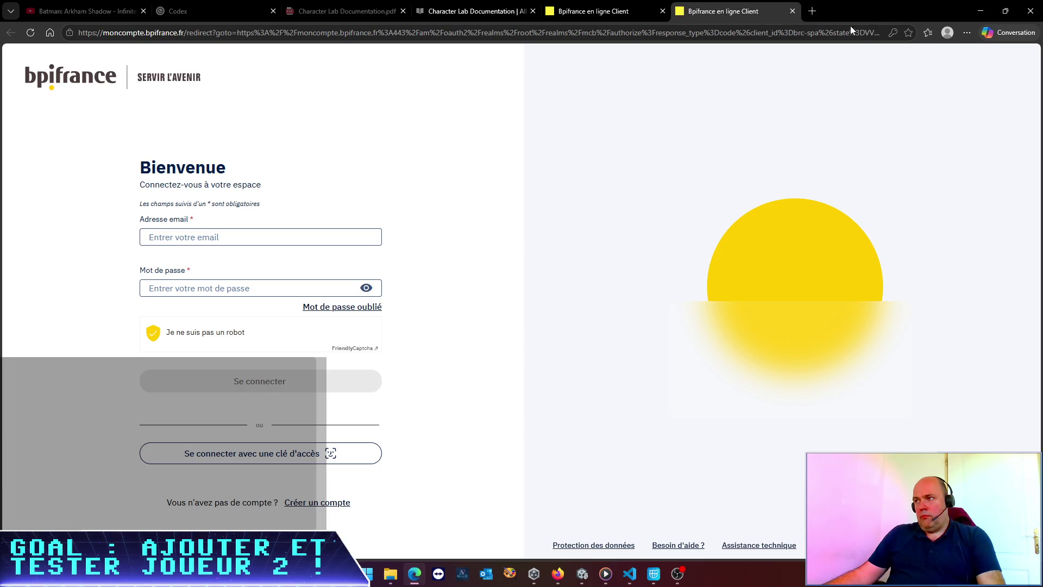
left_click(788, 11)
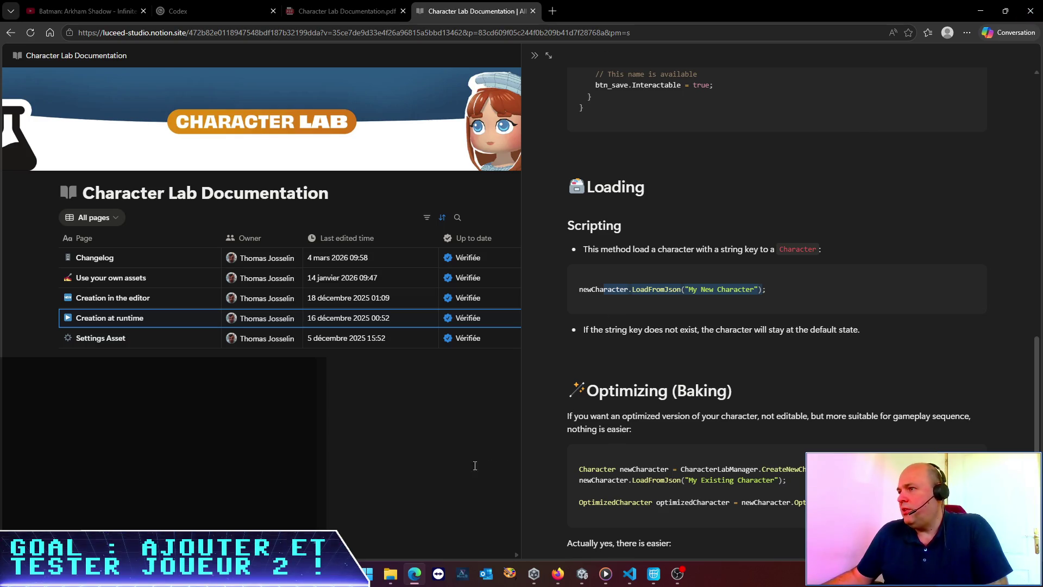
left_click(535, 128)
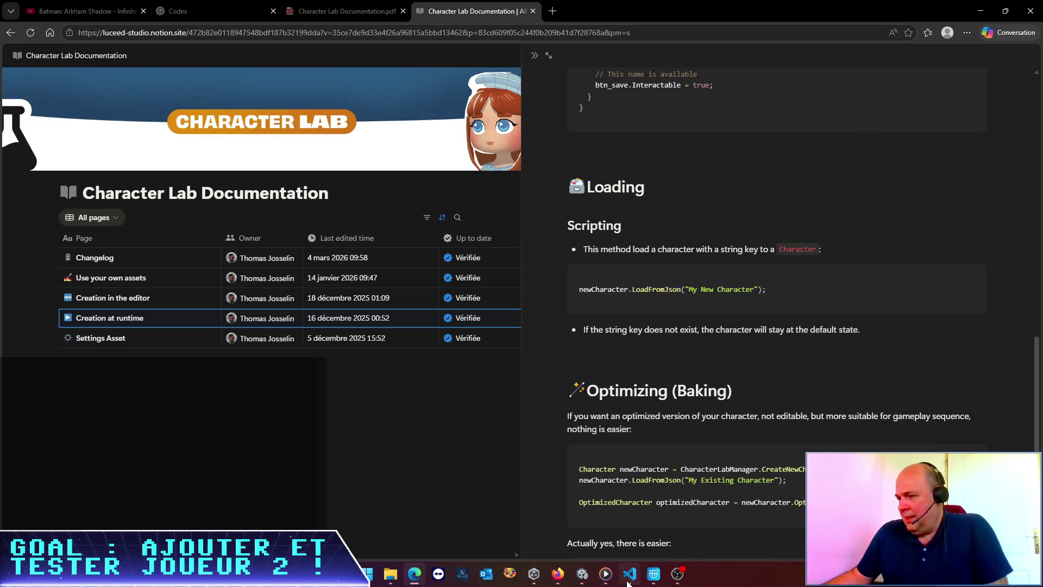
left_click(629, 573)
- Remove LoadJson's string parameter and the argument passed in its Start call
key("Left")
key("Left")
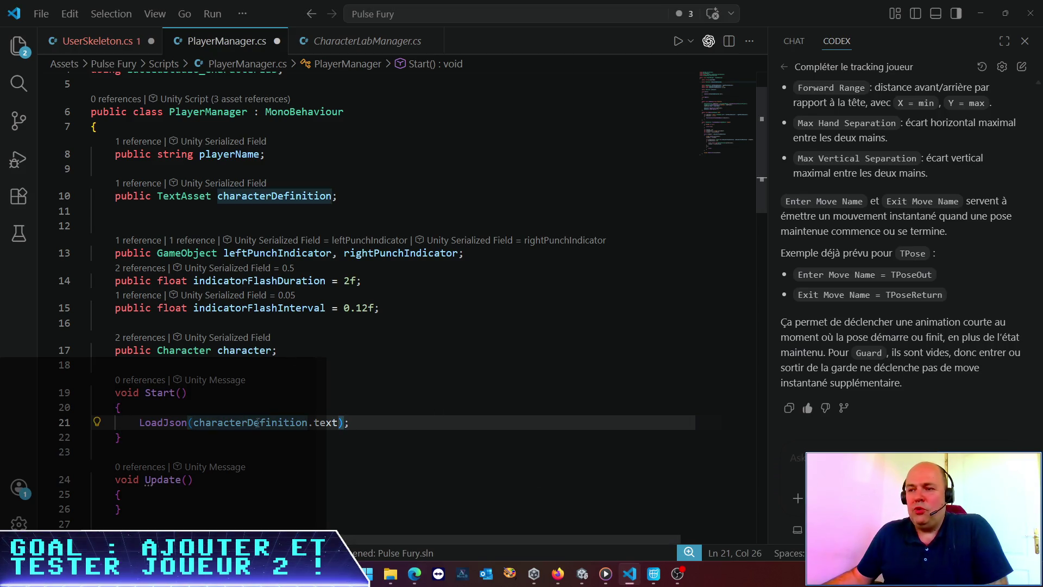
scroll(338, 401, "down", 3)
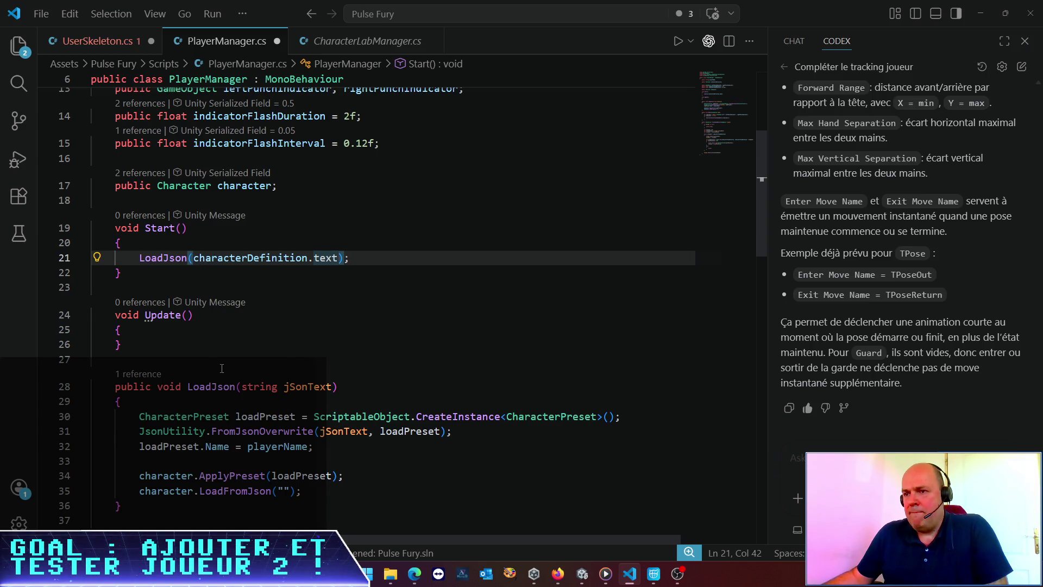
left_click(241, 386)
key("Delete")
key("Delete")
key("Delete")
key("Delete")
key("Delete")
key("Delete")
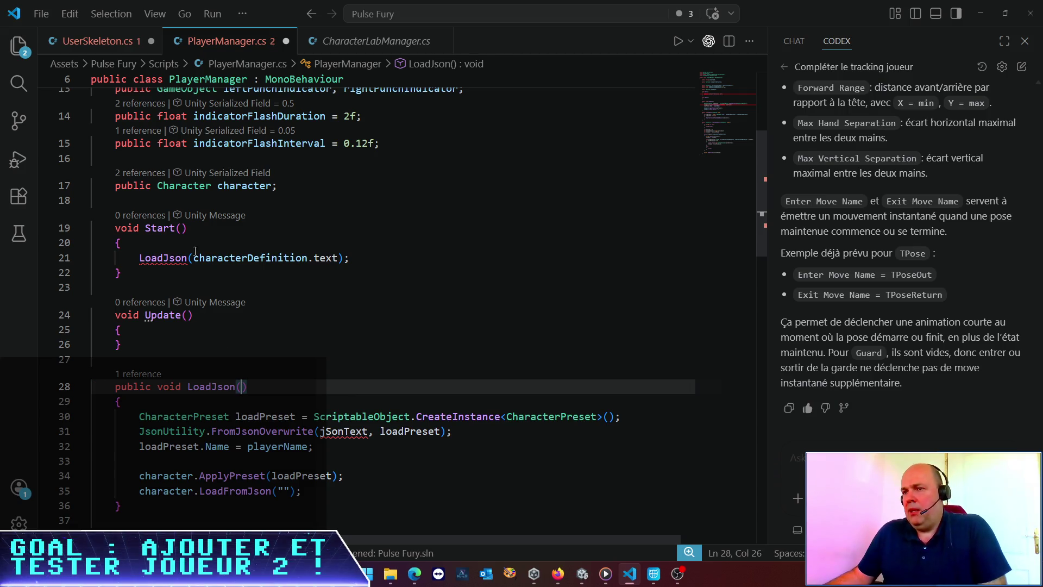
left_click(194, 258)
key("ctrl+shift+Right")
key("ctrl+shift+Right")
key("ctrl+c")
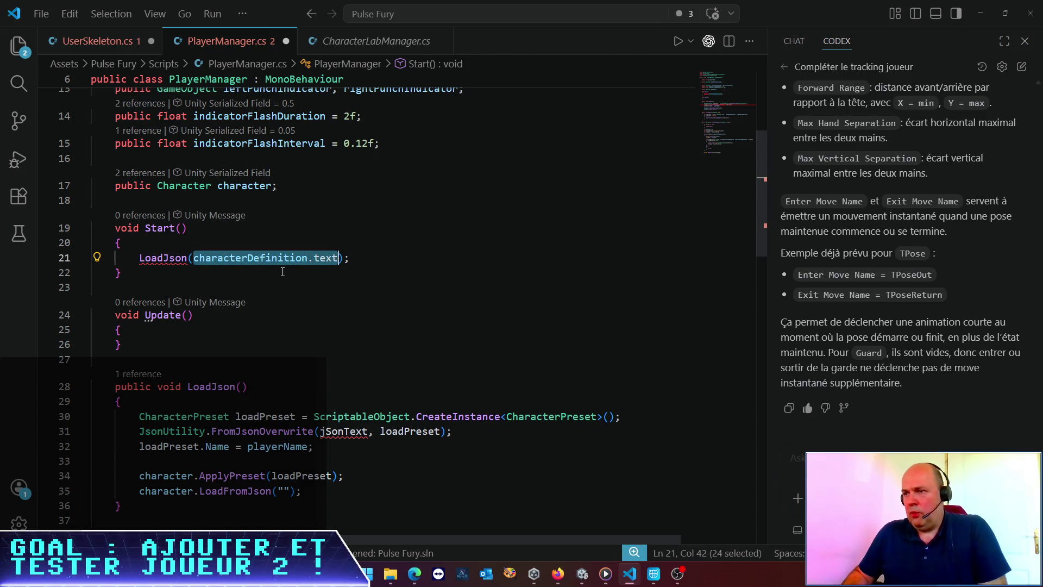
key("Delete")
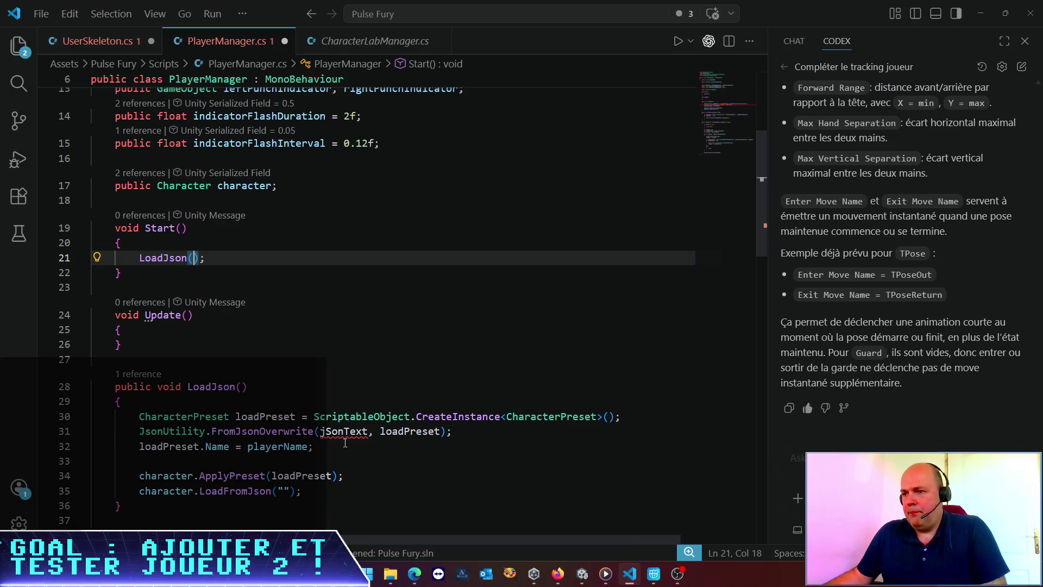
- Replace jSonText with characterDefinition.text in FromJsonOverwrite and save PlayerManager.cs
double_click(344, 431)
key("ctrl+v")
left_click(379, 305)
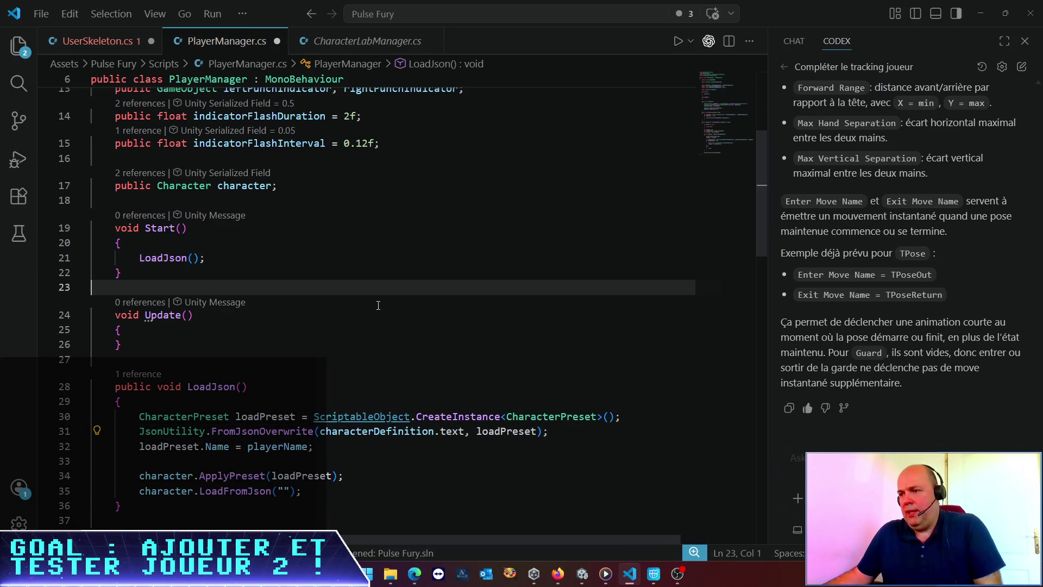
key("ctrl+s")
- Return to Unity and open the CharacterConfigurations folder in File Explorer
scroll(257, 309, "up", 3)
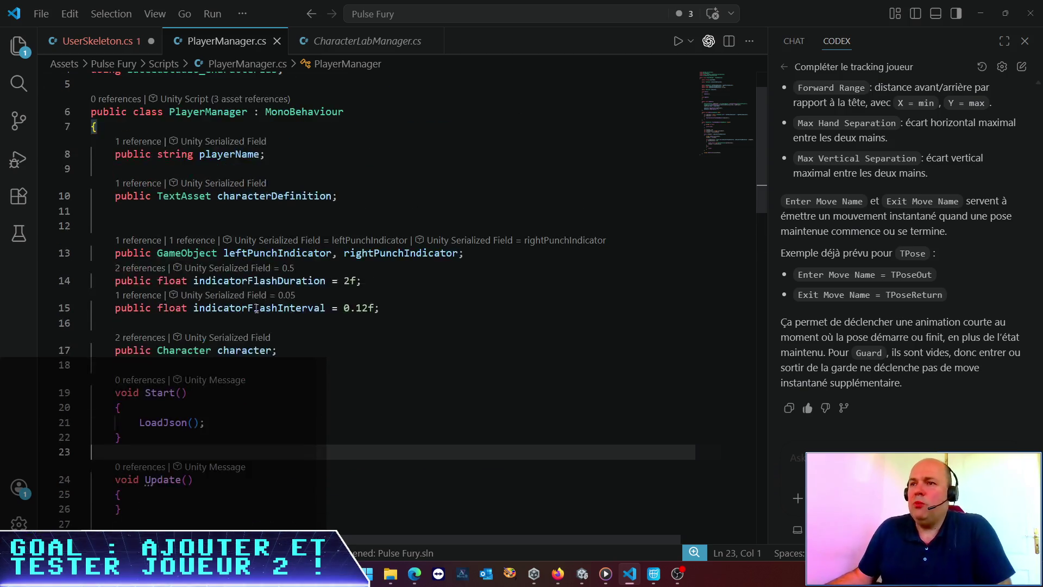
scroll(256, 308, "up", 2)
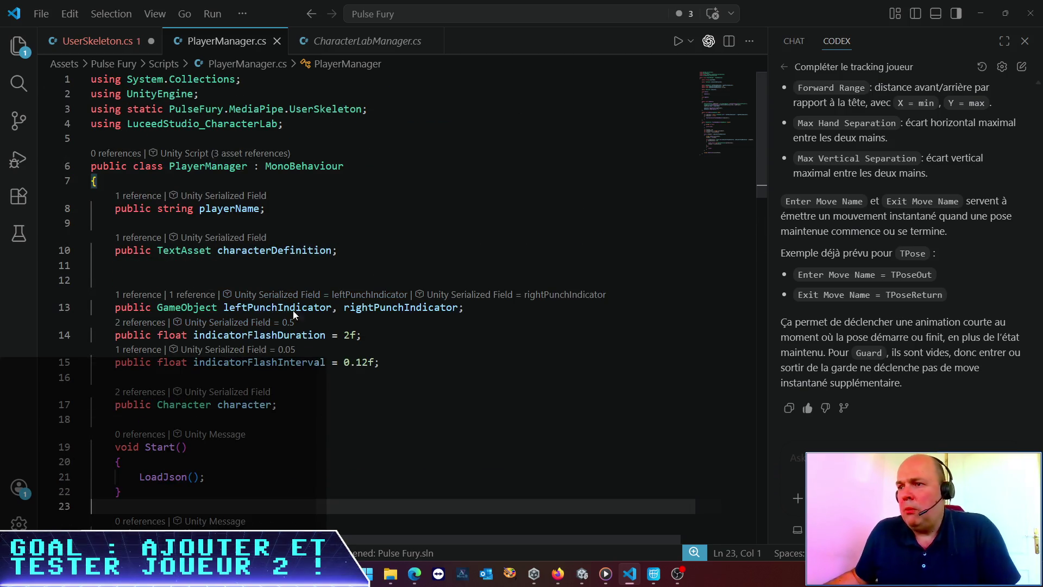
left_click(287, 264)
left_click(267, 362)
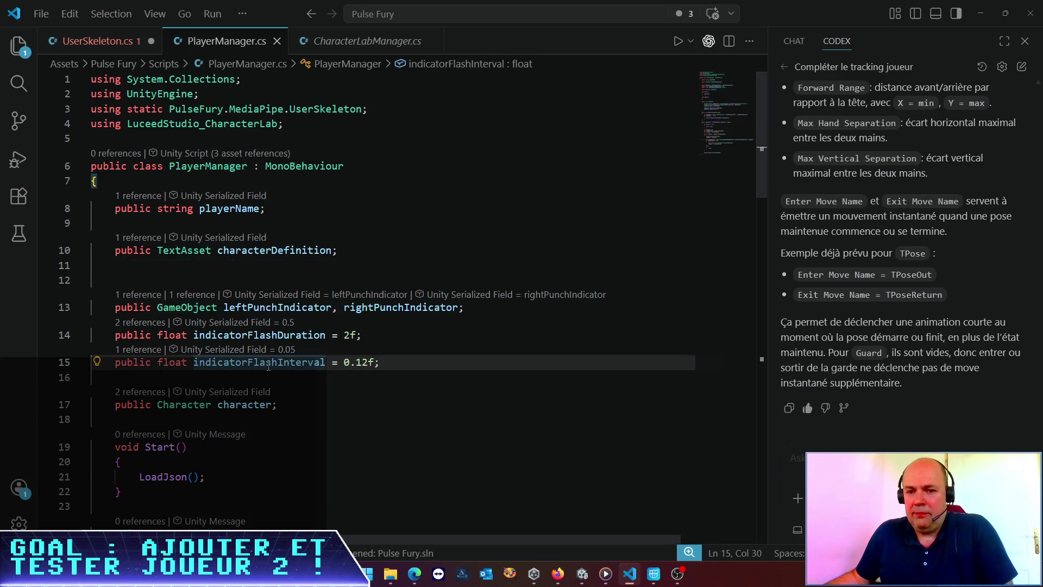
scroll(269, 366, "down", 5)
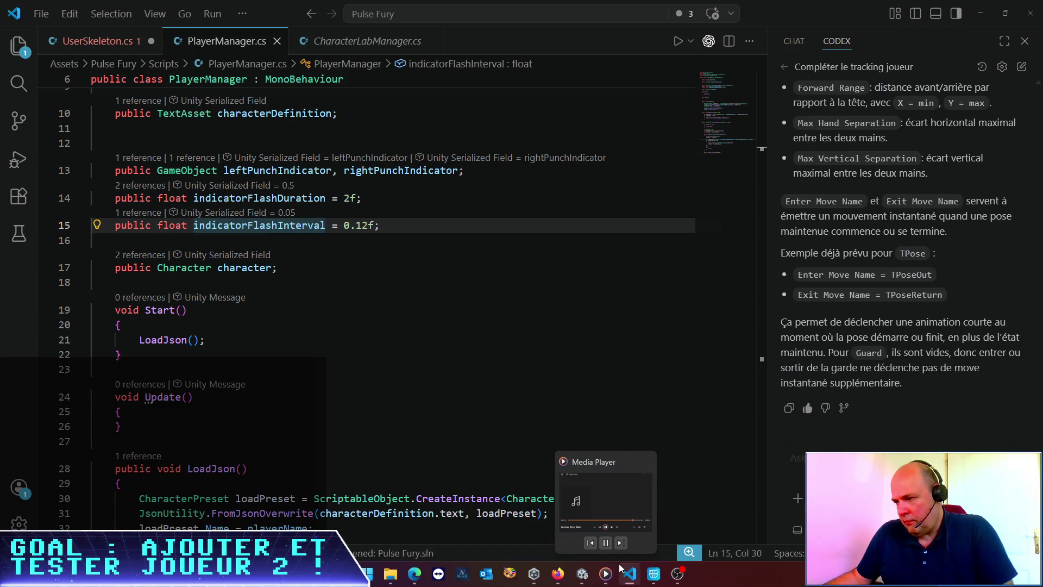
left_click(592, 577)
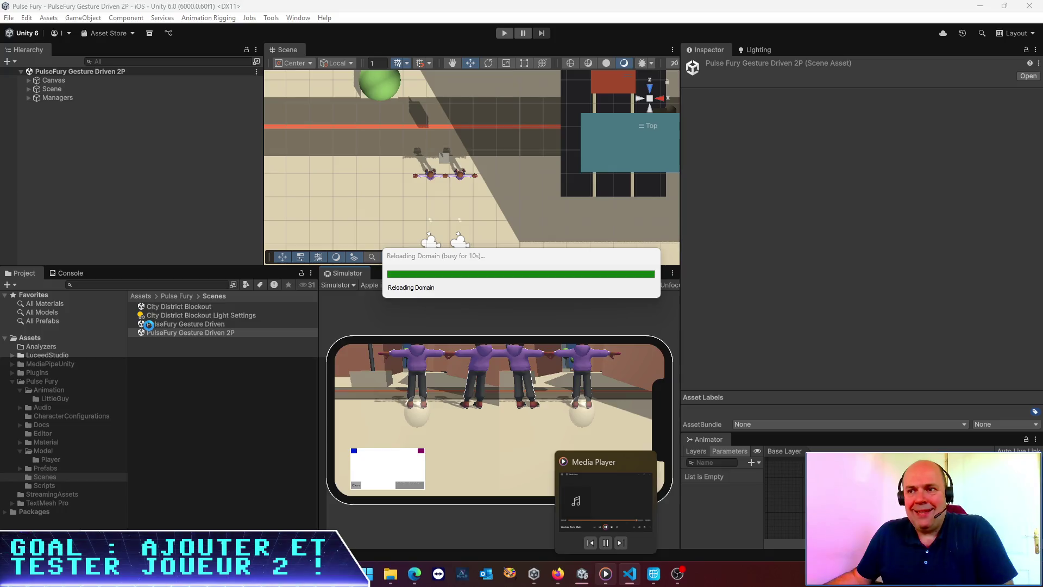
mouse_move(397, 581)
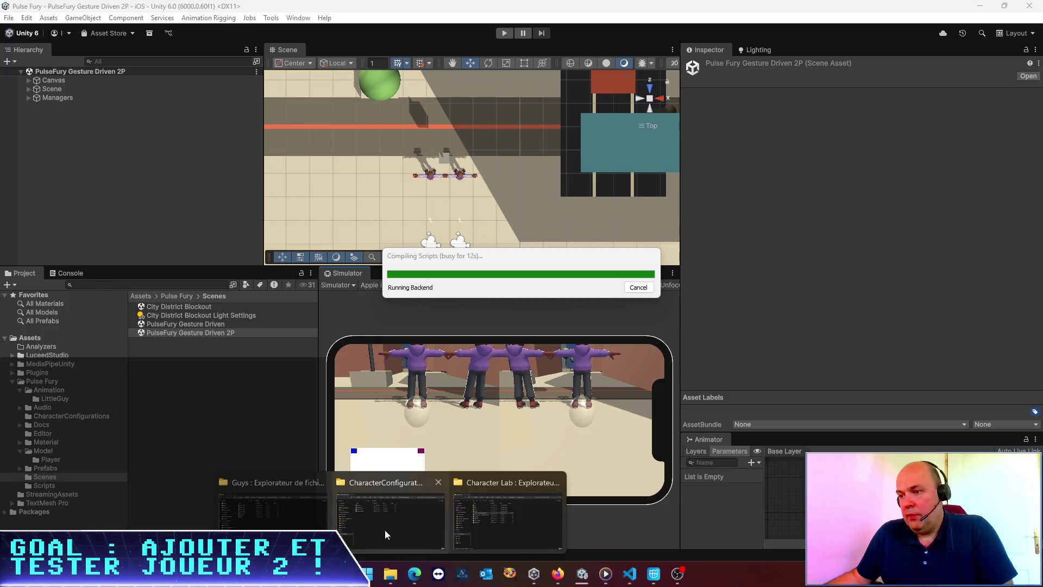
left_click(385, 530)
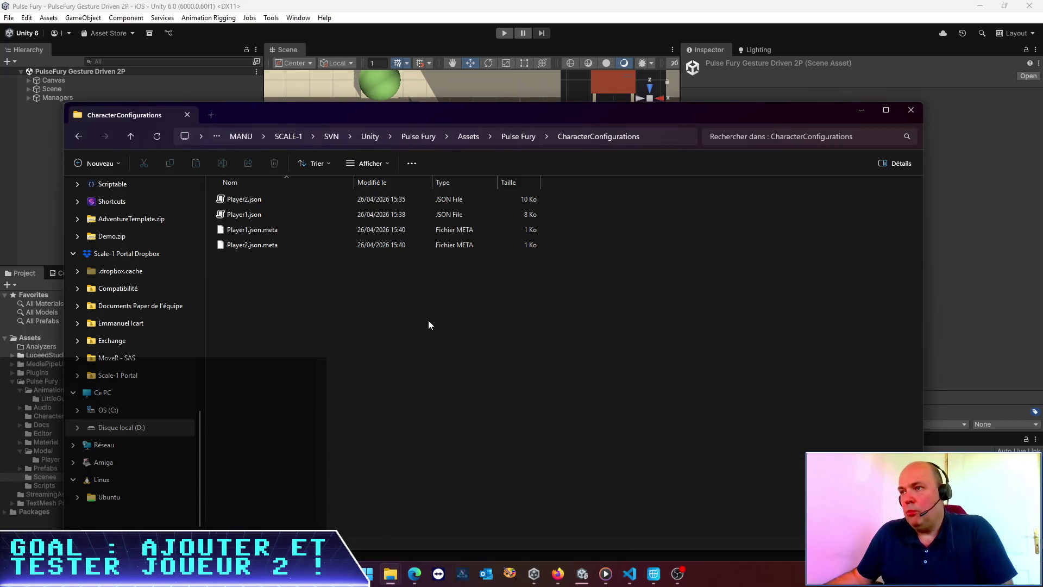
- Rename Player2.json to Player2.bytes, accepting the extension change warning
left_click(640, 136)
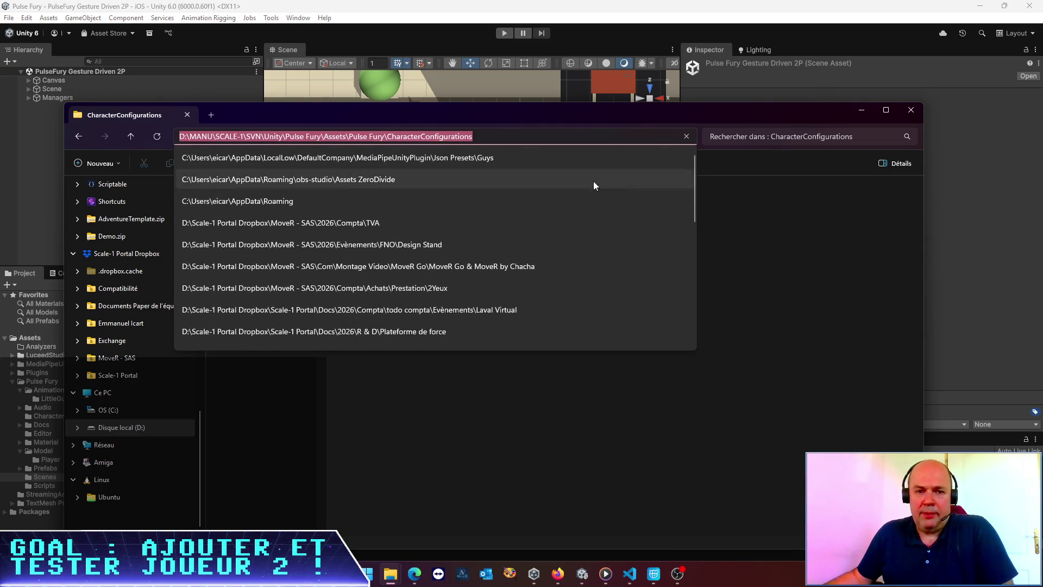
left_click(496, 393)
left_click(243, 199)
key("F2")
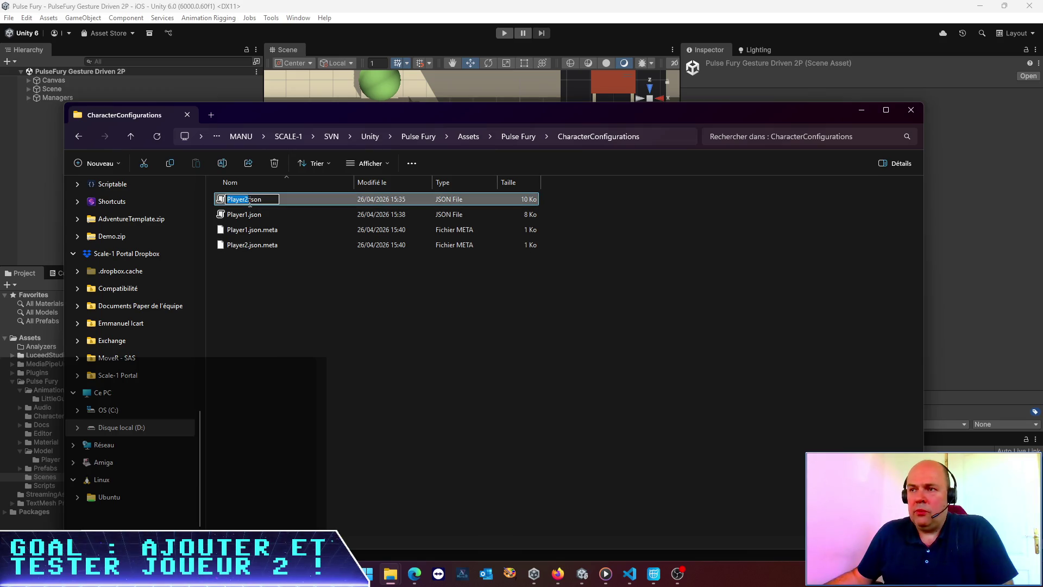
left_click(249, 200)
key("Delete")
key("Delete")
key("Delete")
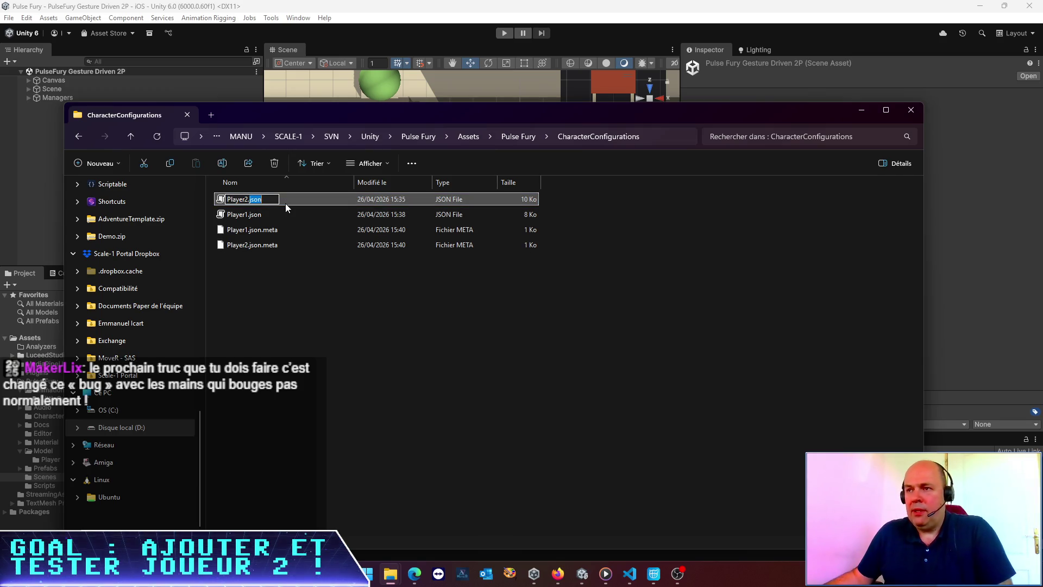
type("bytes")
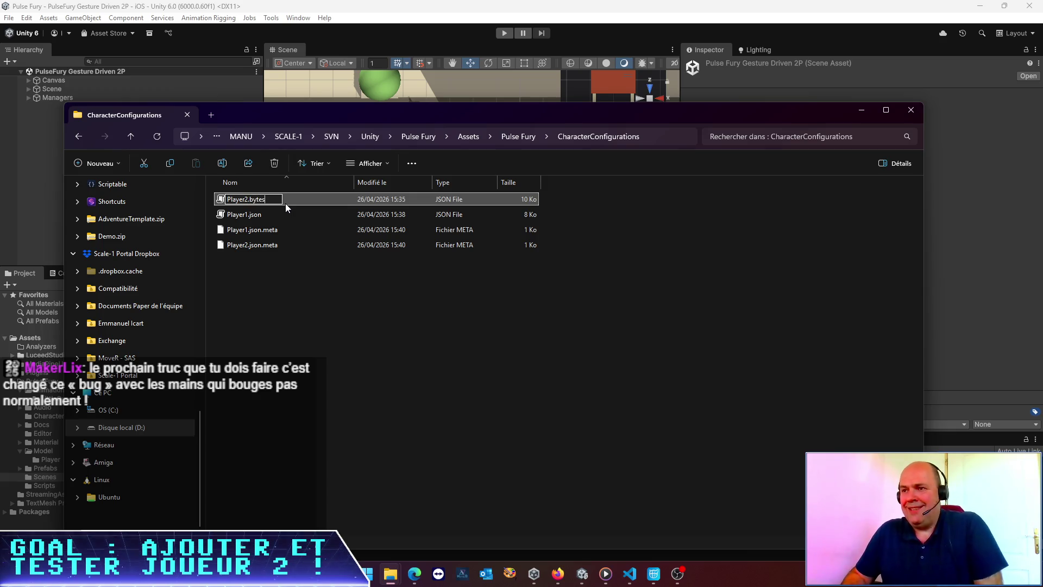
key("Return")
left_click(570, 293)
- Rename Player1.json to Player1.bytes, accepting the extension change warning
left_click(249, 215)
left_click(249, 218)
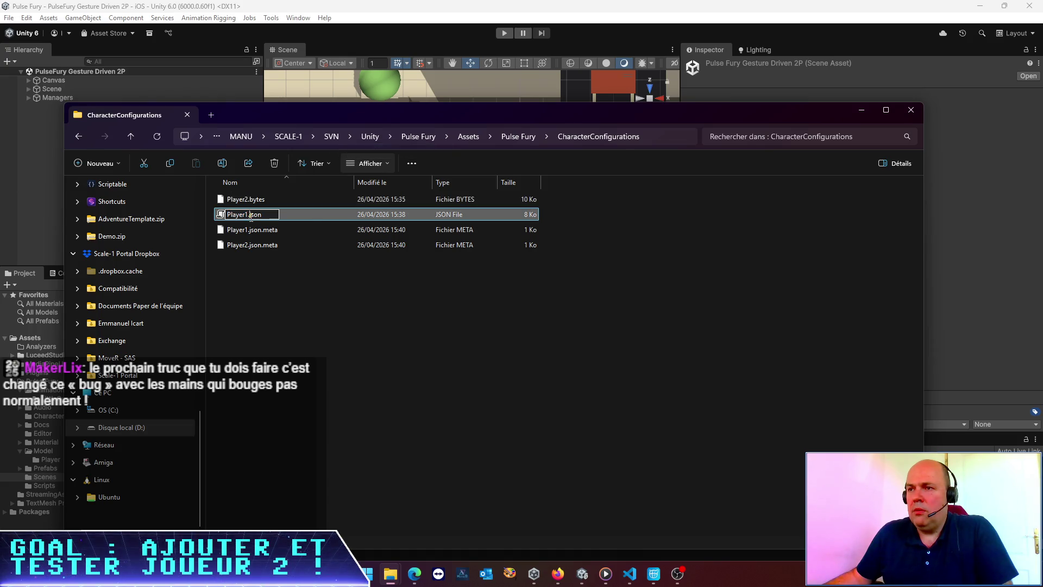
double_click(256, 215)
type("bytes")
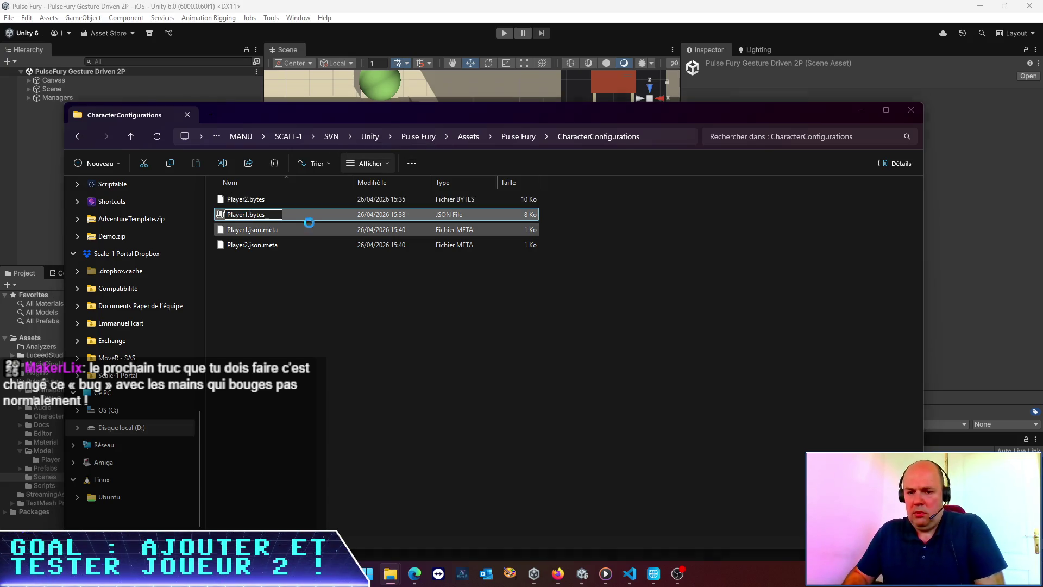
key("Return")
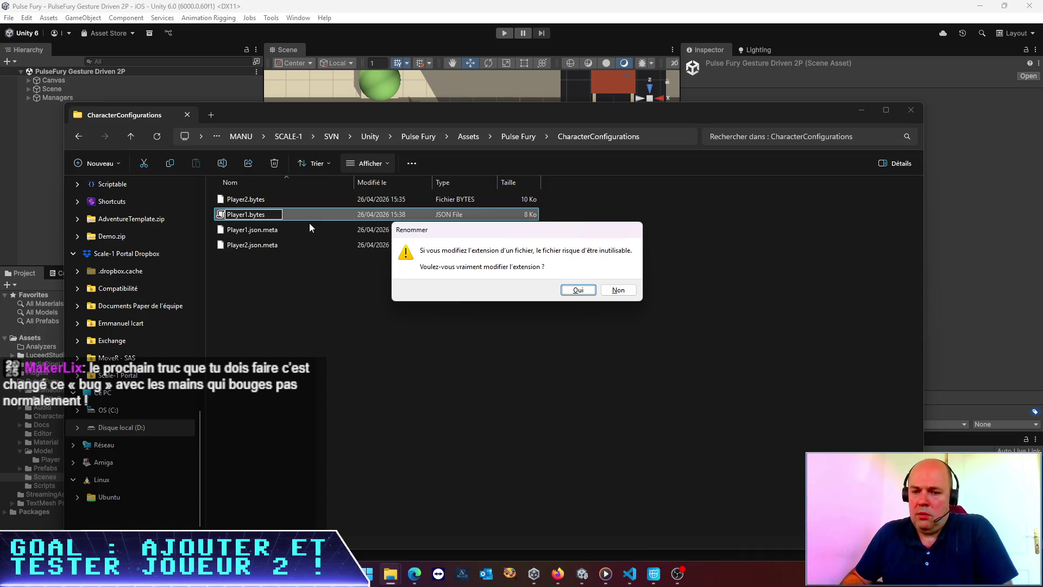
key("Return")
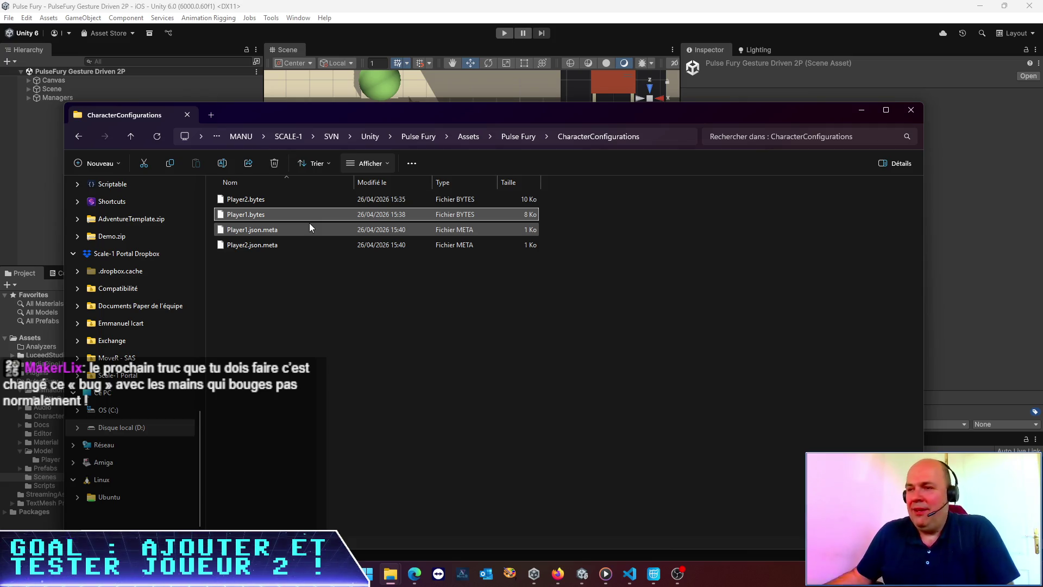
- Delete the Player1.json.meta and Player2.json.meta files
left_click(269, 228)
left_click(263, 245, "shift")
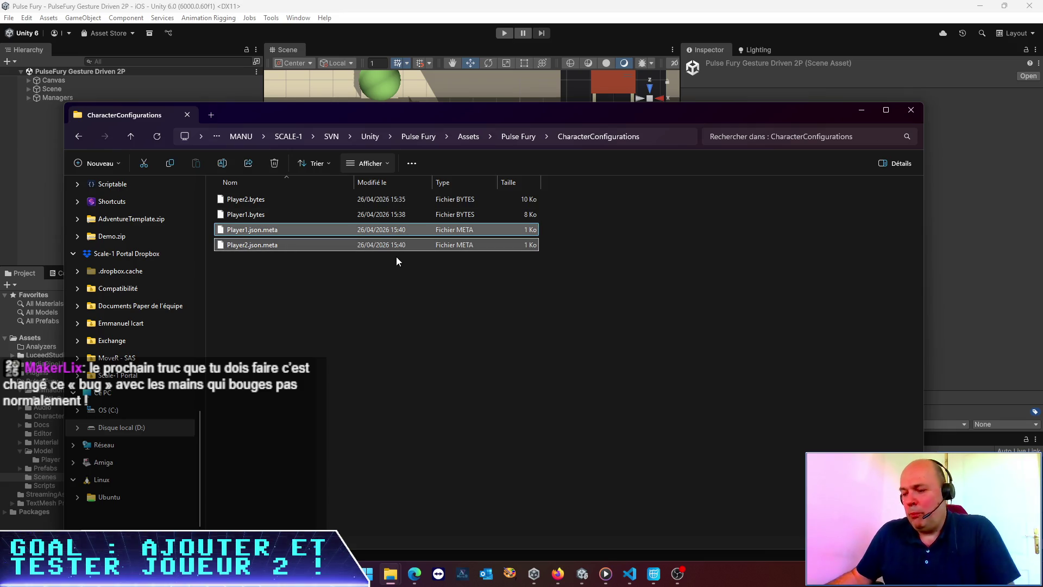
key("Delete")
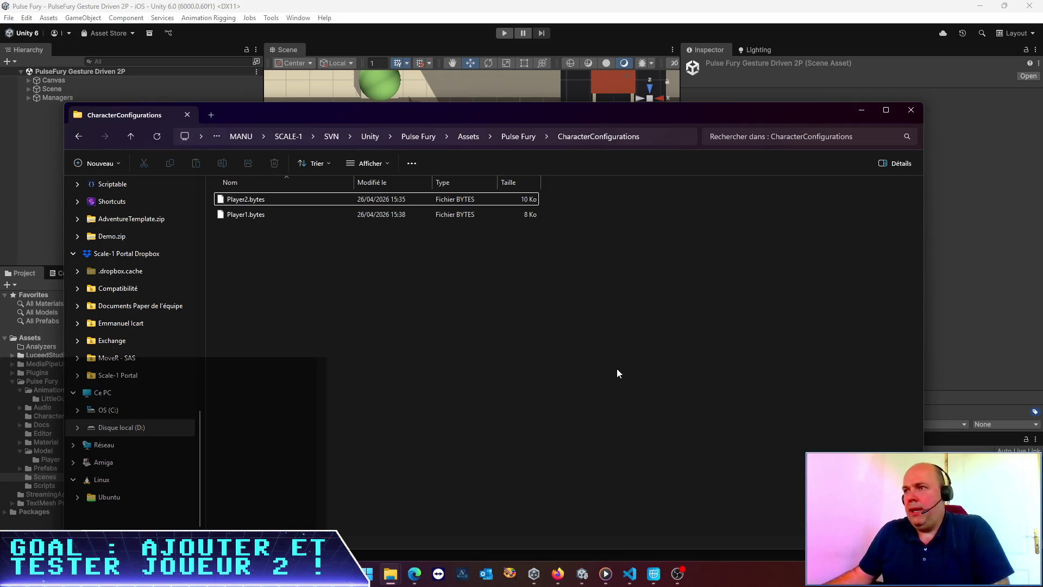
left_click(743, 4)
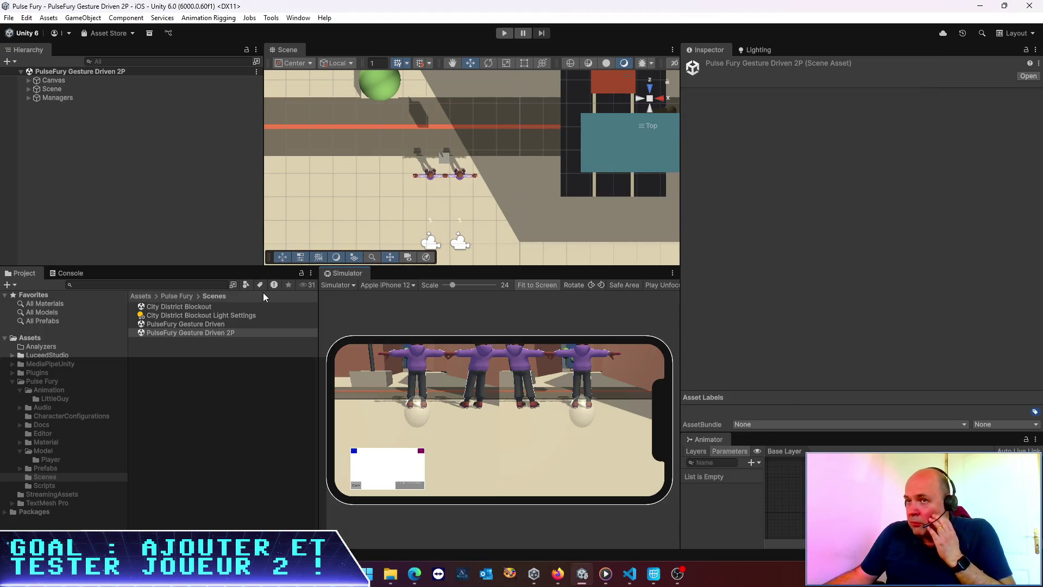
- Expand Canvas and the Scene group in the Hierarchy and inspect Player1
left_click(32, 82)
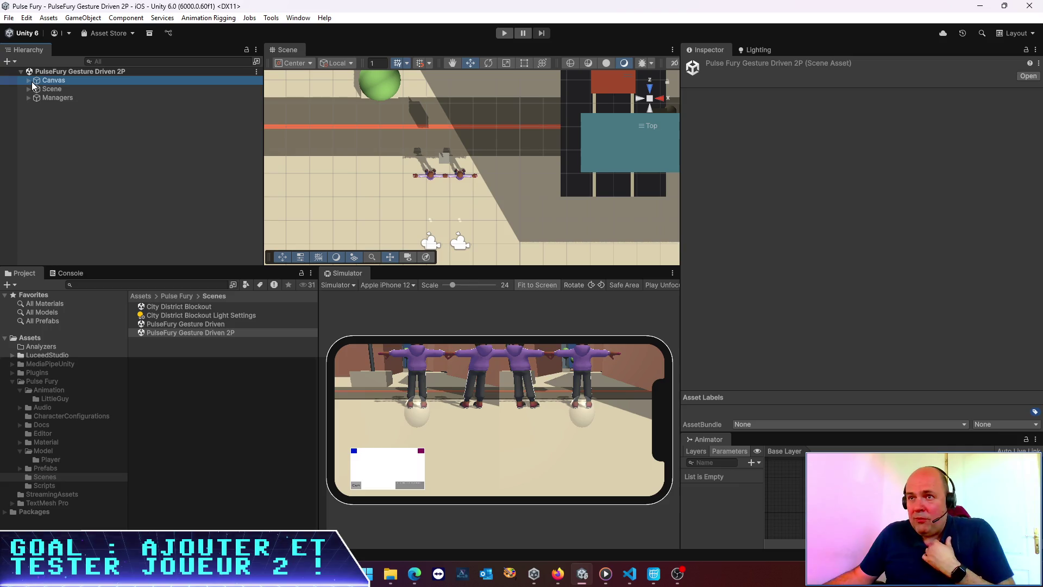
left_click(28, 80)
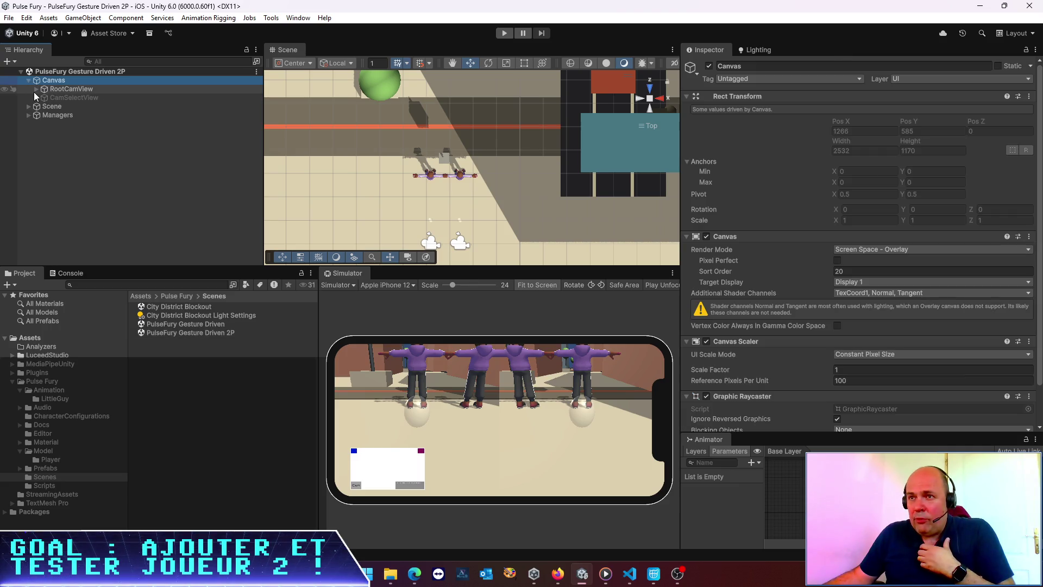
left_click(24, 107)
left_click(28, 106)
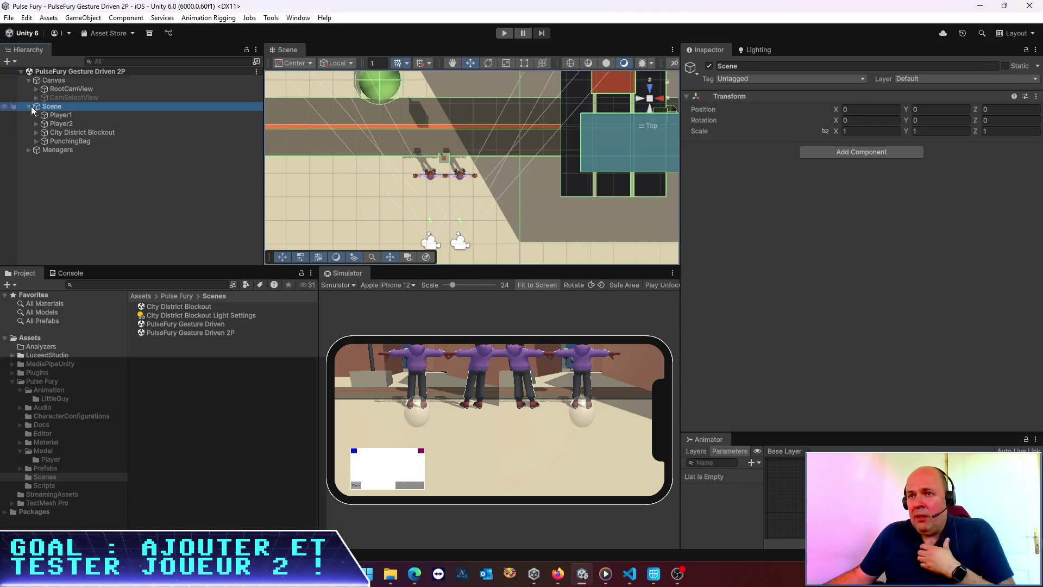
left_click(33, 115)
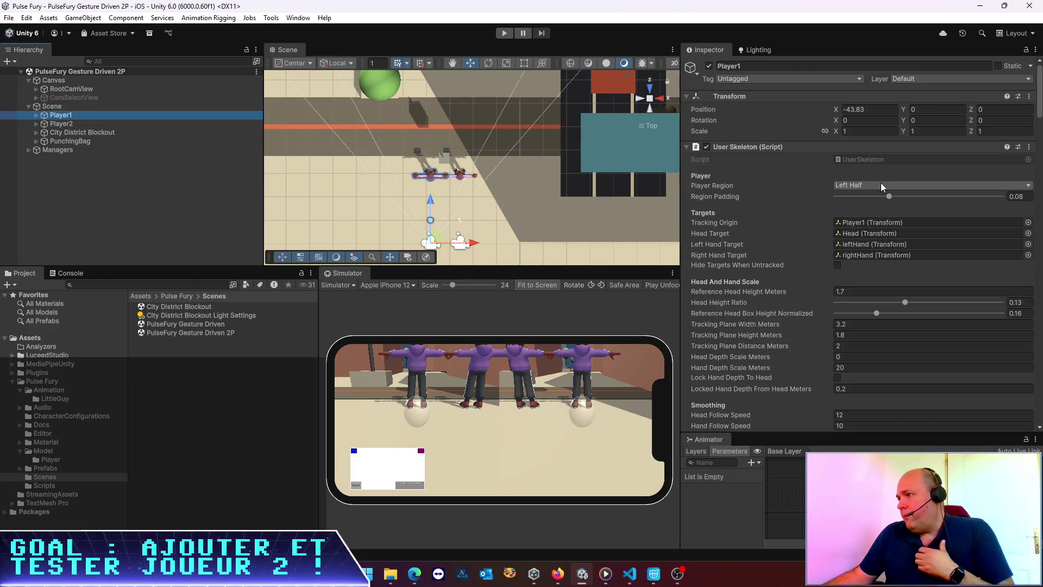
left_click(96, 115)
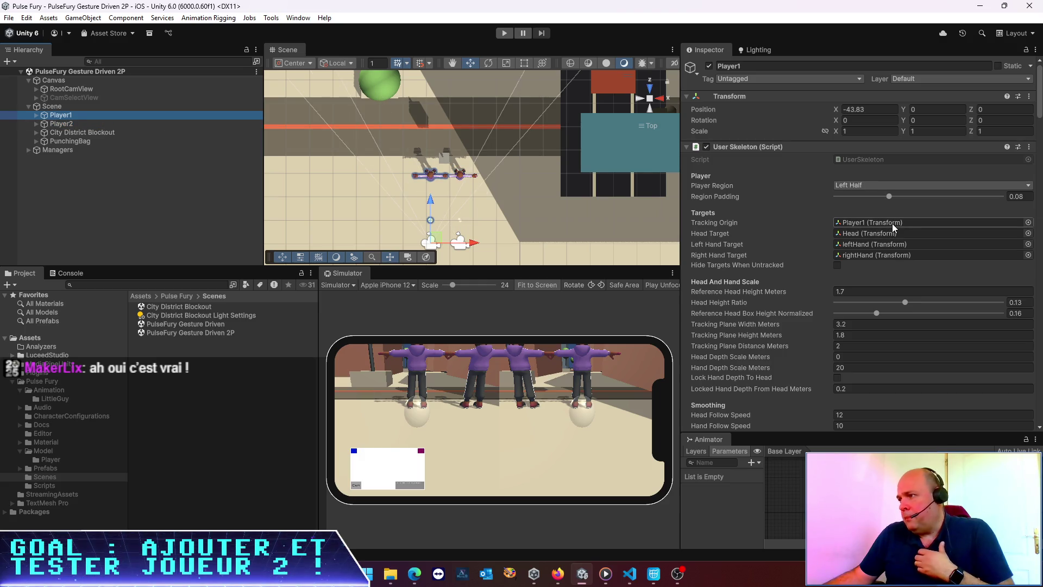
scroll(891, 225, "down", 15)
scroll(725, 282, "down", 10)
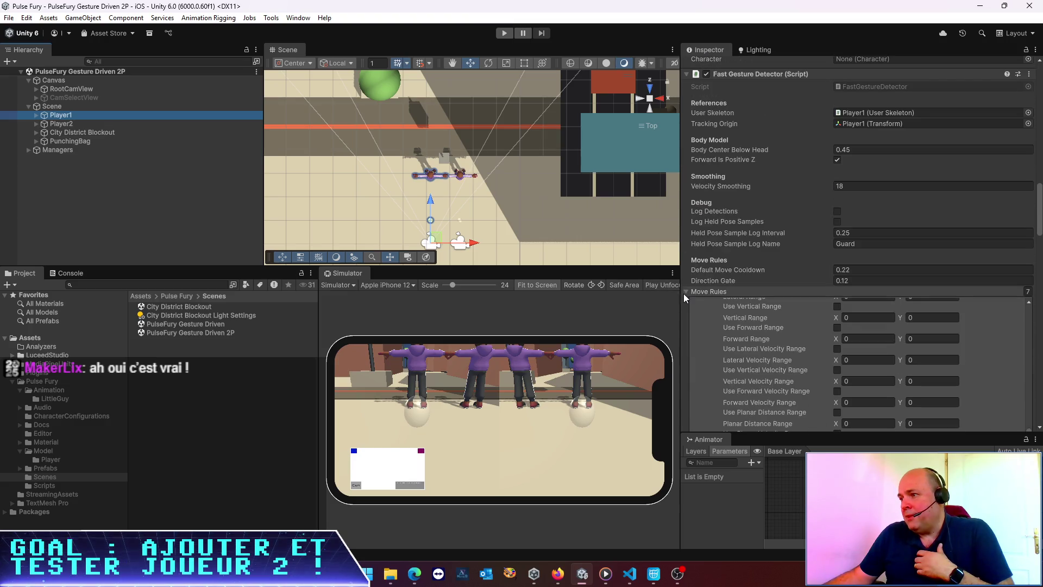
left_click(686, 292)
scroll(696, 288, "down", 3)
left_click(687, 260)
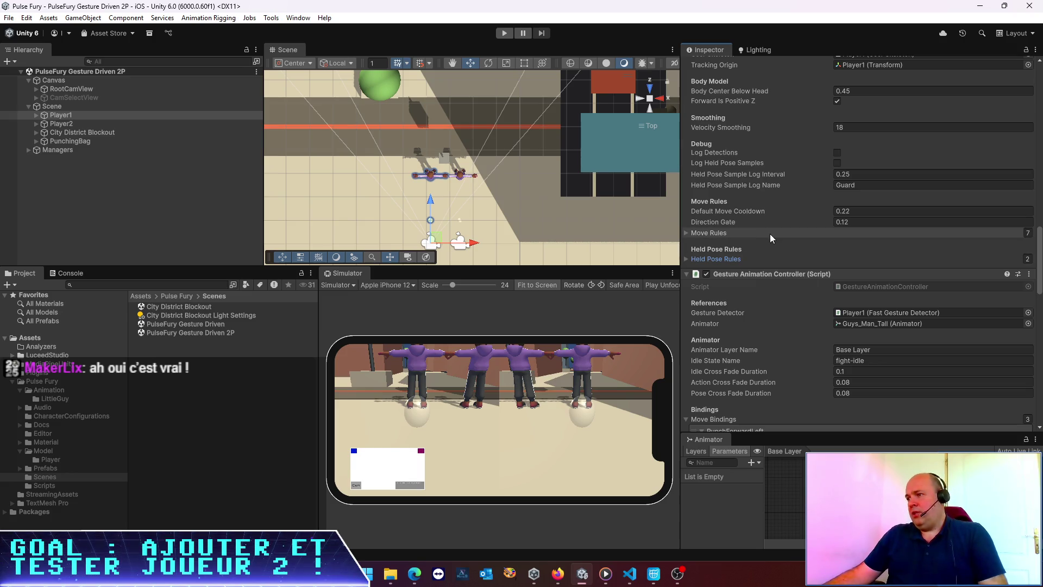
left_click(686, 233)
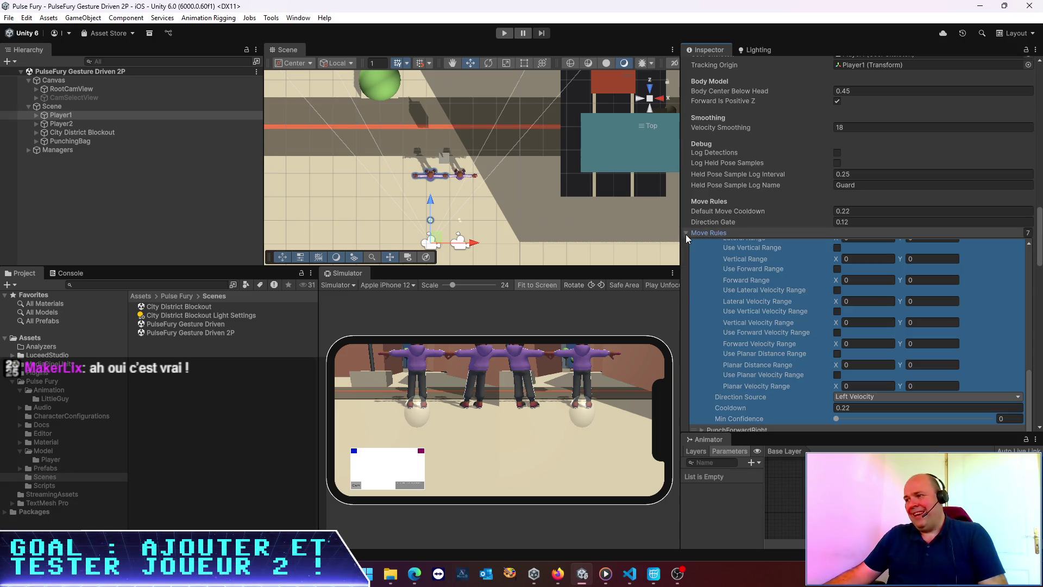
scroll(983, 285, "up", 5)
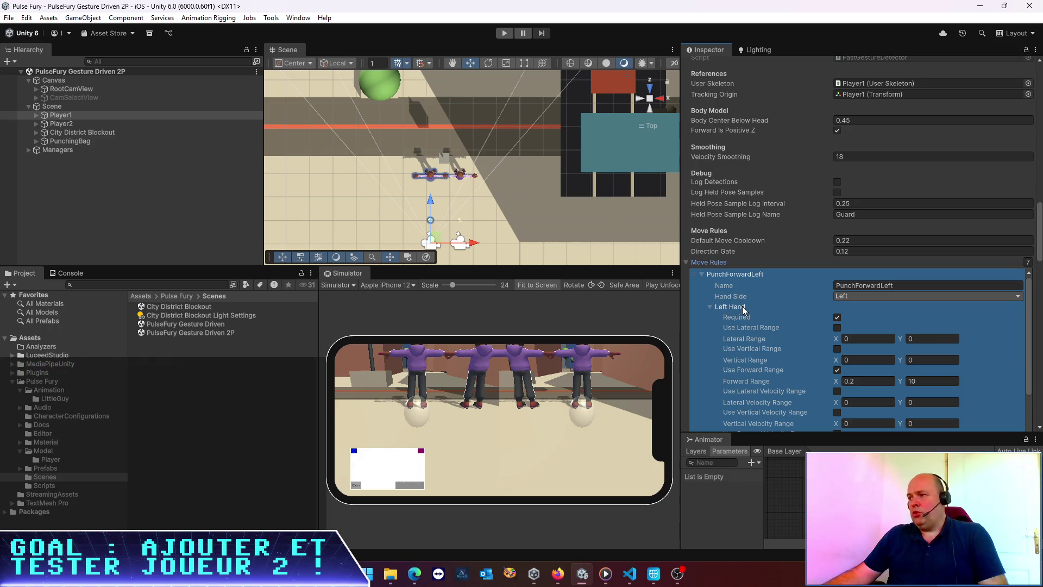
left_click(867, 285)
left_click(867, 285)
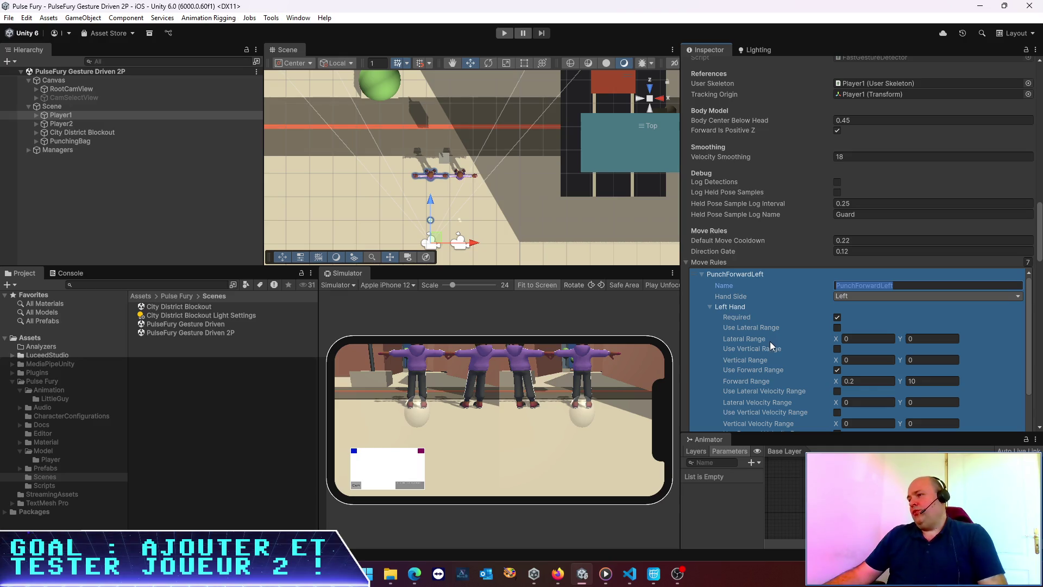
scroll(770, 341, "down", 2)
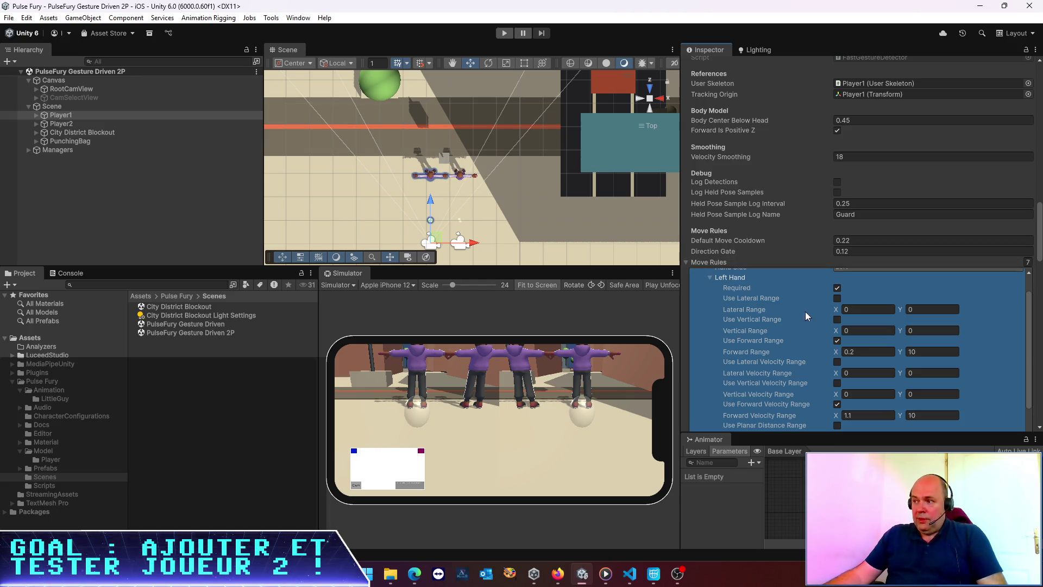
scroll(806, 316, "down", 3)
left_click(857, 323)
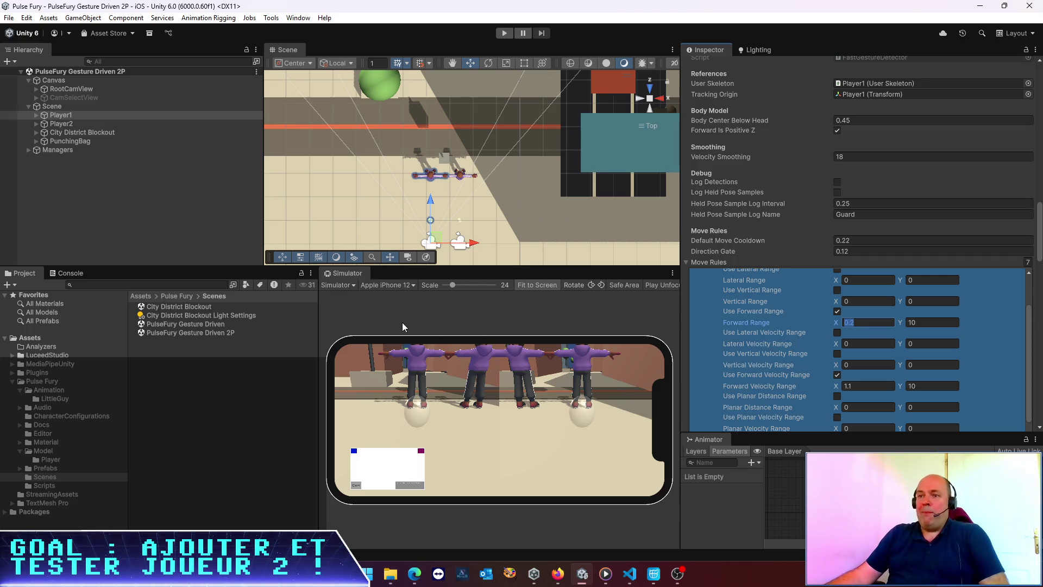
left_click(684, 262)
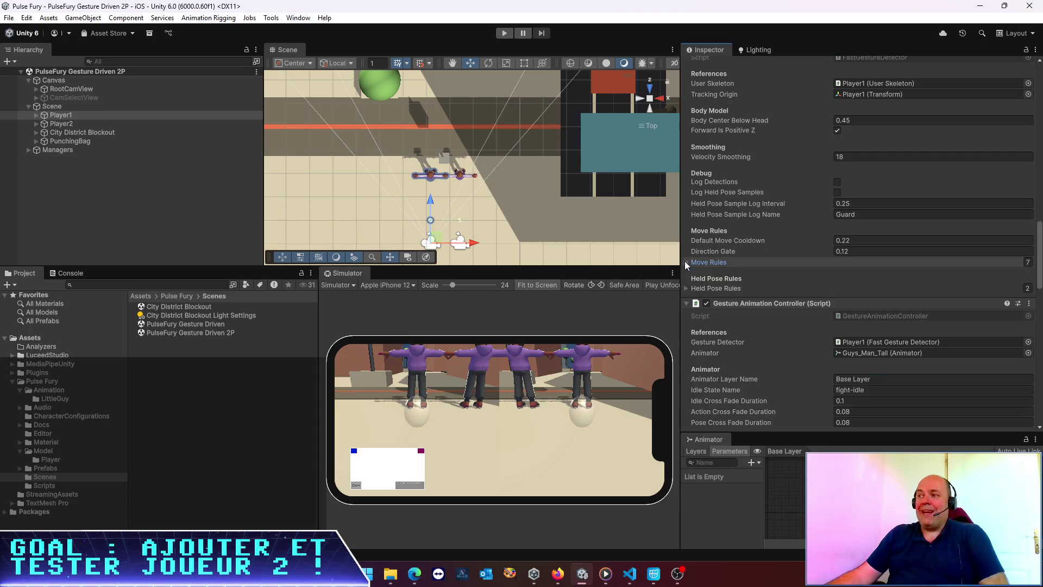
left_click(686, 288)
scroll(706, 295, "down", 3)
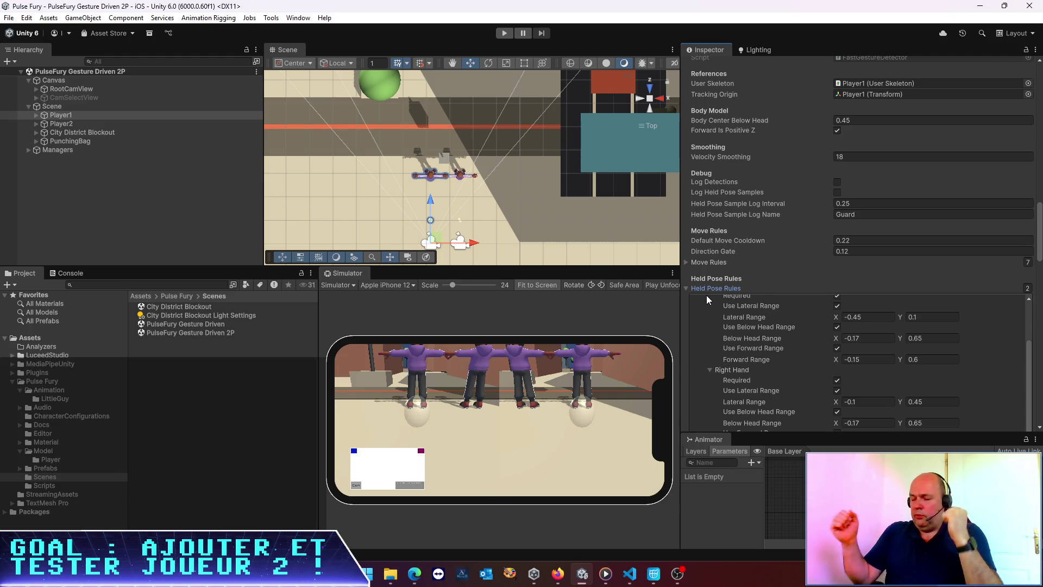
scroll(815, 299, "down", 5)
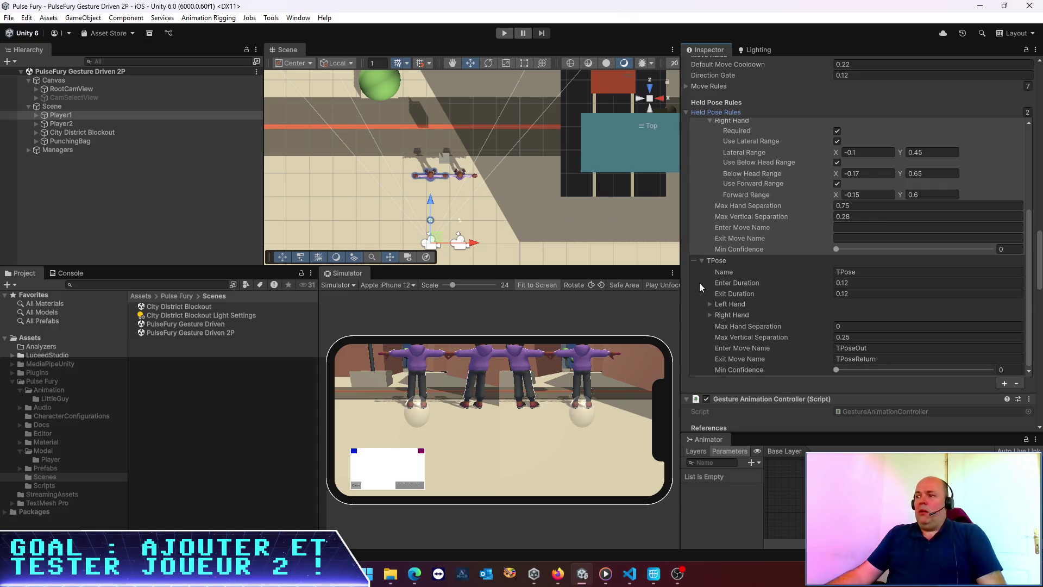
left_click(702, 260)
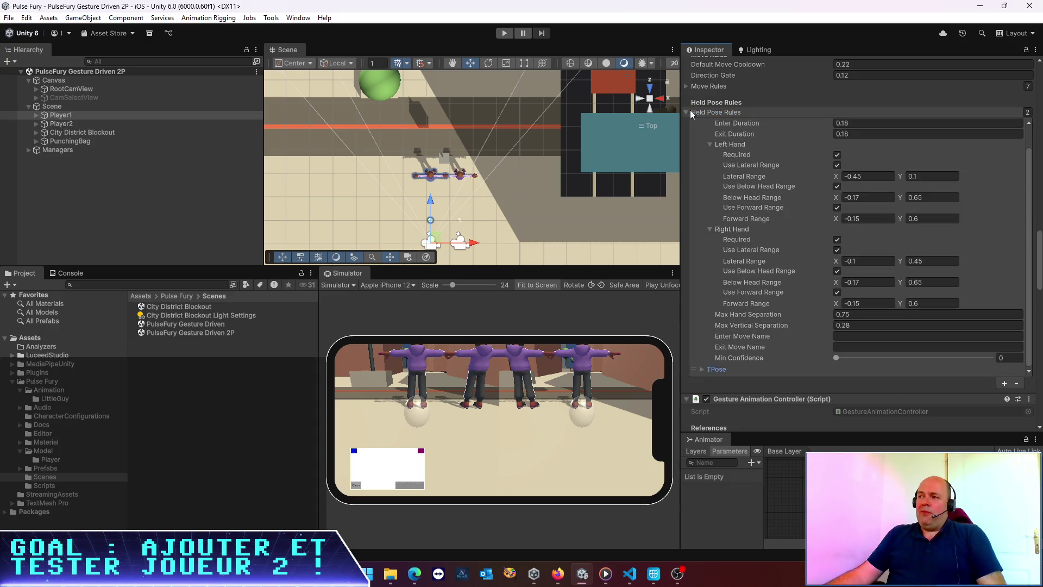
left_click(687, 112)
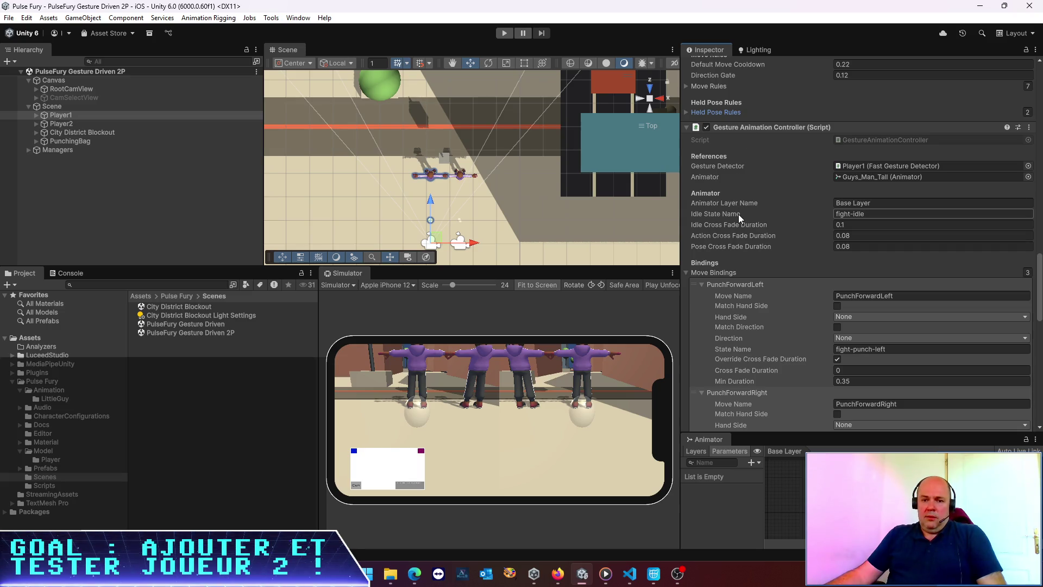
scroll(803, 236, "up", 3)
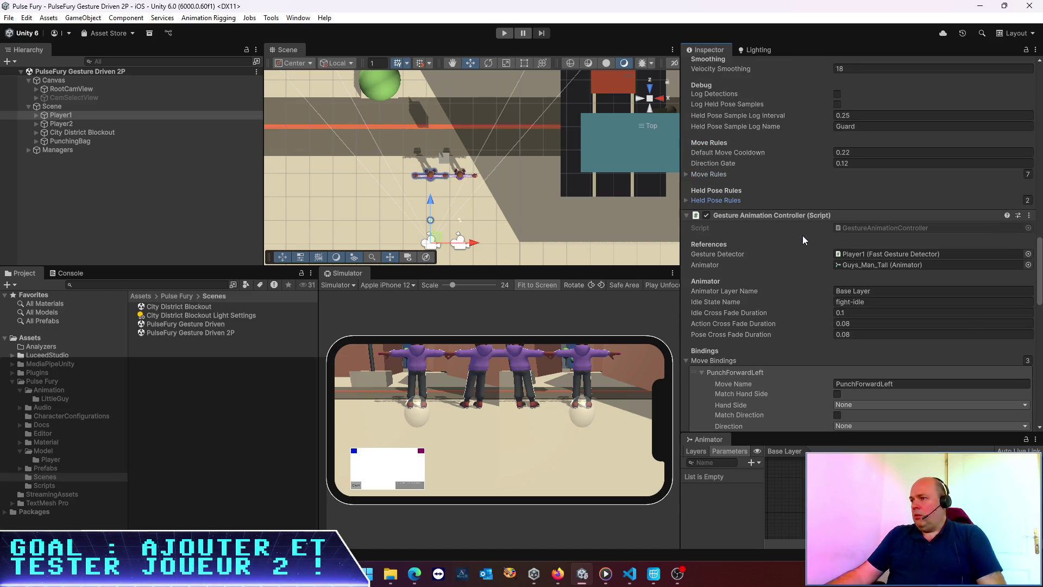
- Collapse and re-expand Player1's Fast Gesture Detector component to review it
scroll(803, 235, "up", 6)
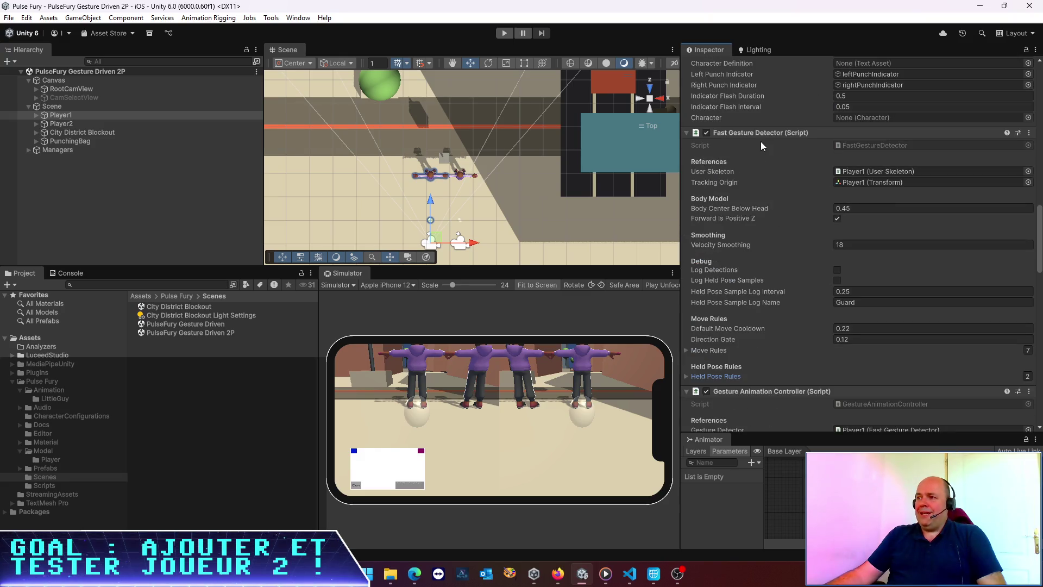
left_click(746, 133)
left_click(746, 133)
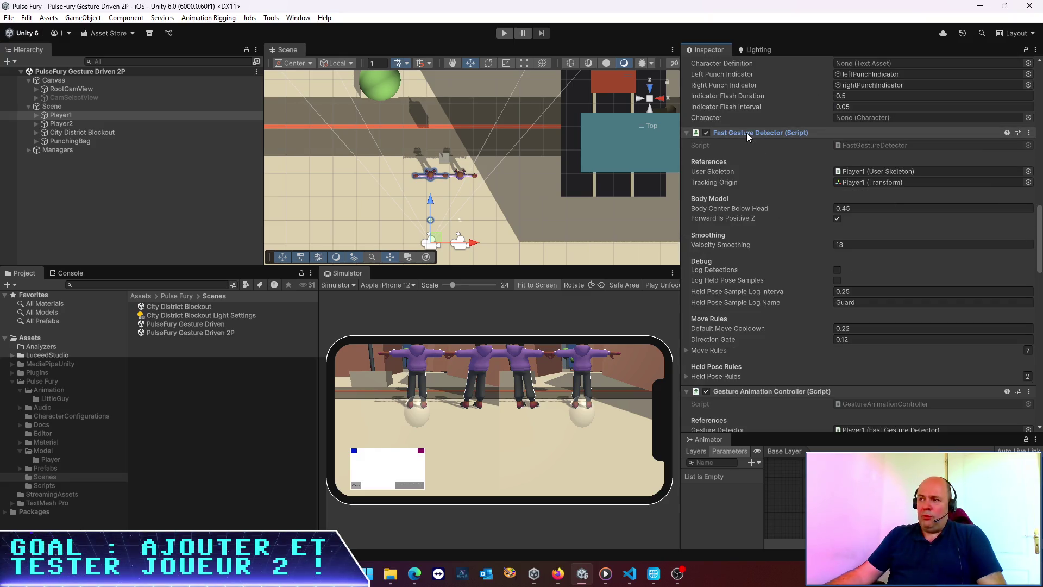
scroll(782, 345, "down", 5)
scroll(786, 342, "down", 3)
- Review the PunchForward move bindings, then browse up to the Pulse Fury folder with Player1 selected
left_click(697, 310)
left_click(701, 313)
left_click(703, 327)
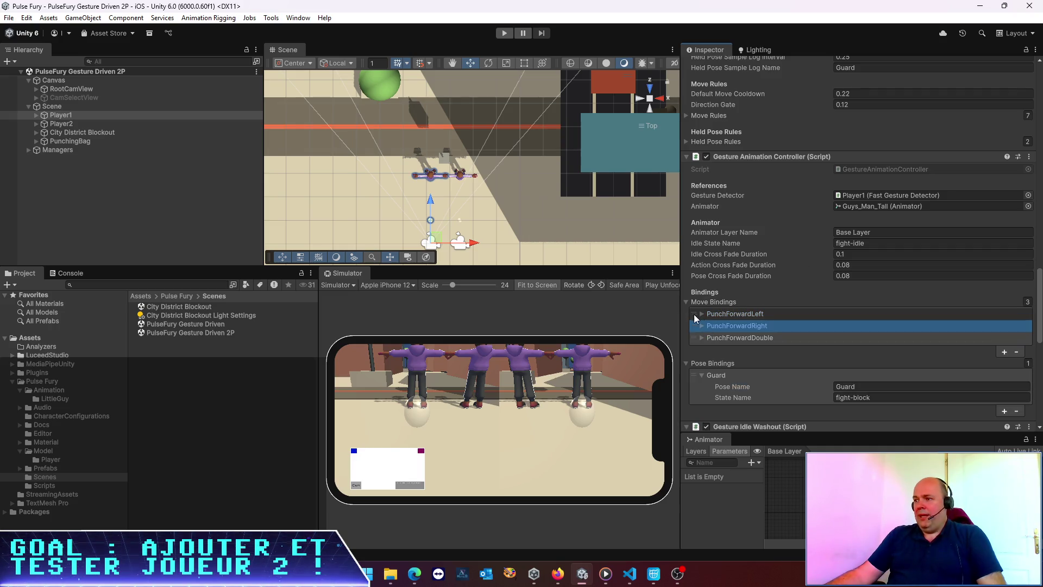
left_click(704, 313)
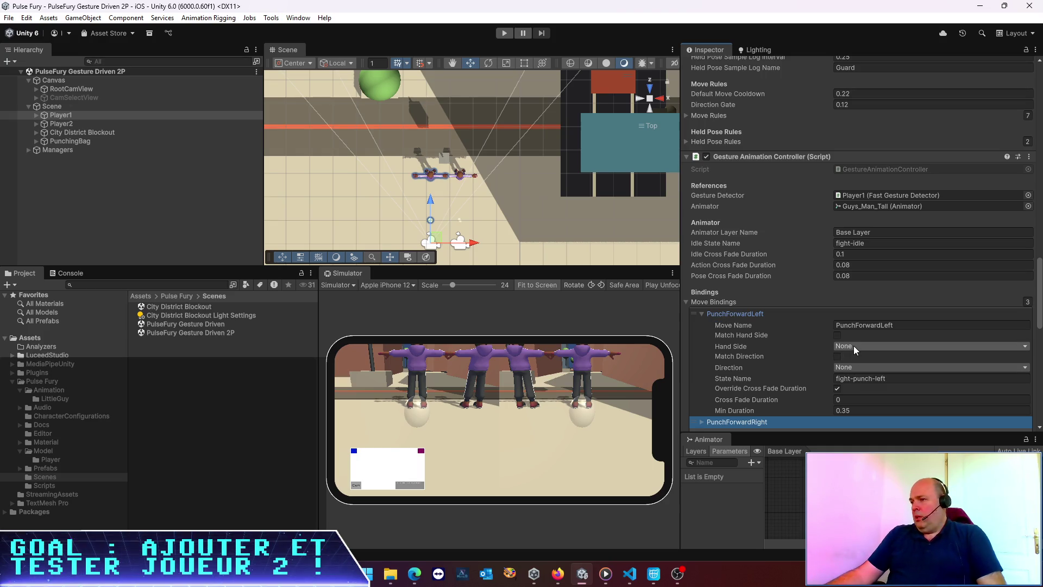
scroll(827, 366, "down", 2)
left_click(890, 350)
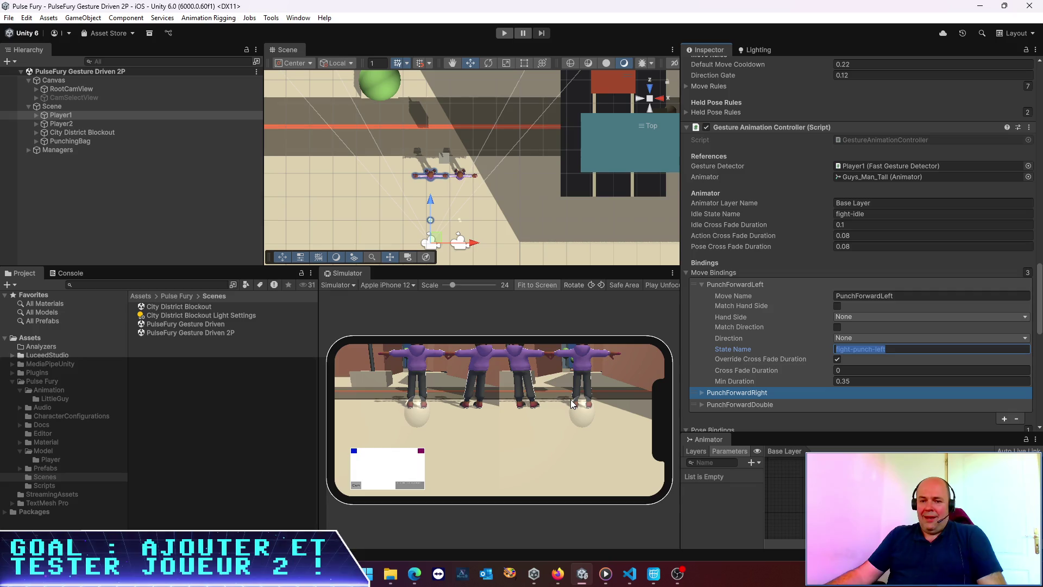
left_click(702, 285)
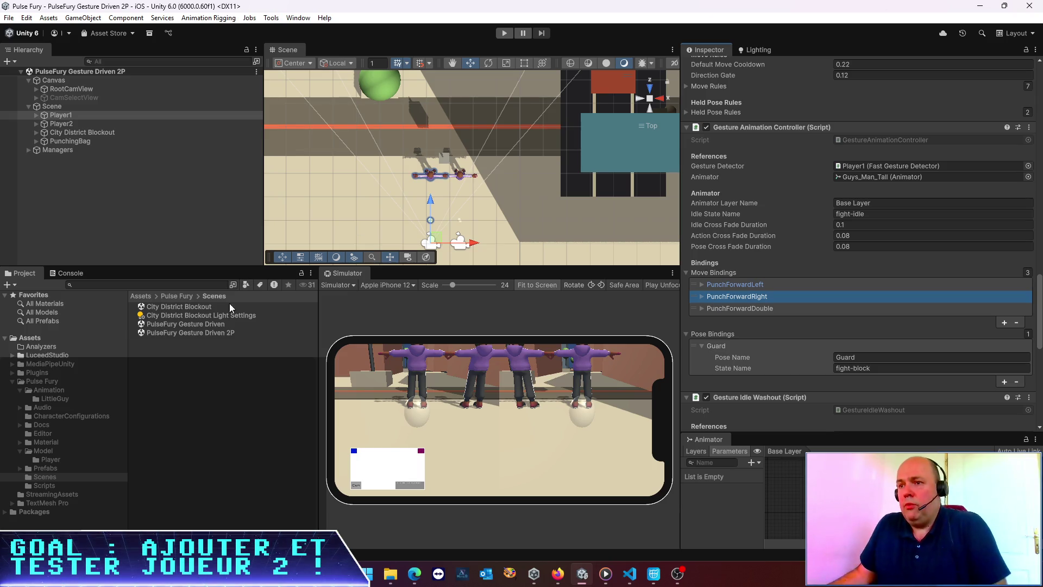
left_click(163, 296)
left_click(68, 116)
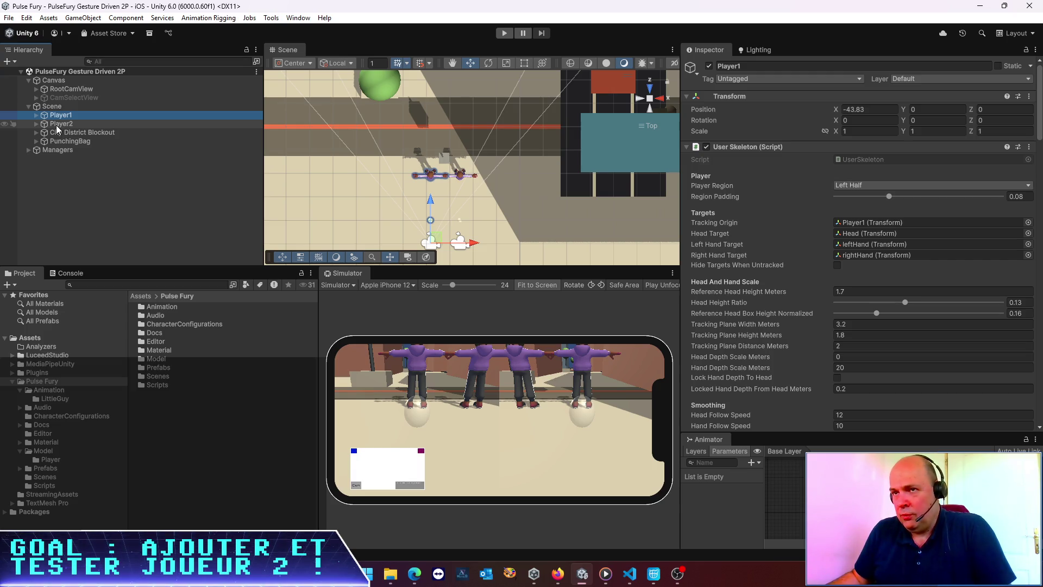
- Set Player1's player name to P1 and its Character Definition to the Player1 text asset
scroll(723, 242, "down", 10)
scroll(721, 262, "down", 5)
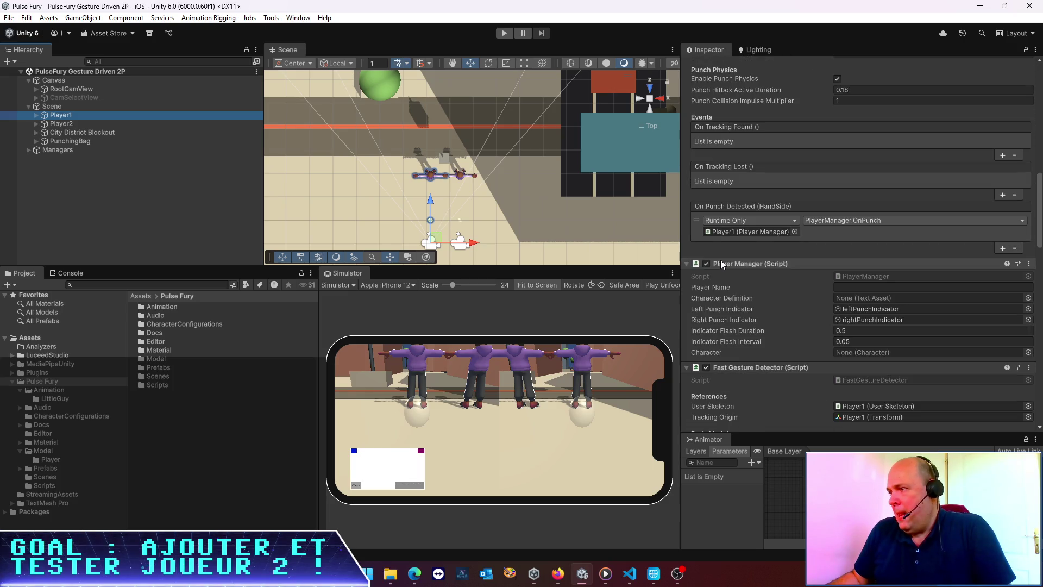
scroll(721, 260, "down", 1)
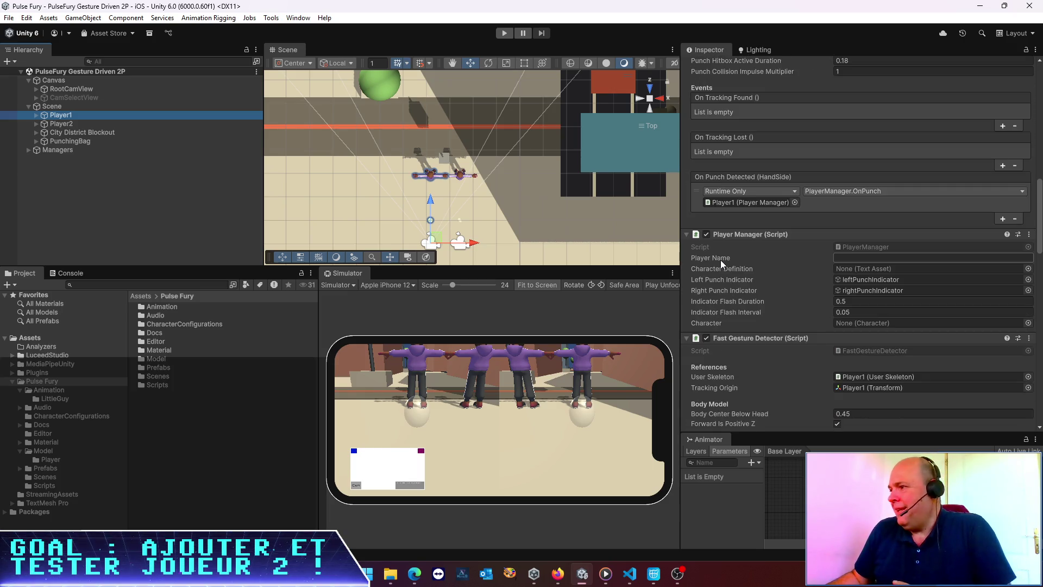
left_click(873, 258)
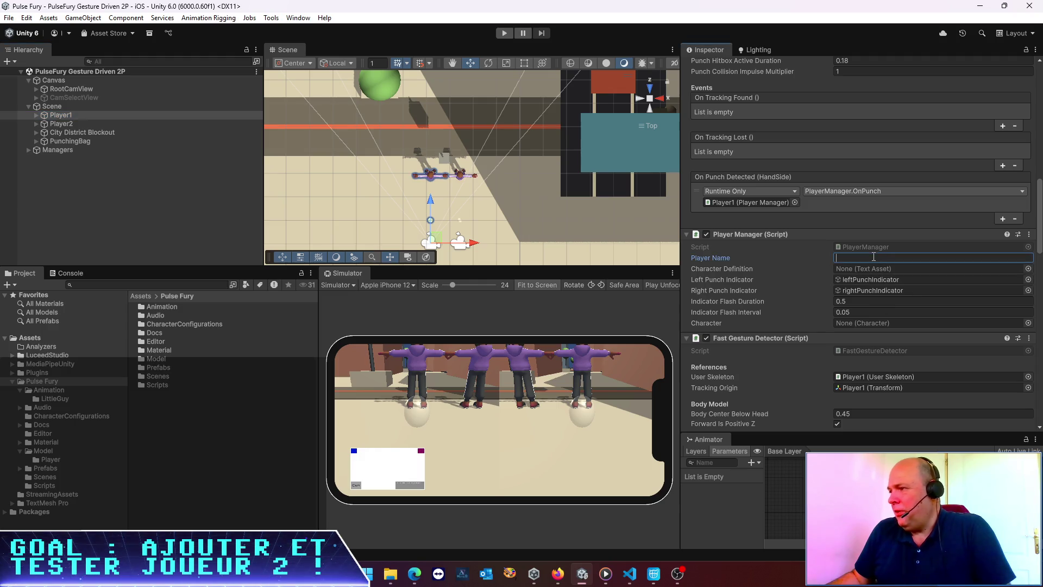
type("P1")
left_click(872, 269)
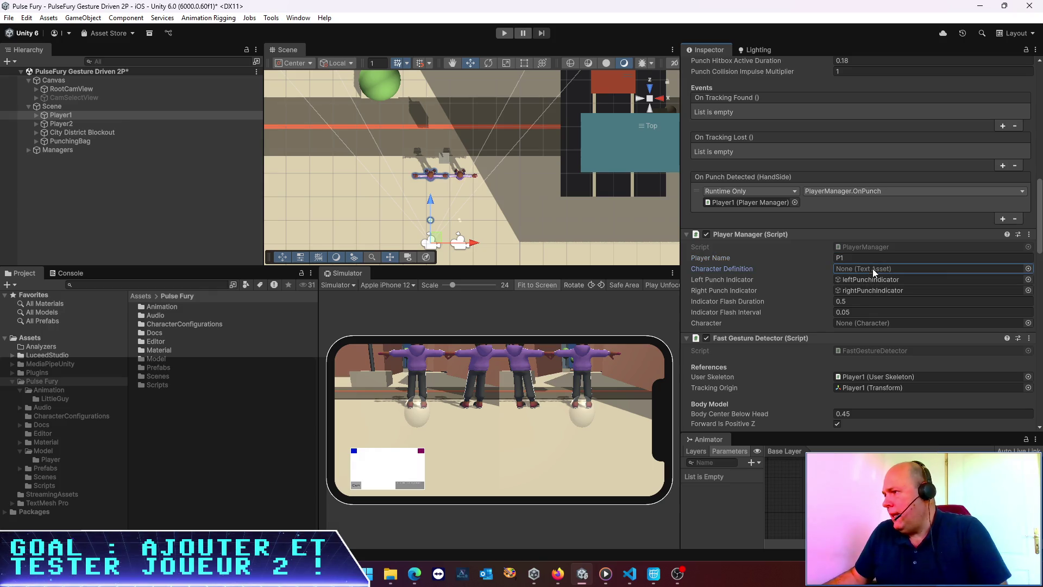
left_click(1028, 269)
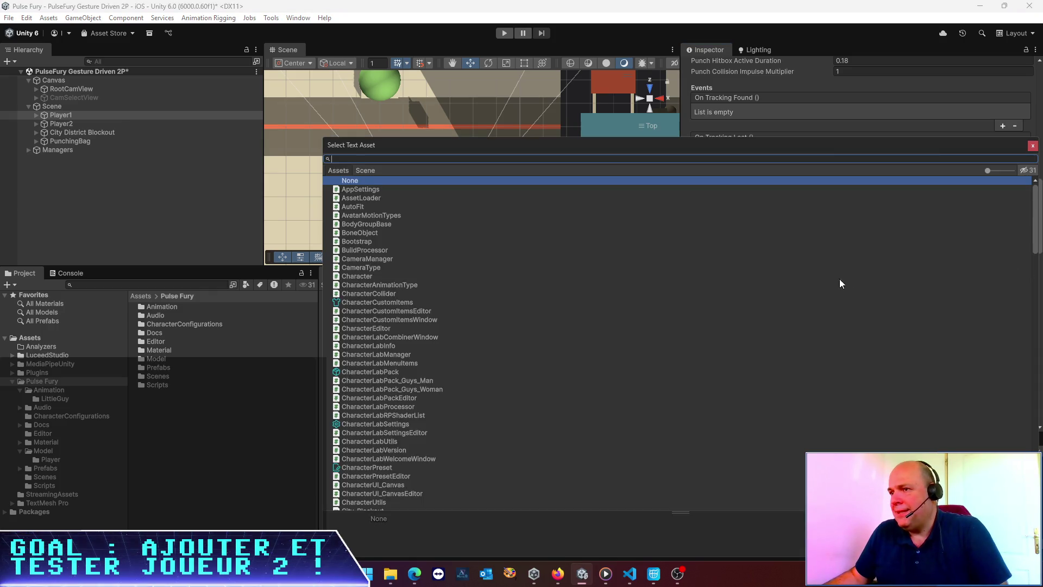
scroll(536, 272, "down", 5)
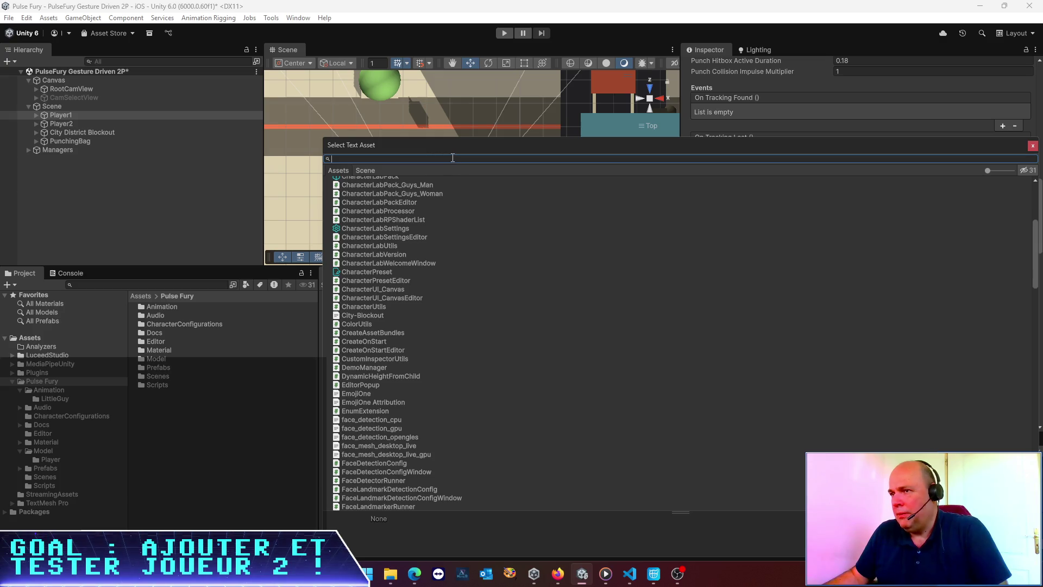
type("Pla")
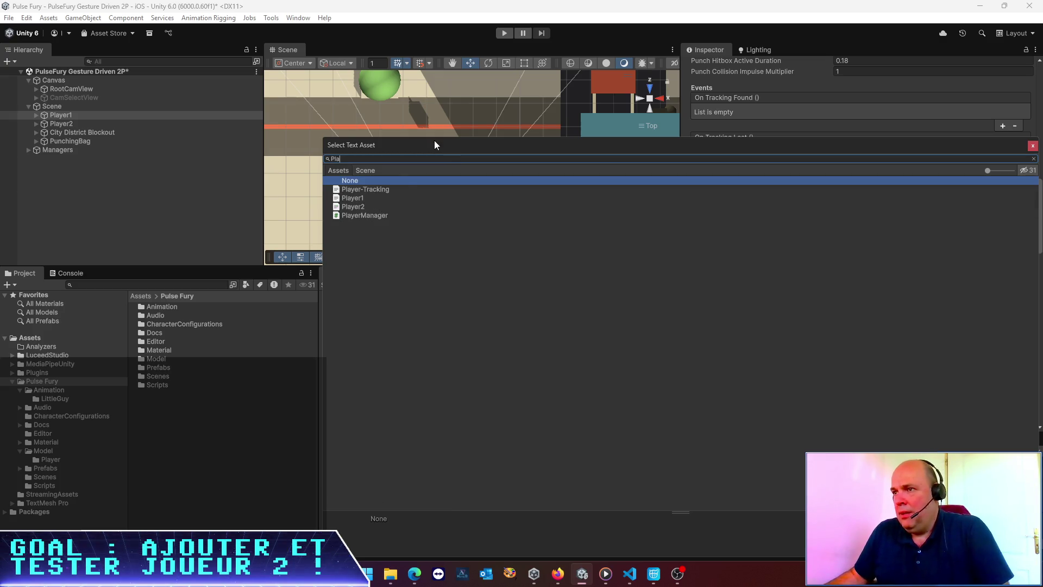
double_click(352, 198)
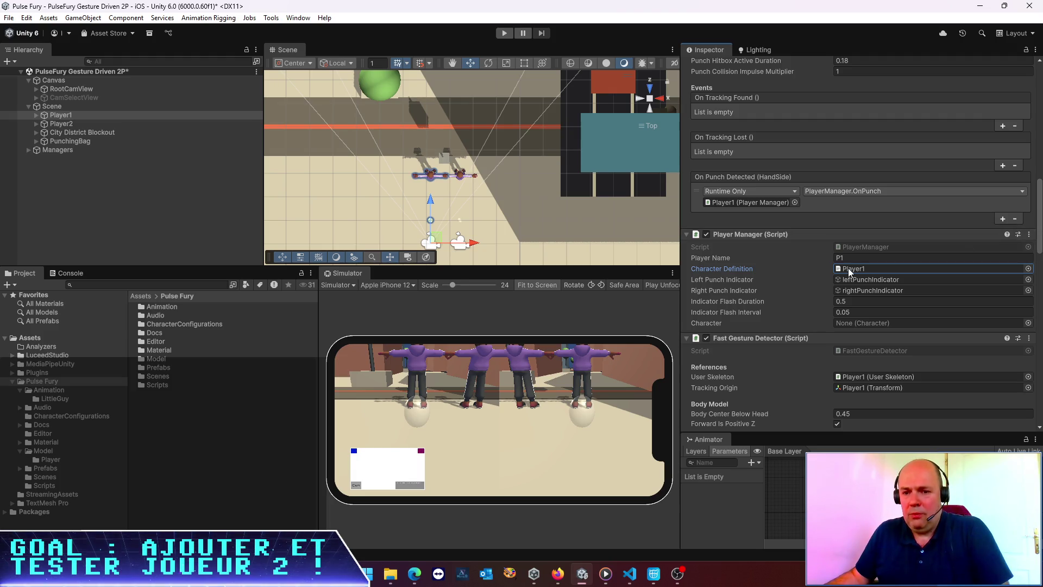
left_click(61, 124)
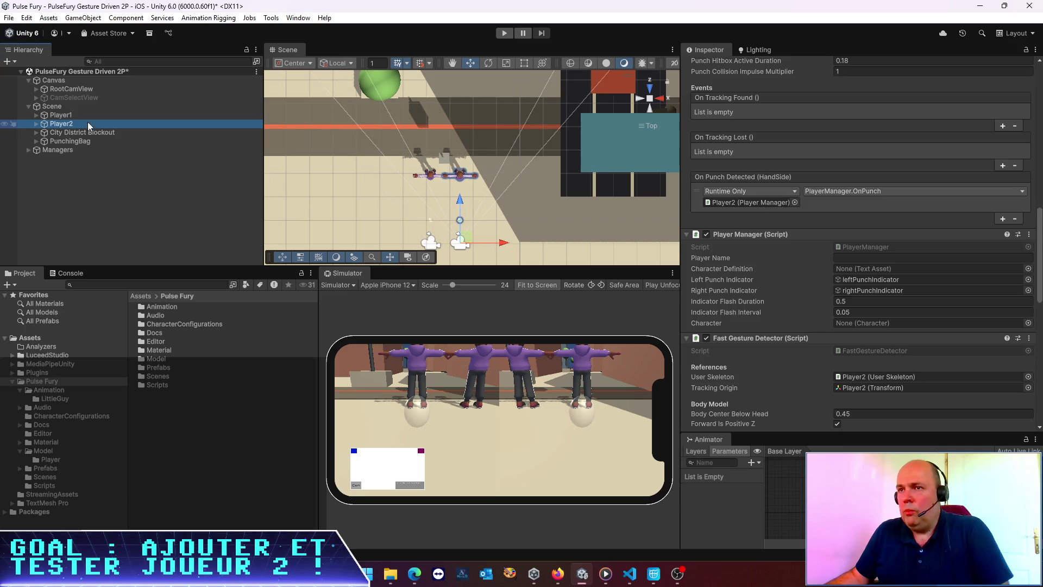
- Name Player2 'P2', assign the Player2 text asset as its Character Definition, and save
left_click(880, 258)
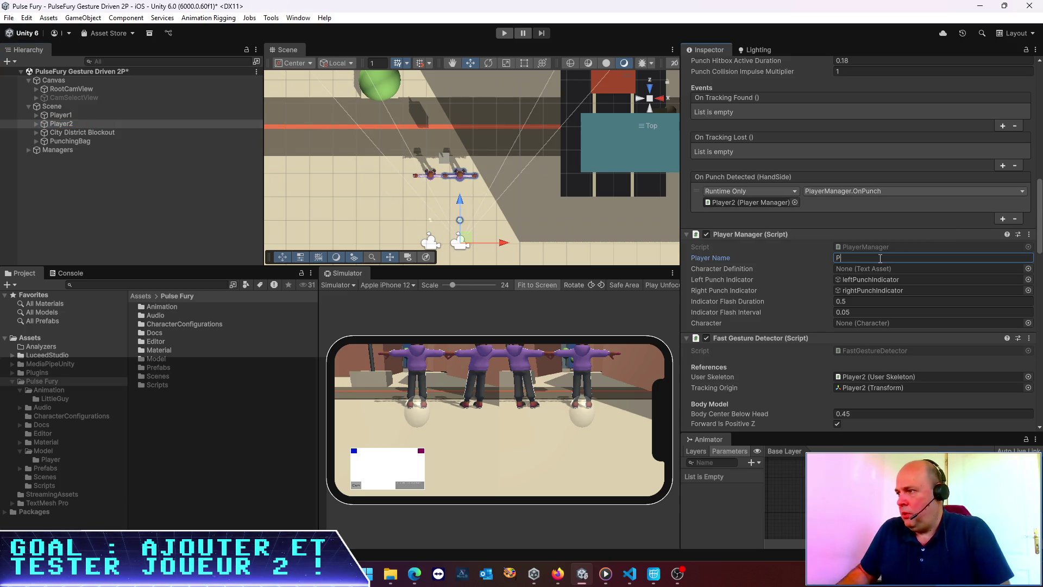
left_click(1028, 268)
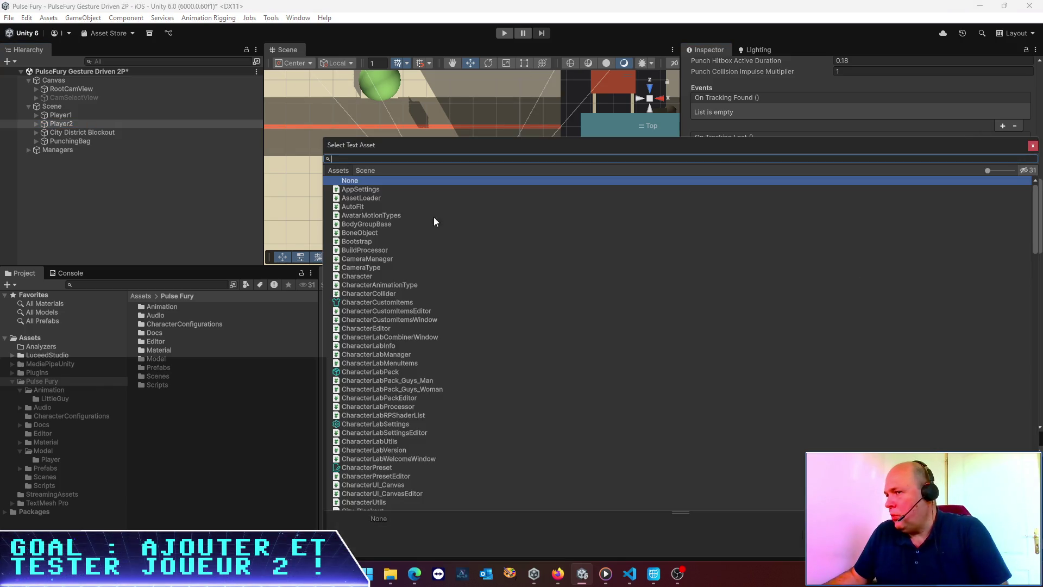
type("pla")
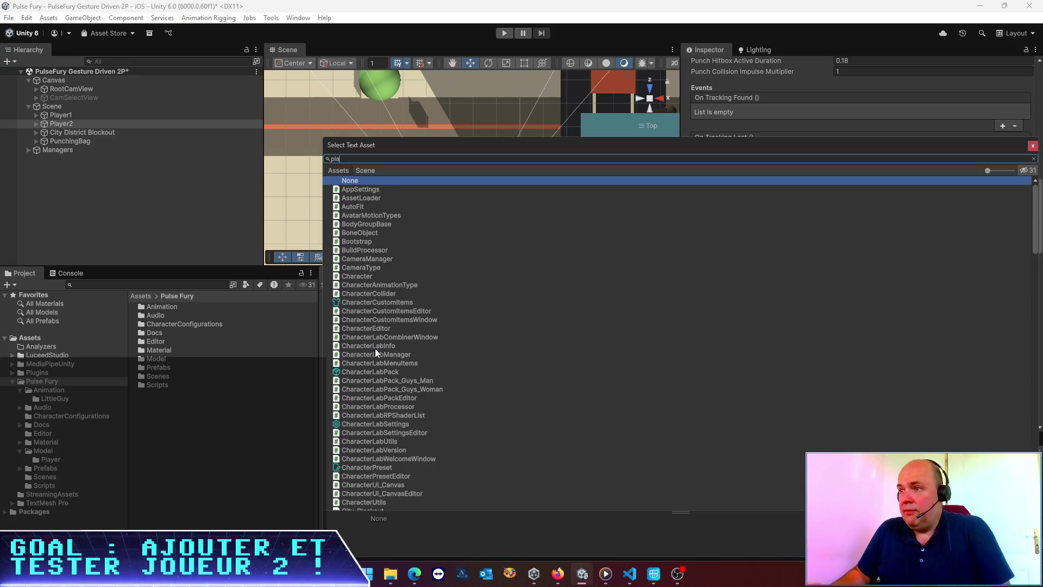
left_click(359, 201)
double_click(359, 205)
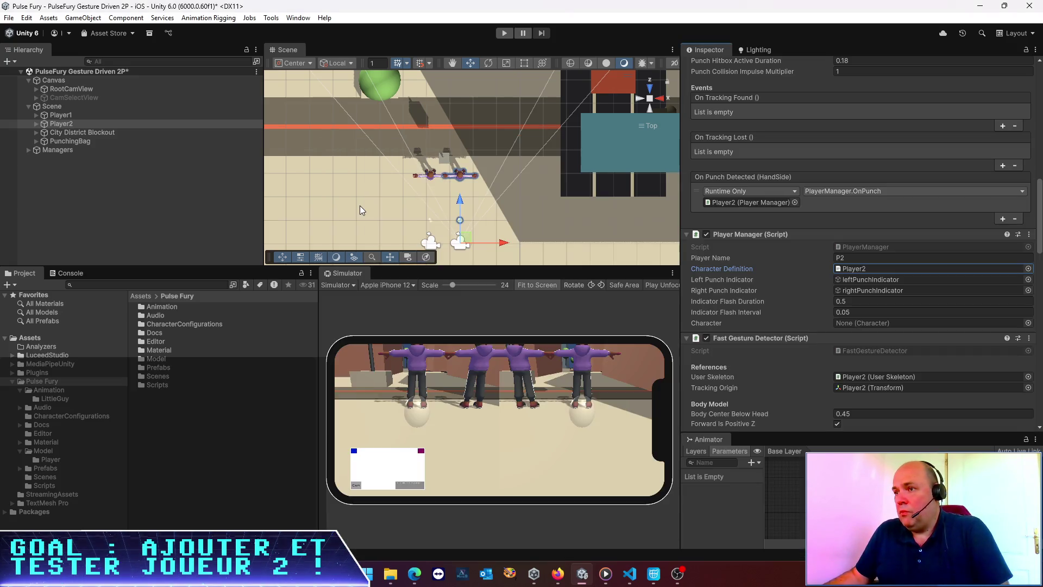
key("ctrl+s")
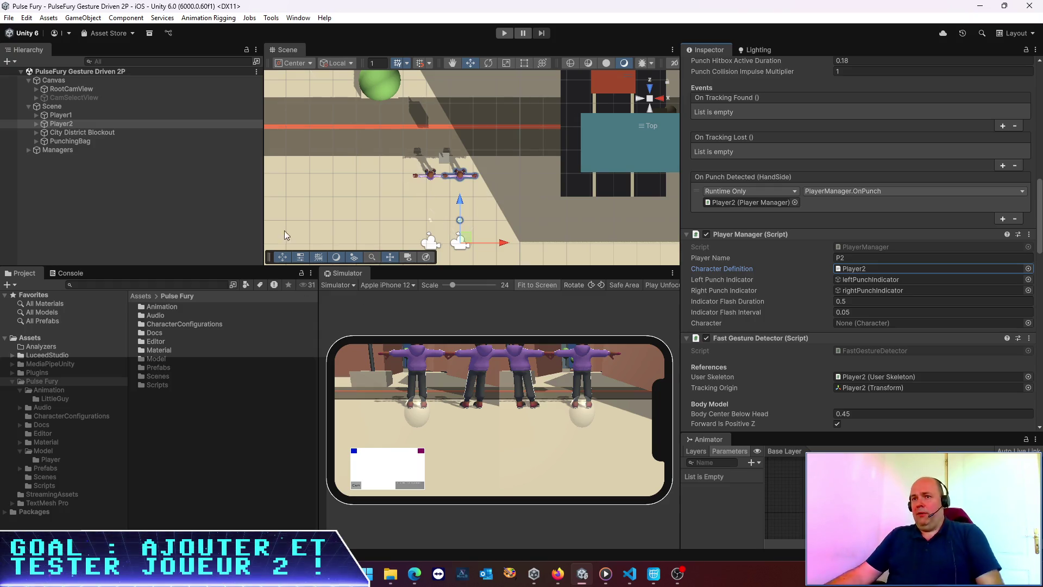
double_click(80, 124)
- Orbit, frame and zoom the perspective scene view to see both hooded players side by side
left_click_drag(535, 233, 625, 179)
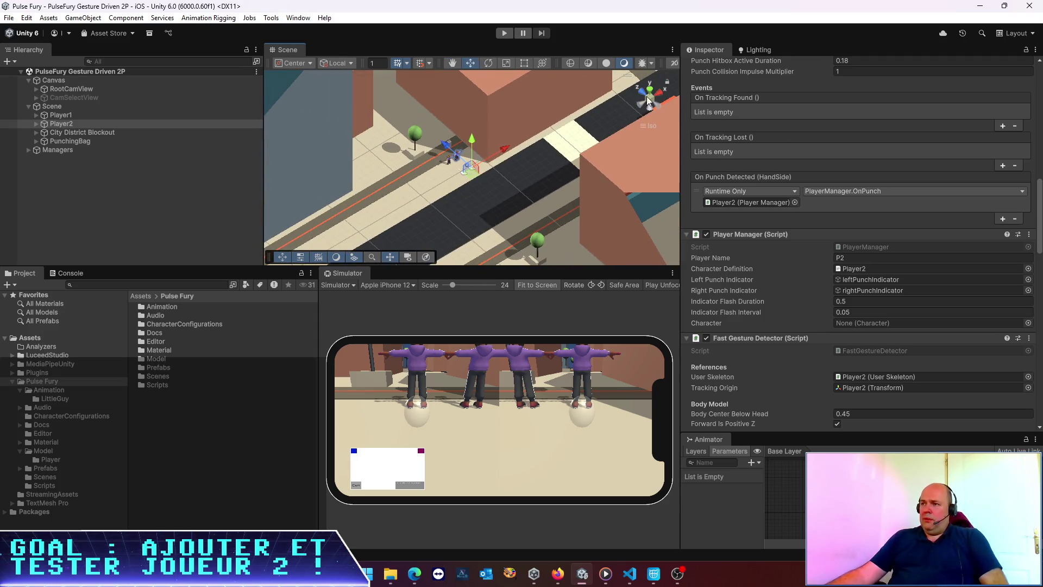
left_click(647, 98)
mouse_move(423, 201)
left_mouse_down()
mouse_move(395, 164)
mouse_move(530, 211)
mouse_move(522, 202)
left_mouse_up()
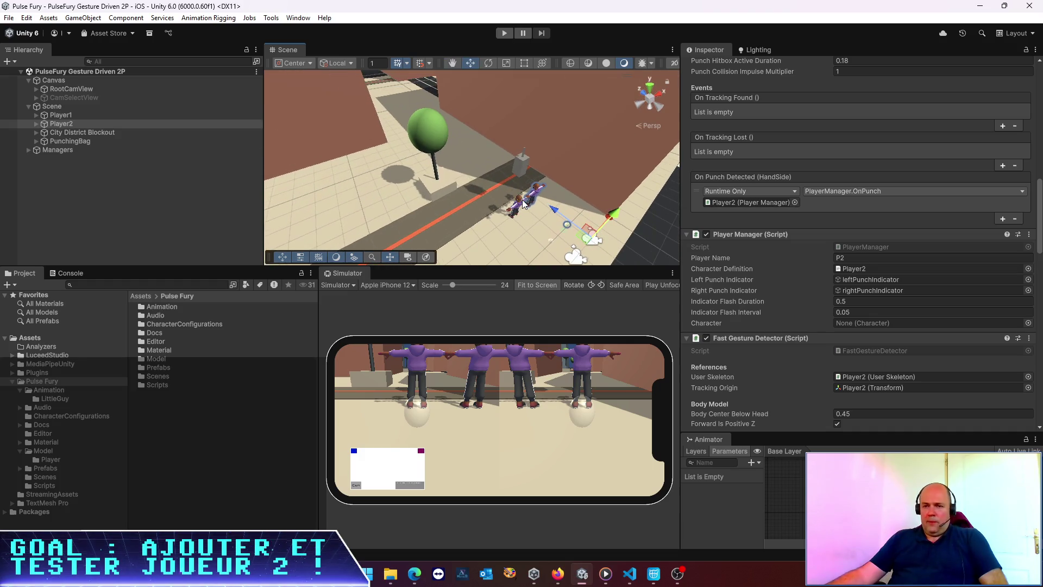
scroll(522, 201, "up", 5)
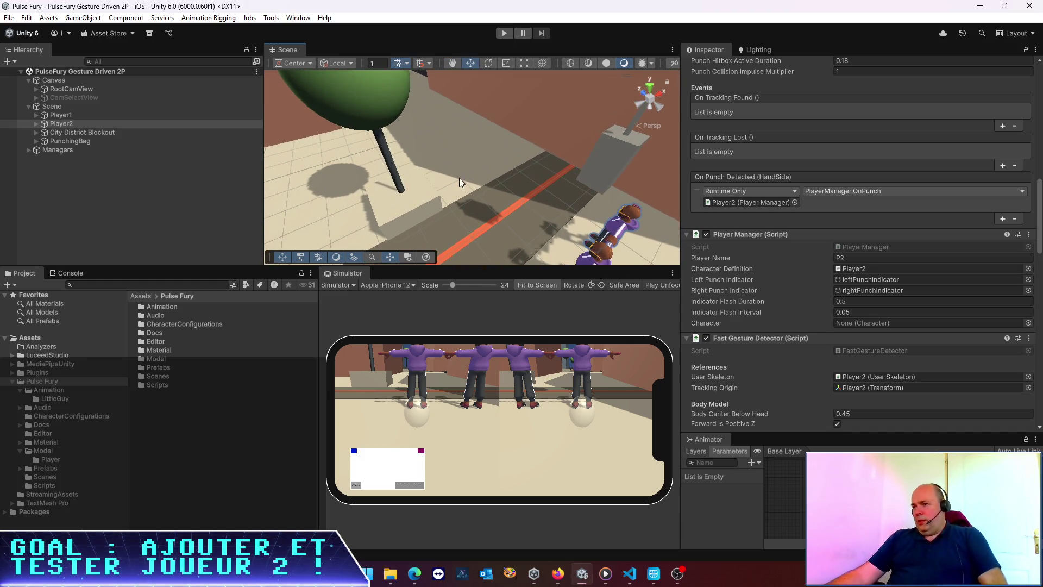
key("f")
mouse_move(449, 219)
left_mouse_down()
mouse_move(547, 143)
mouse_move(519, 162)
left_mouse_up()
scroll(520, 162, "up", 5)
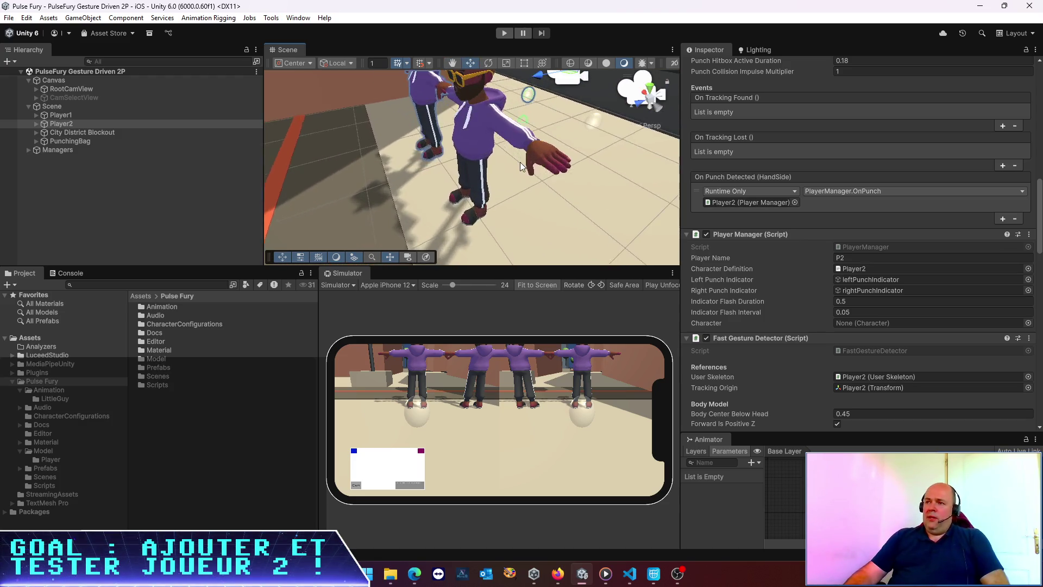
scroll(519, 161, "down", 10)
left_click_drag(545, 166, 516, 155)
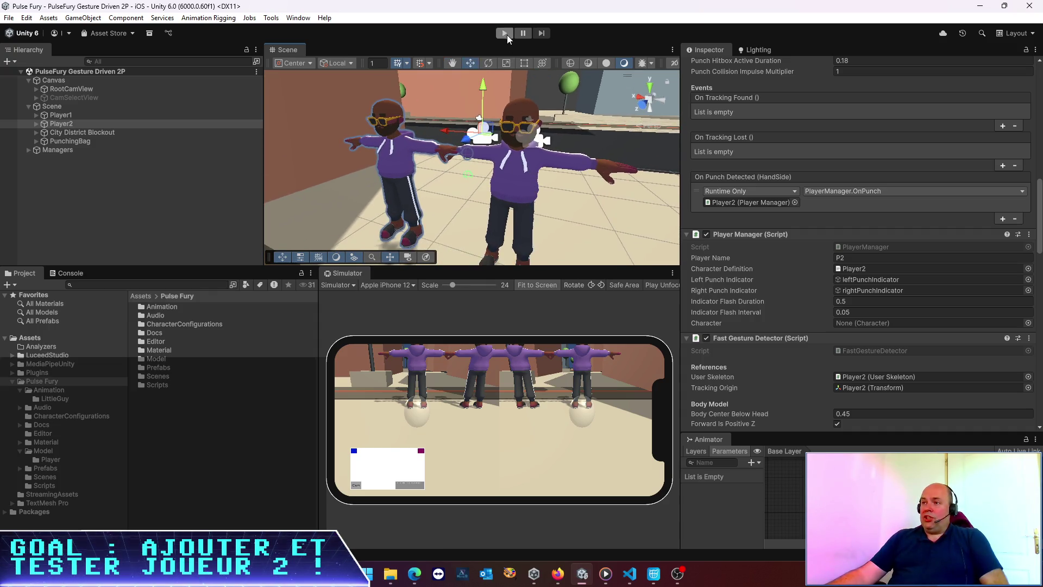
- Play the scene, read the Console's '2 audio listeners' warning, and stop play mode
left_click(505, 34)
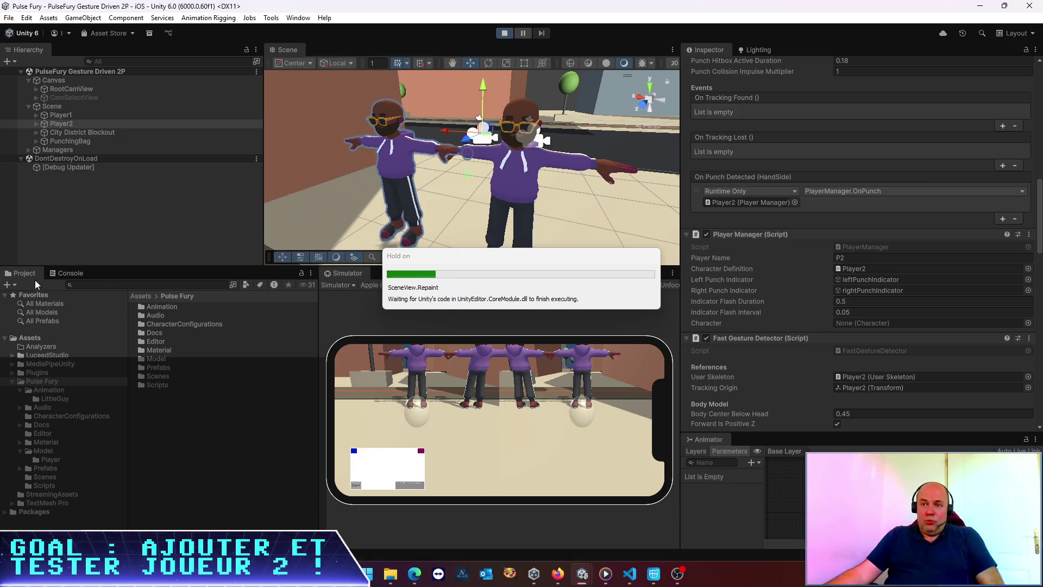
left_click(69, 274)
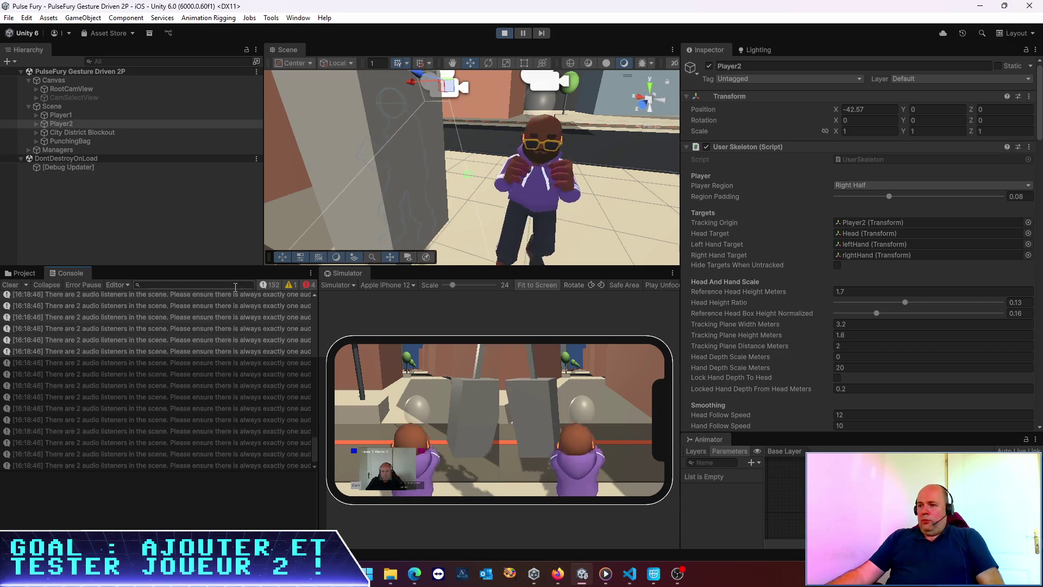
left_click(167, 386)
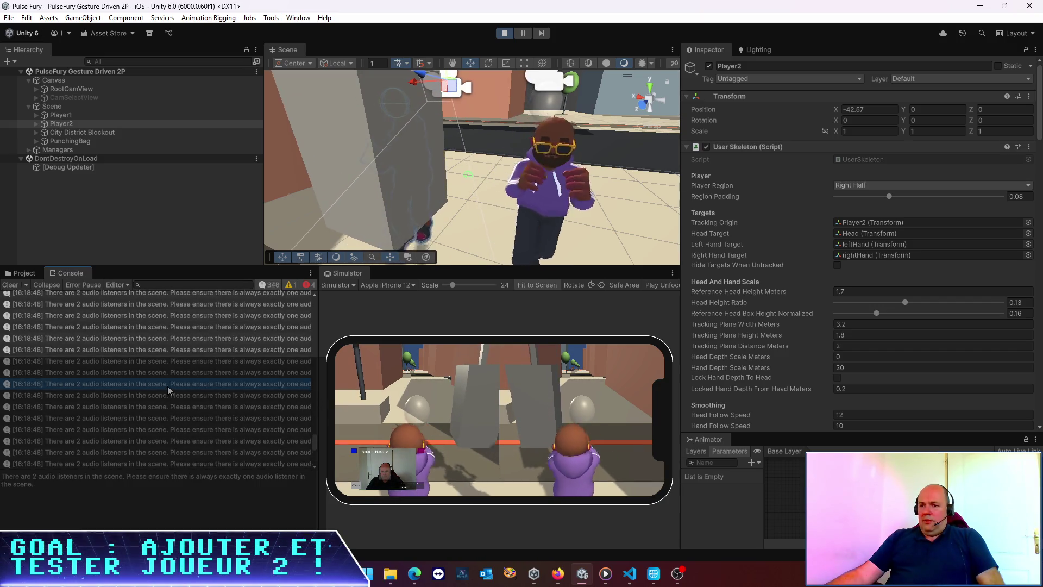
left_click(504, 35)
- Remove the Audio Listener component from the Camera under Player2's Head
left_click(32, 124)
left_click(37, 124)
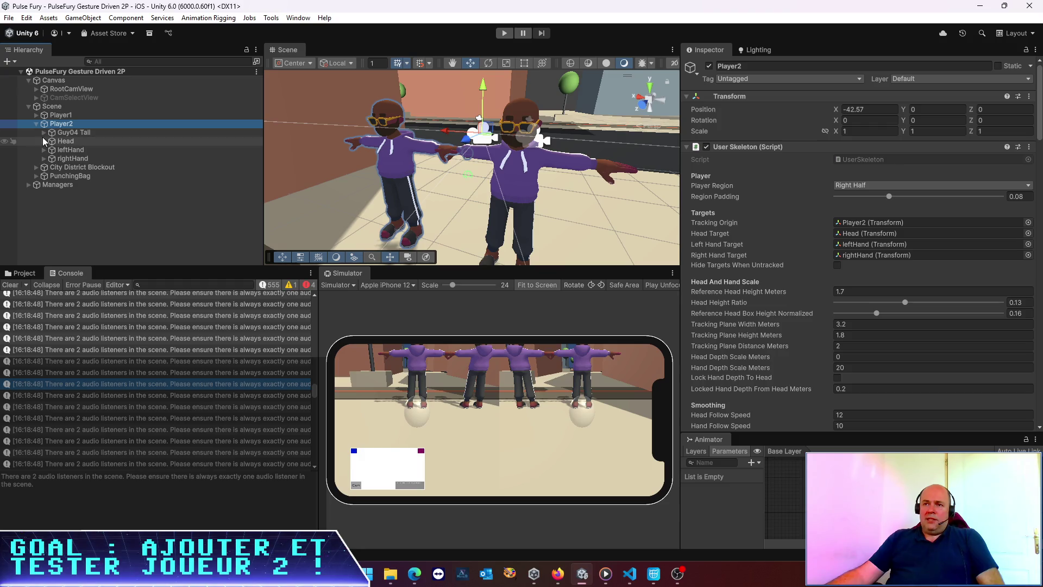
left_click(44, 142)
left_click(70, 151)
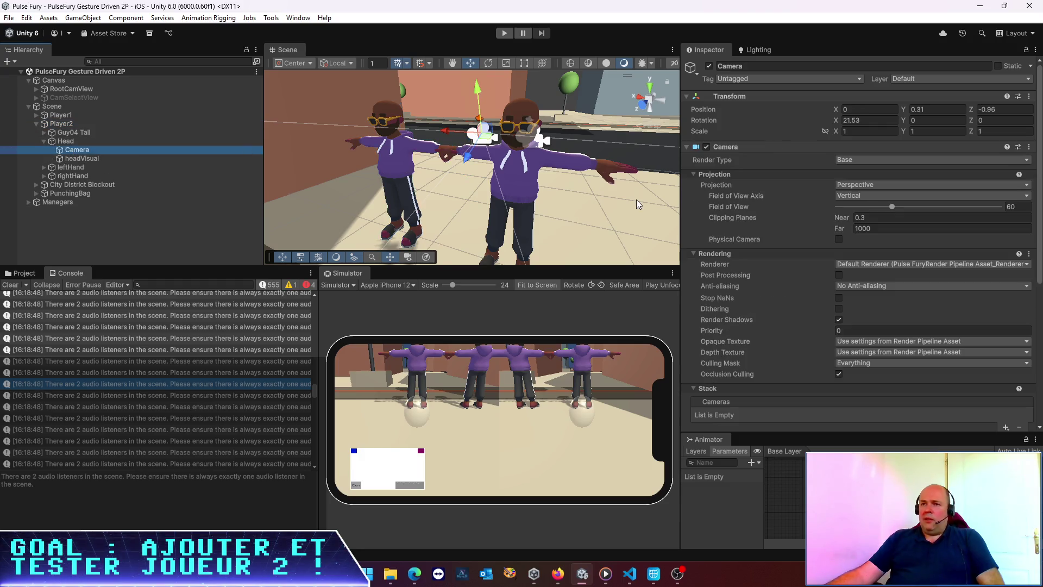
left_click(90, 134)
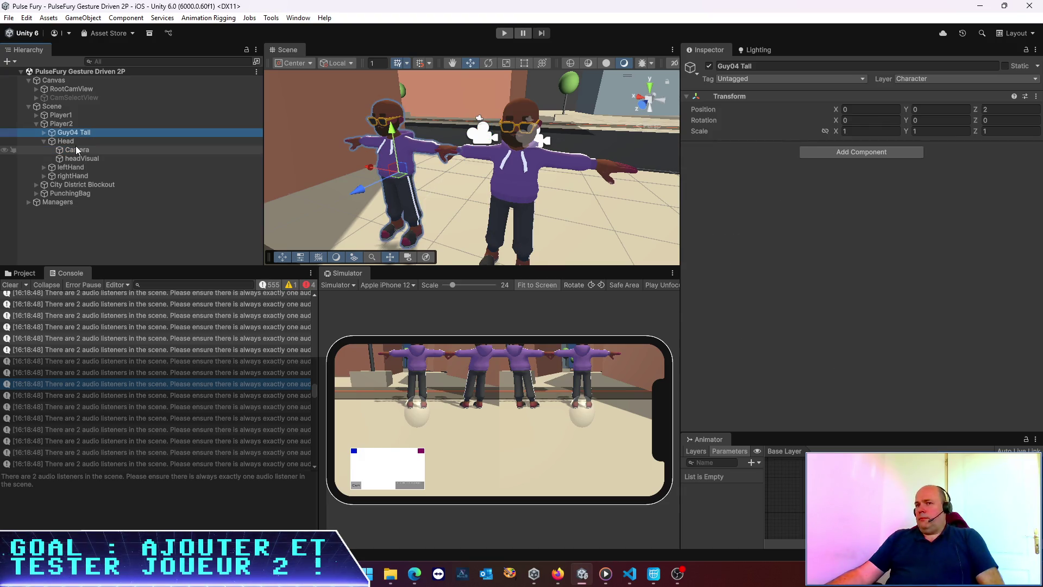
left_click(76, 147)
scroll(864, 302, "down", 5)
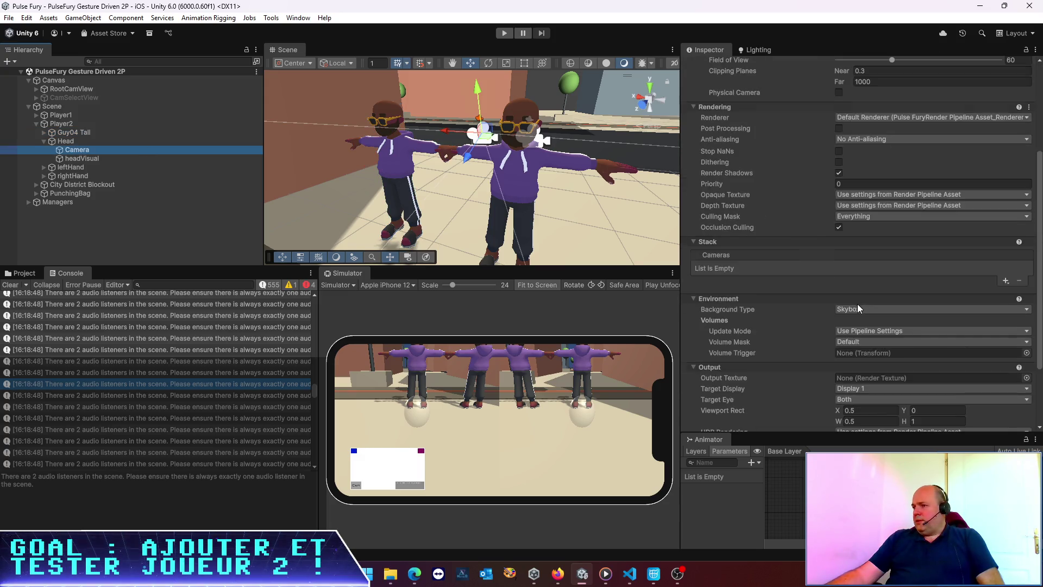
left_click(1029, 382)
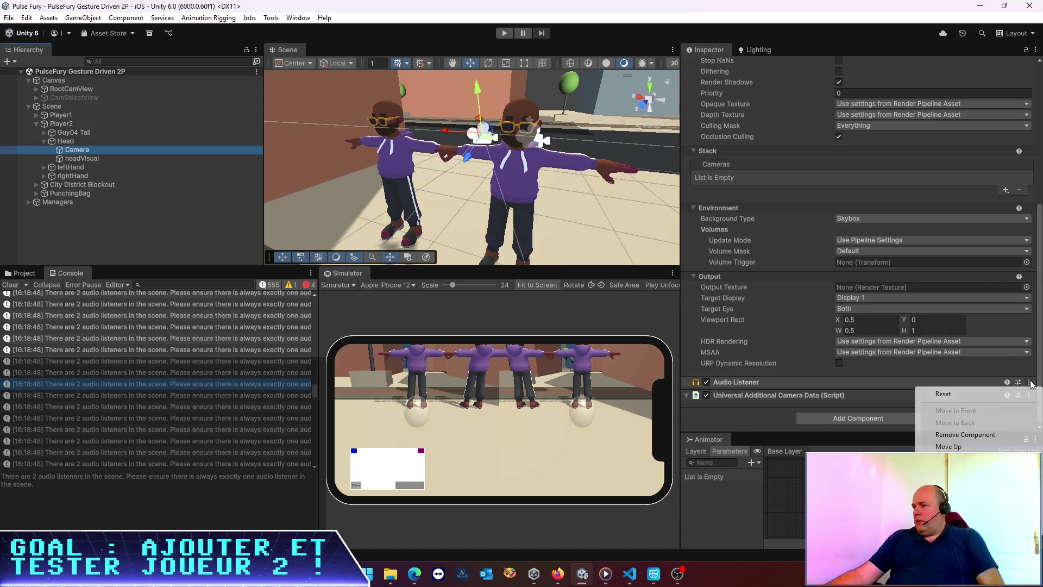
left_click(966, 437)
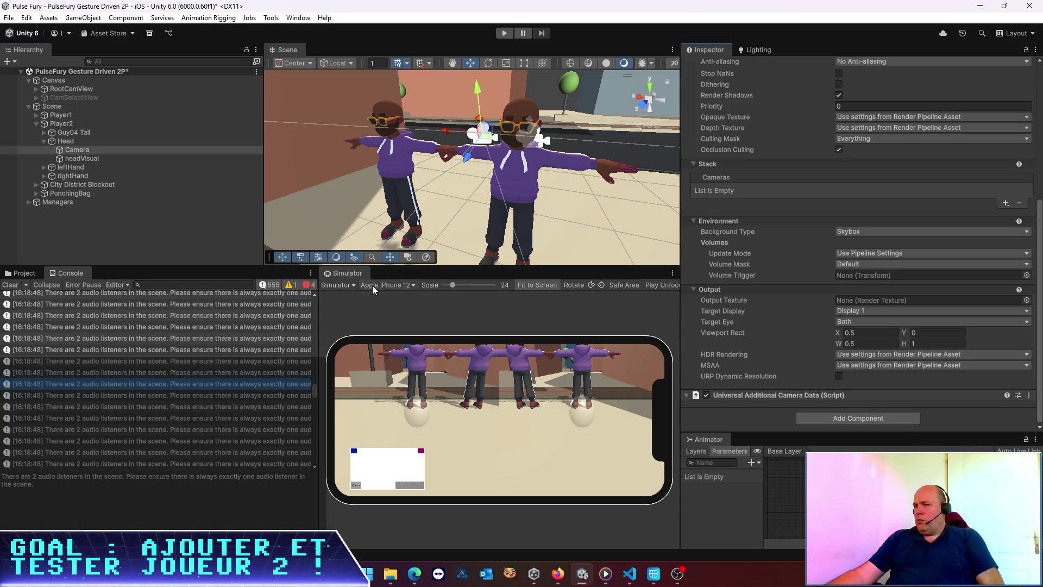
left_click(45, 141)
left_click(60, 133)
- Rename Player2's Guy04 Tall object to Character
left_click(95, 135)
type("Character")
key("Return")
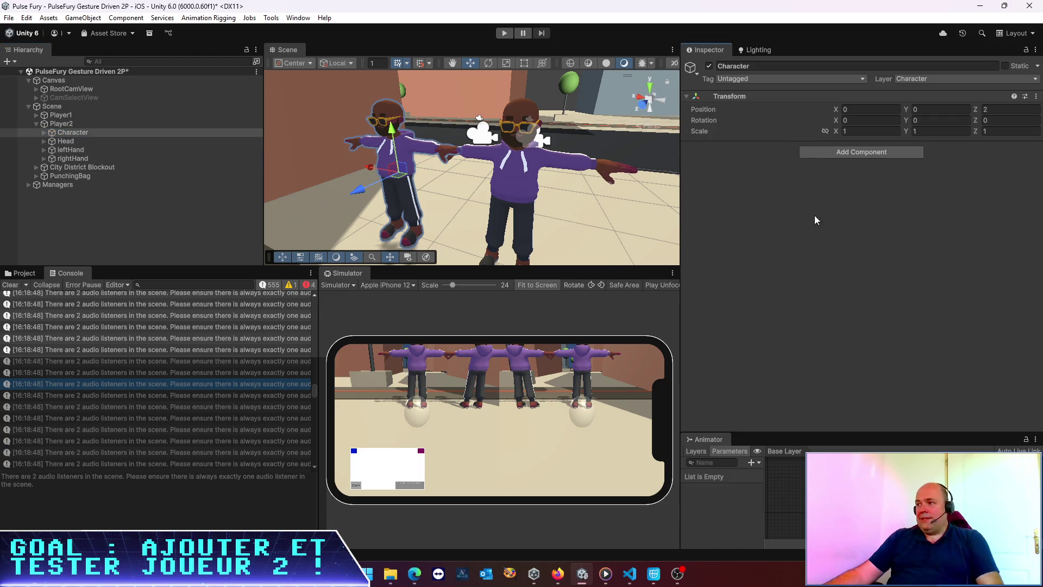
- Add the Character script component to Player2's Character object
left_click(872, 152)
type("charac")
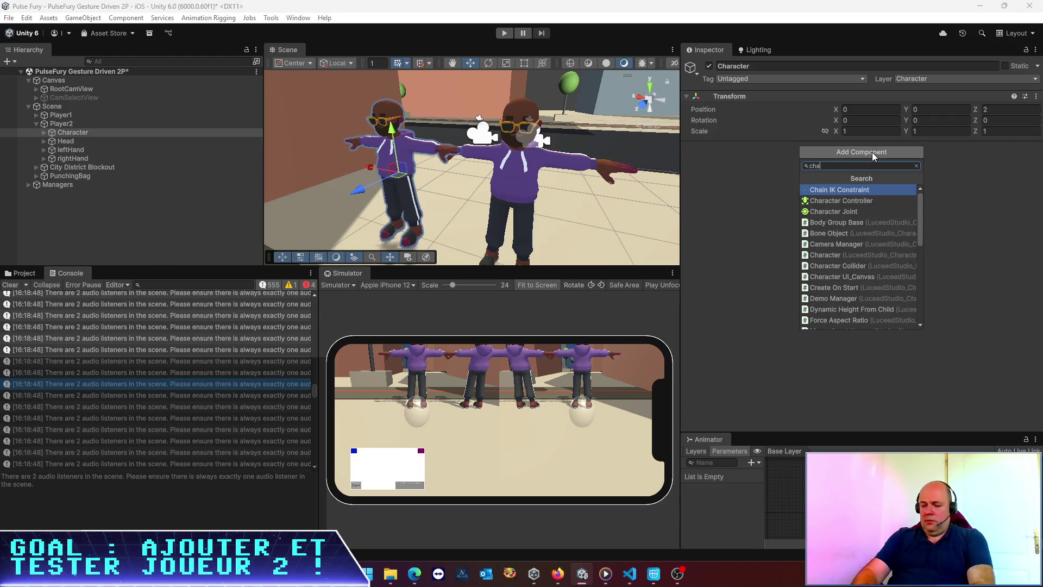
key("Down")
key("Down")
key("Down")
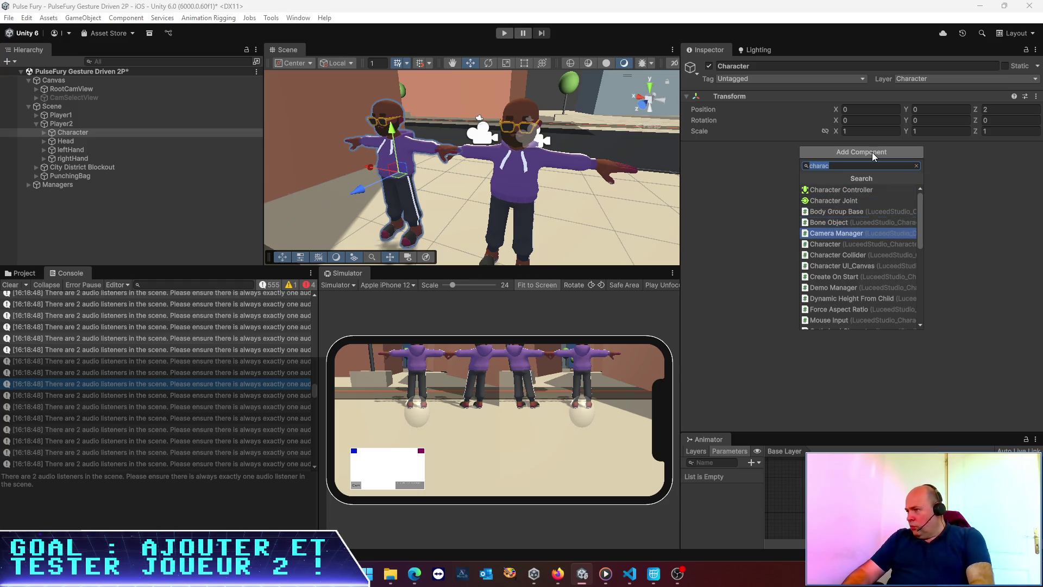
key("Down")
key("Return")
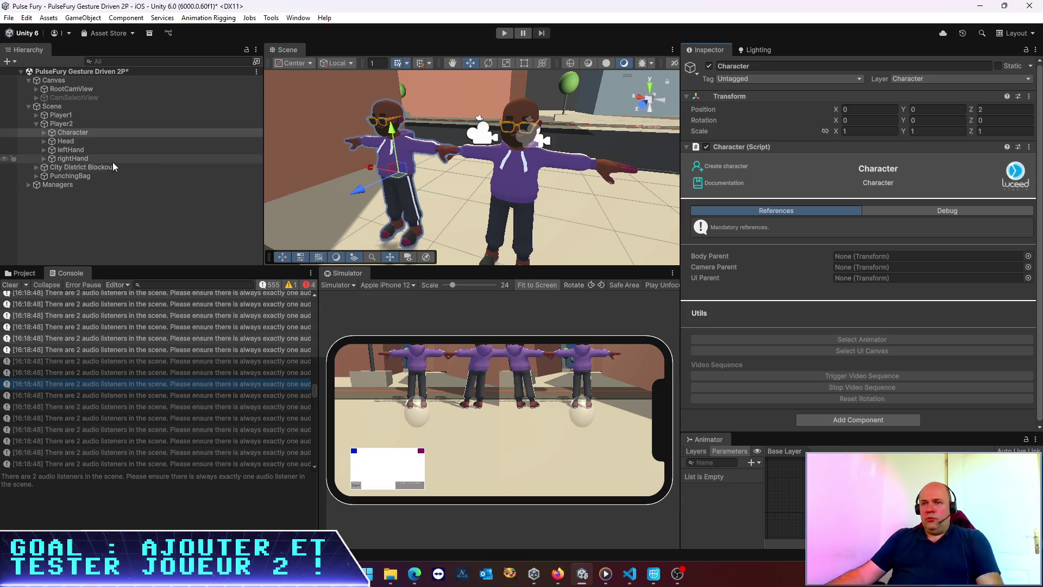
left_click(35, 114)
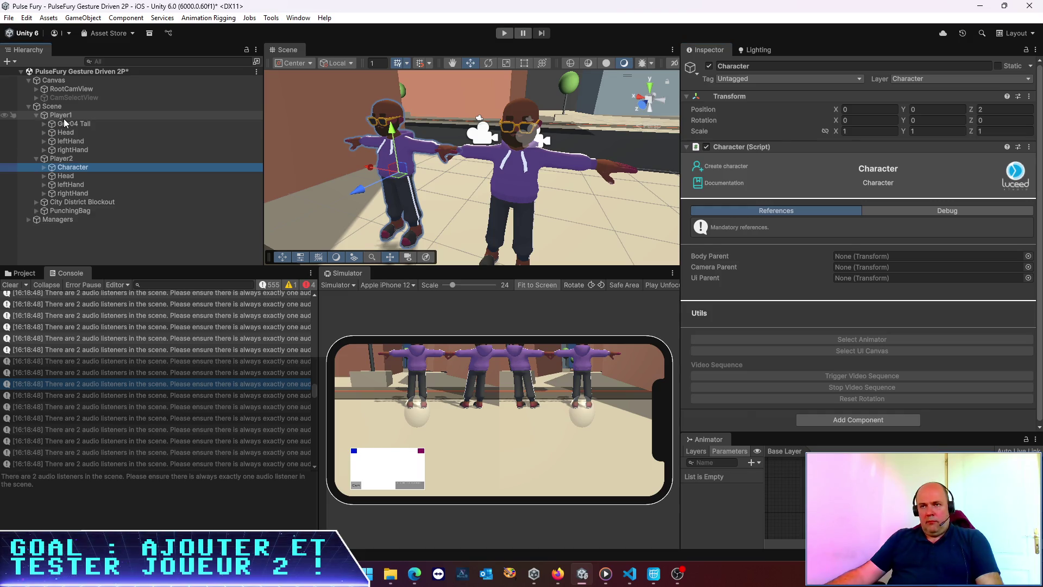
- Rename Player1's Guy04 Tall object to Character as well
left_click(70, 123)
left_click(92, 123)
type("Character")
key("Return")
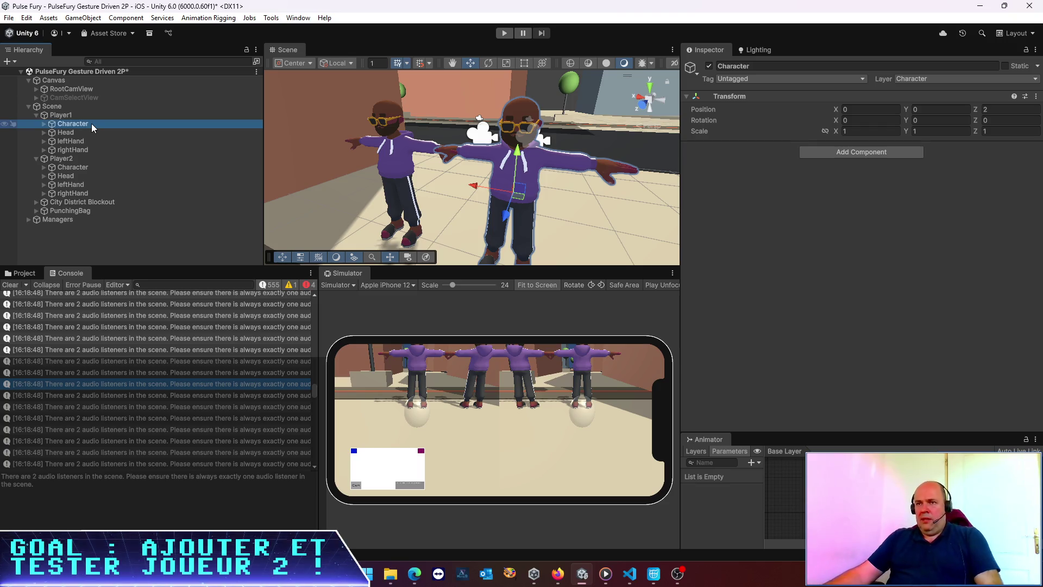
- Inspect the Guys_Man_Tall model and both Character objects, then save the scene
left_click(44, 123)
left_click(74, 134)
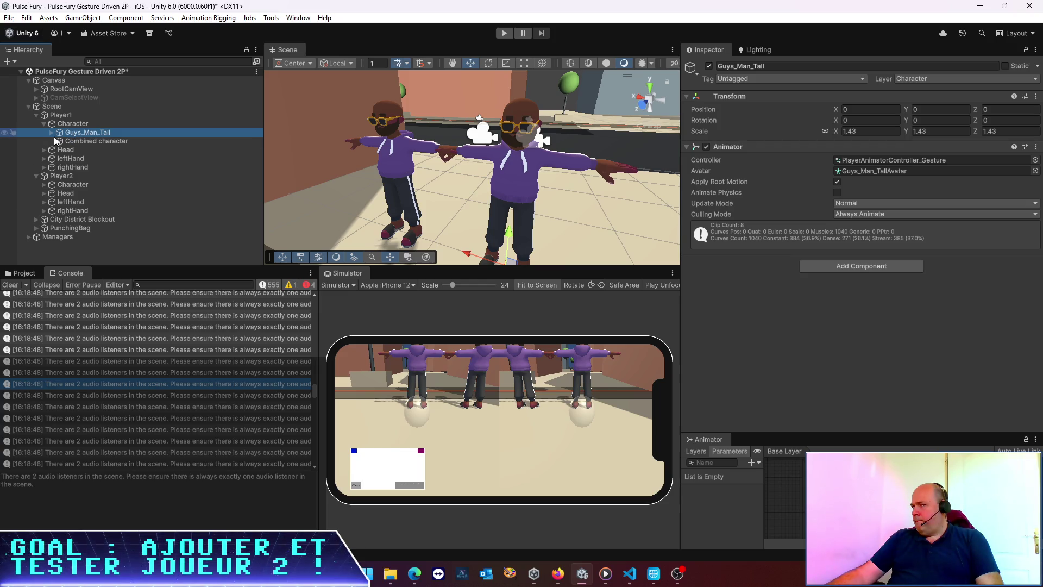
left_click(52, 134)
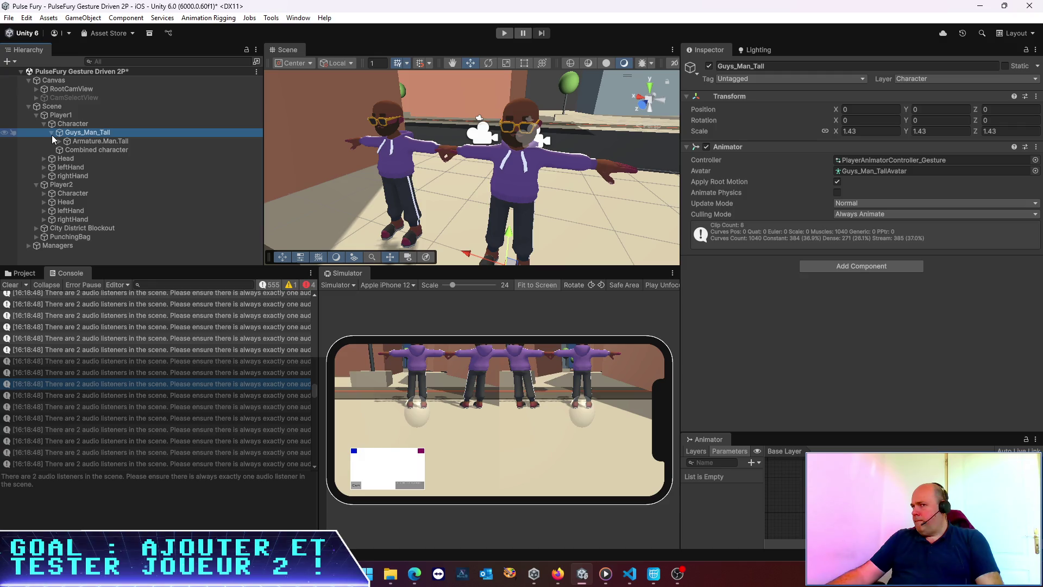
left_click(51, 134)
left_click(76, 125)
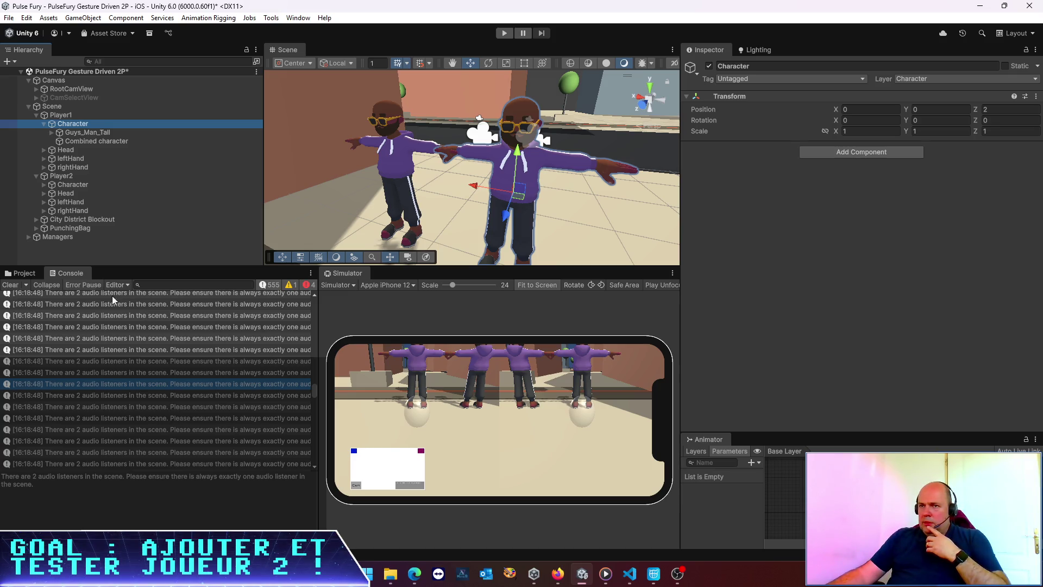
left_click(90, 134)
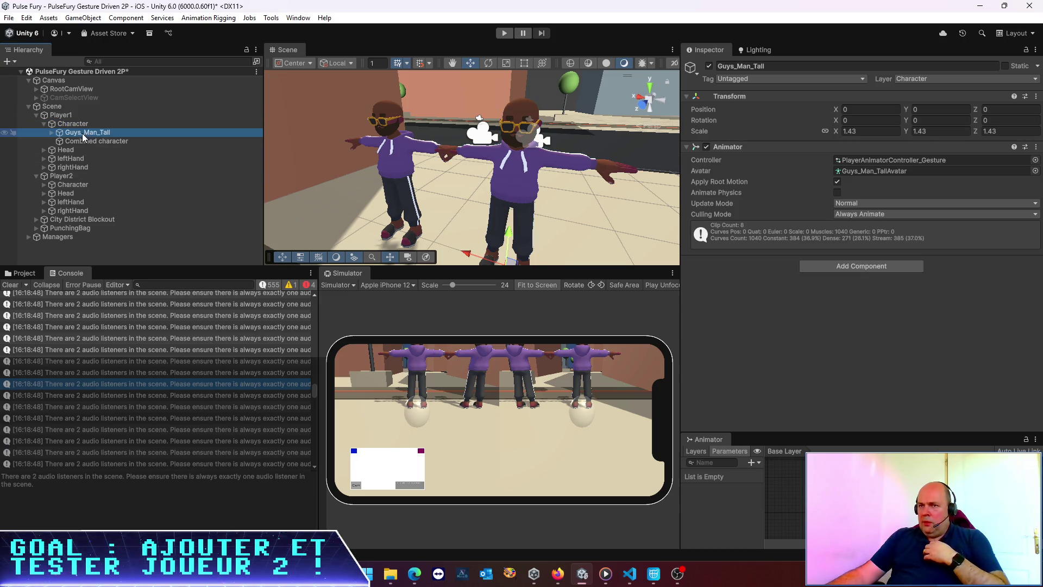
left_click(64, 119)
left_click(63, 123)
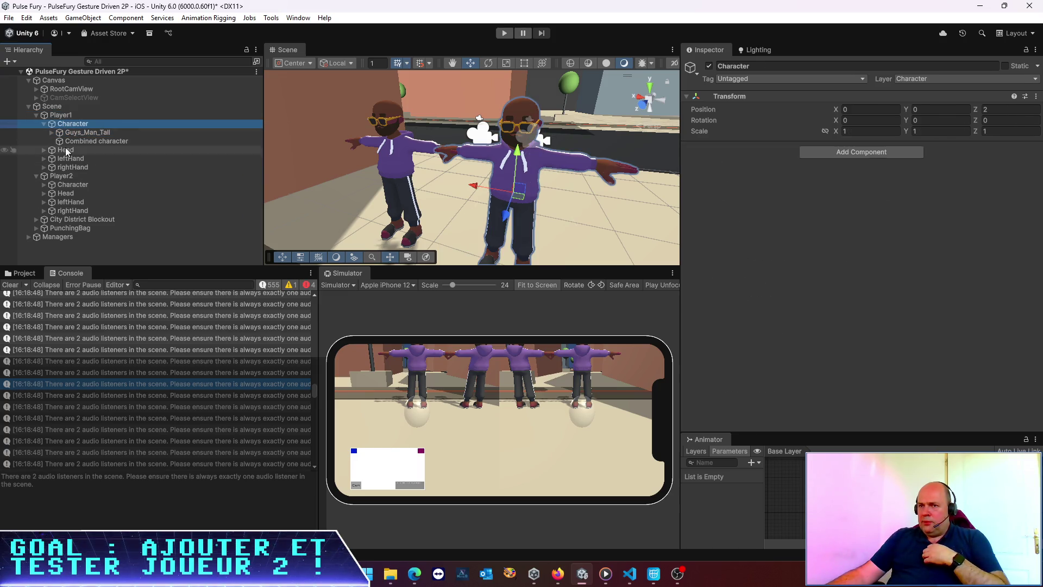
left_click(69, 185)
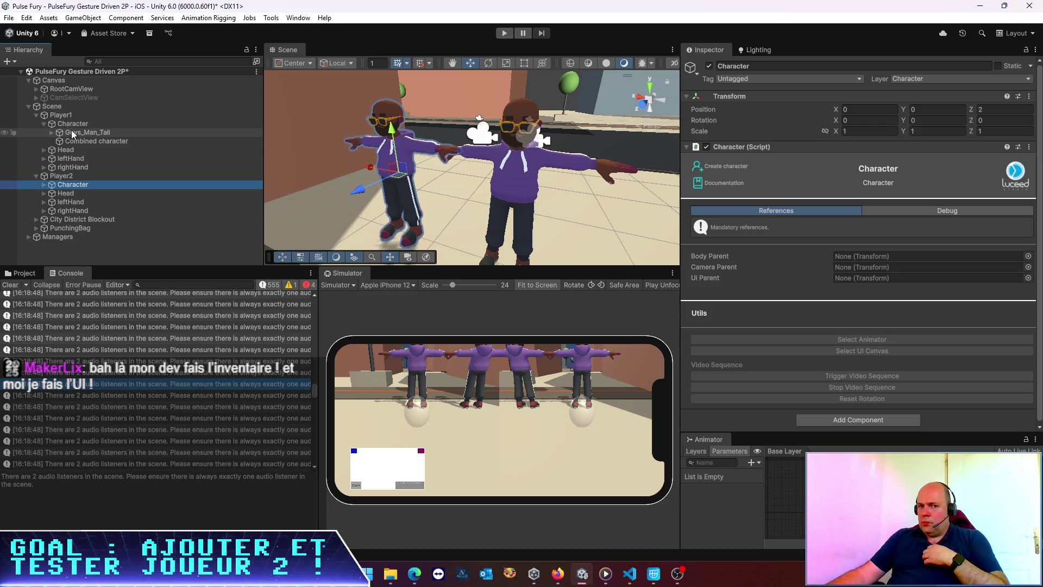
key("ctrl+s")
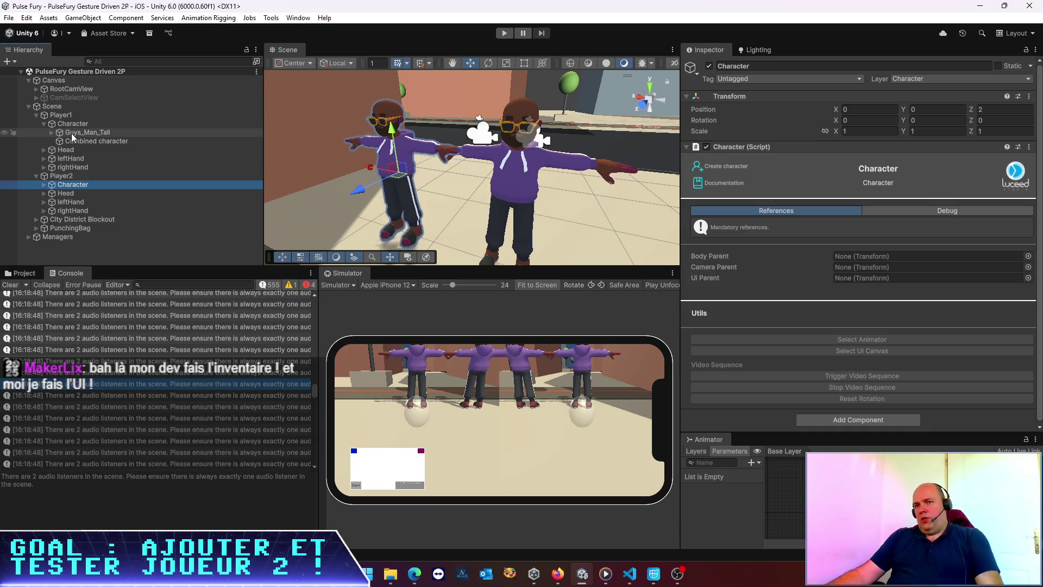
- Launch Character Lab's 'Create new character' from the Tools > Window menu
left_click(269, 19)
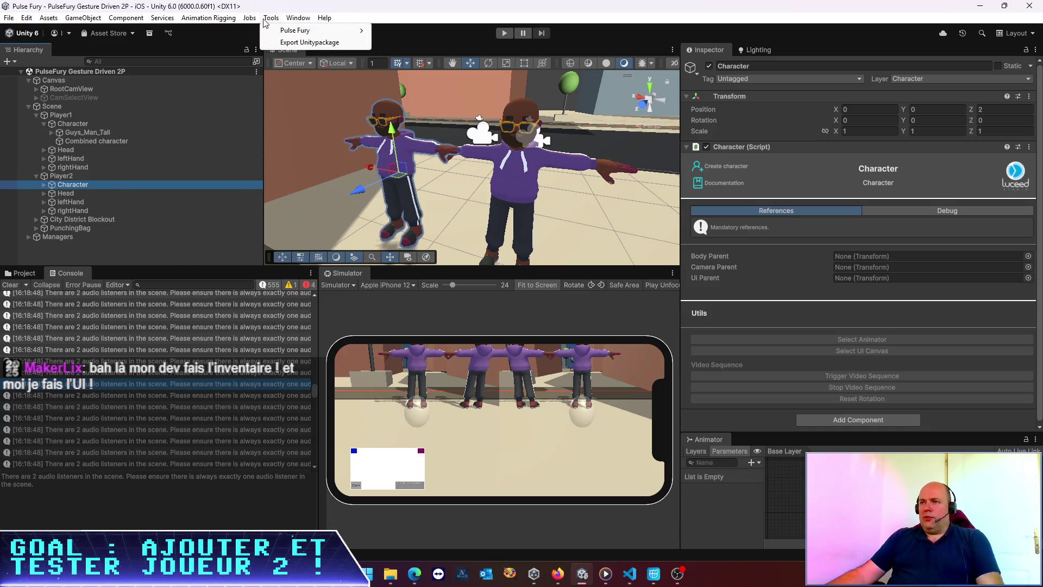
mouse_move(298, 19)
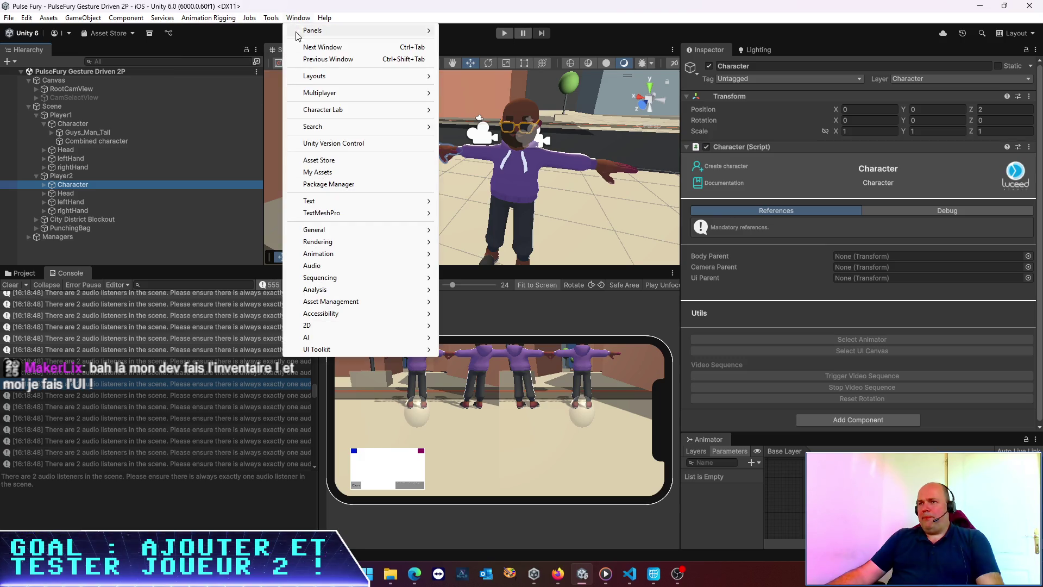
mouse_move(429, 110)
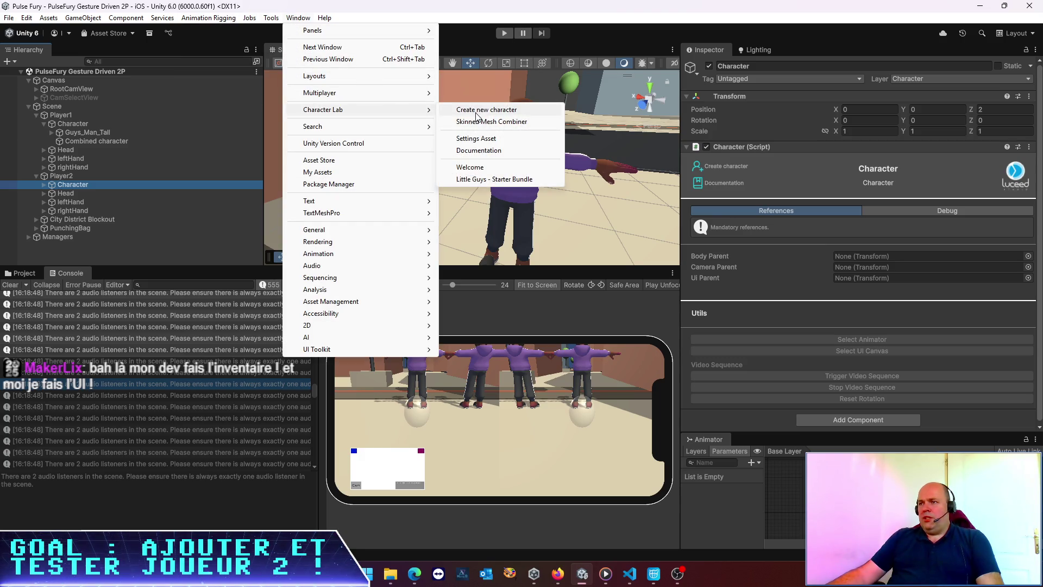
left_click(476, 110)
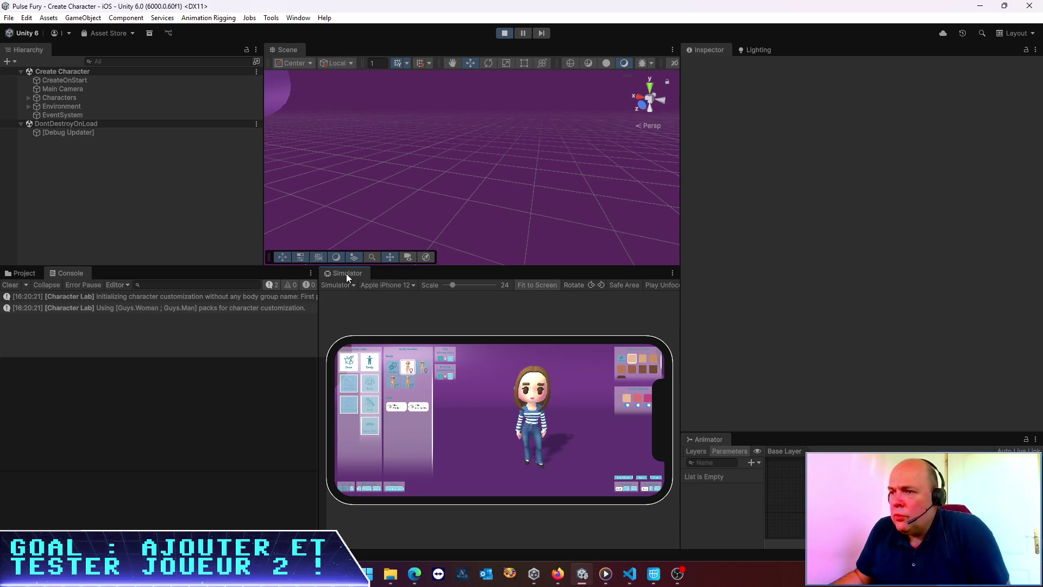
- Switch the preview from Simulator to Game and maximize the Game view
left_click(338, 285)
left_click(350, 298)
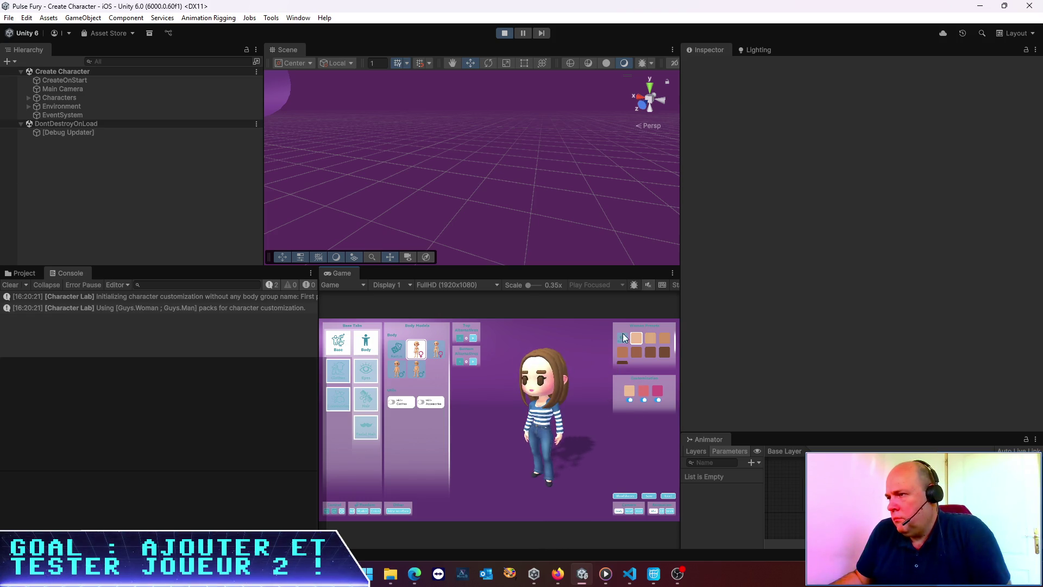
left_click(673, 273)
left_click(701, 310)
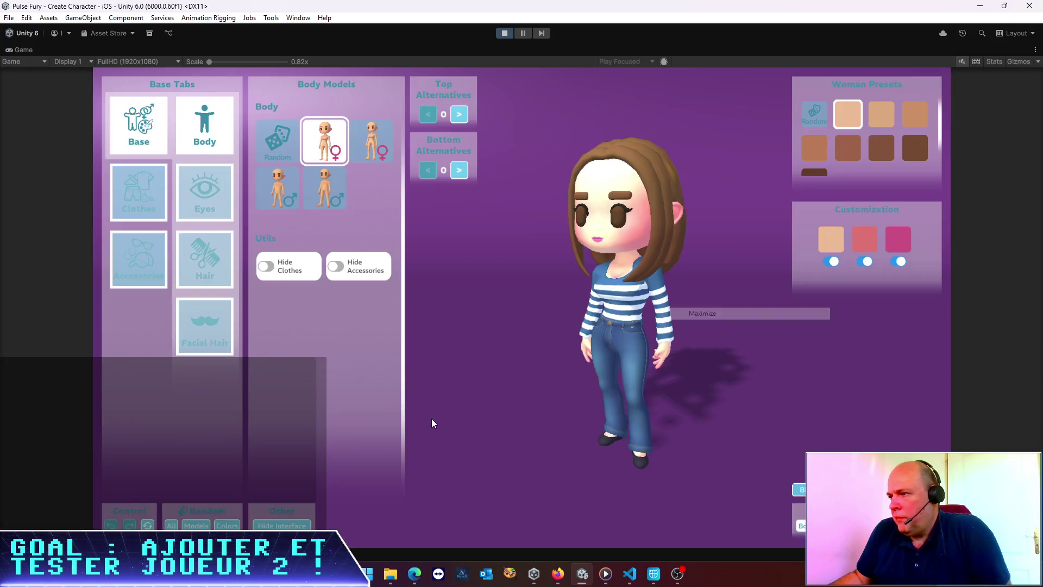
key("alt+Tab")
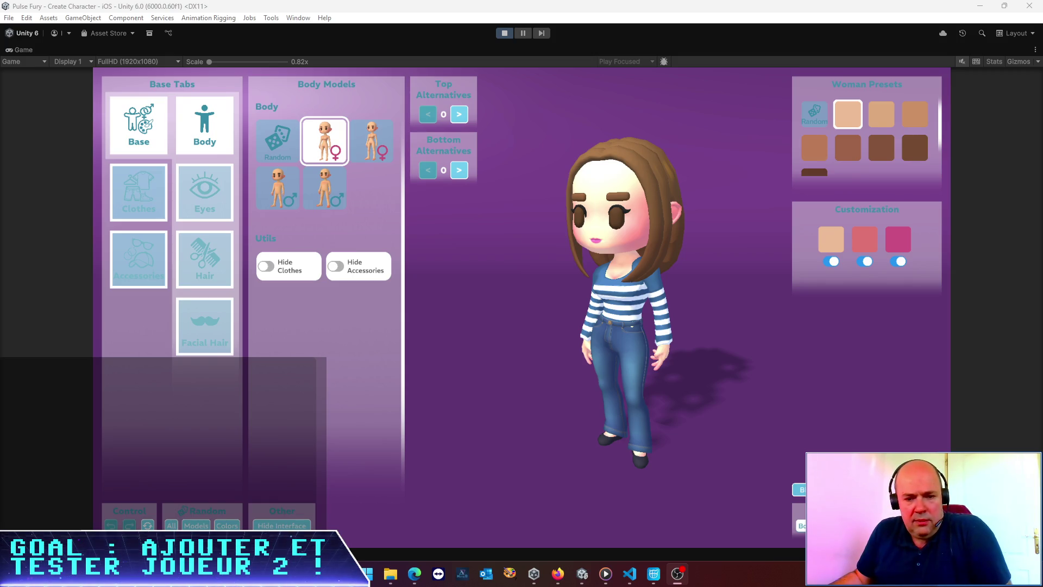
key("alt+Tab")
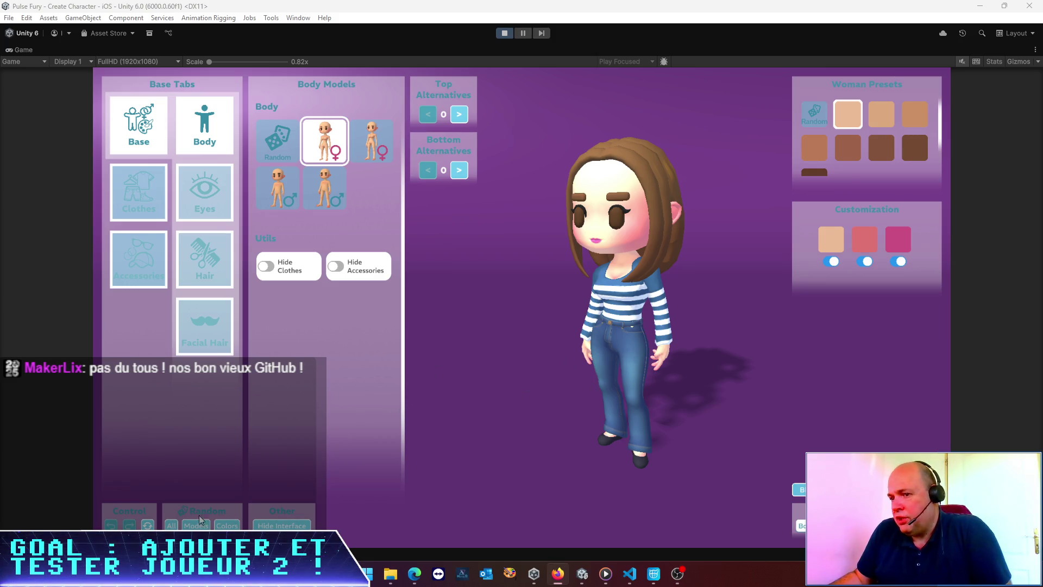
- Randomize the character twice, name it Player-Test, and start saving it as a prefab
left_click(172, 525)
left_click(172, 525)
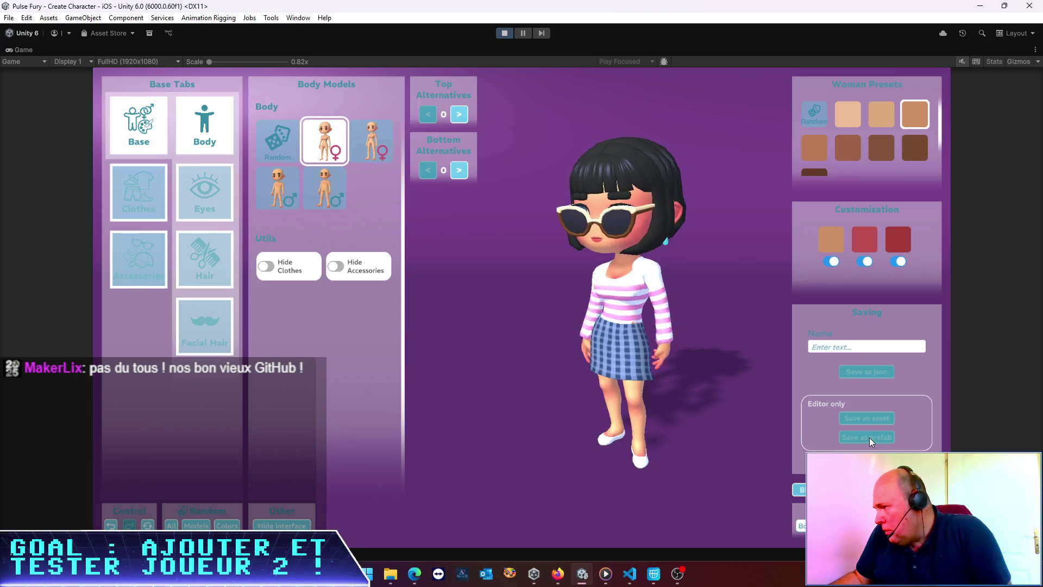
left_click(842, 347)
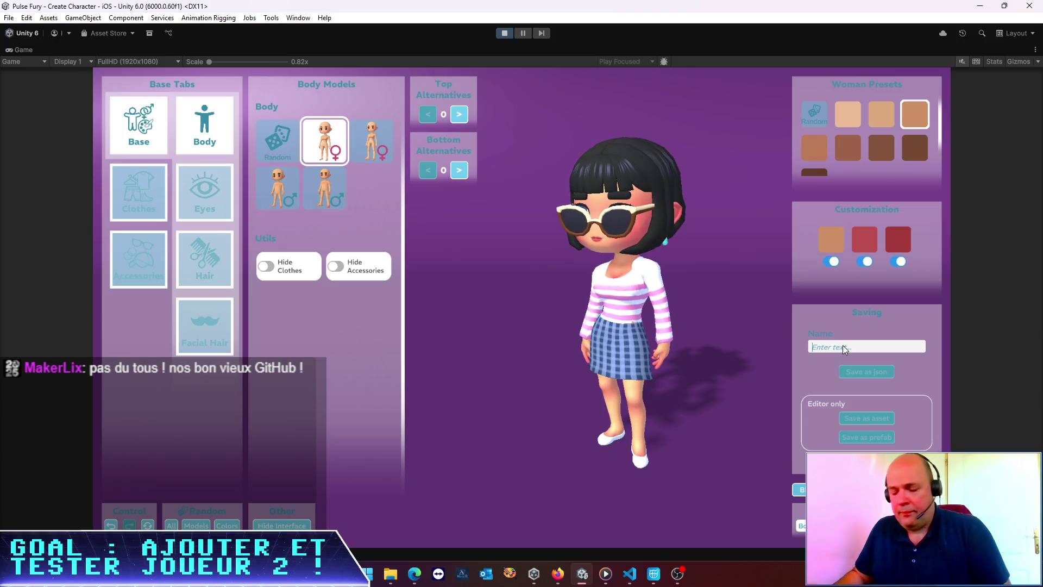
type("Player")
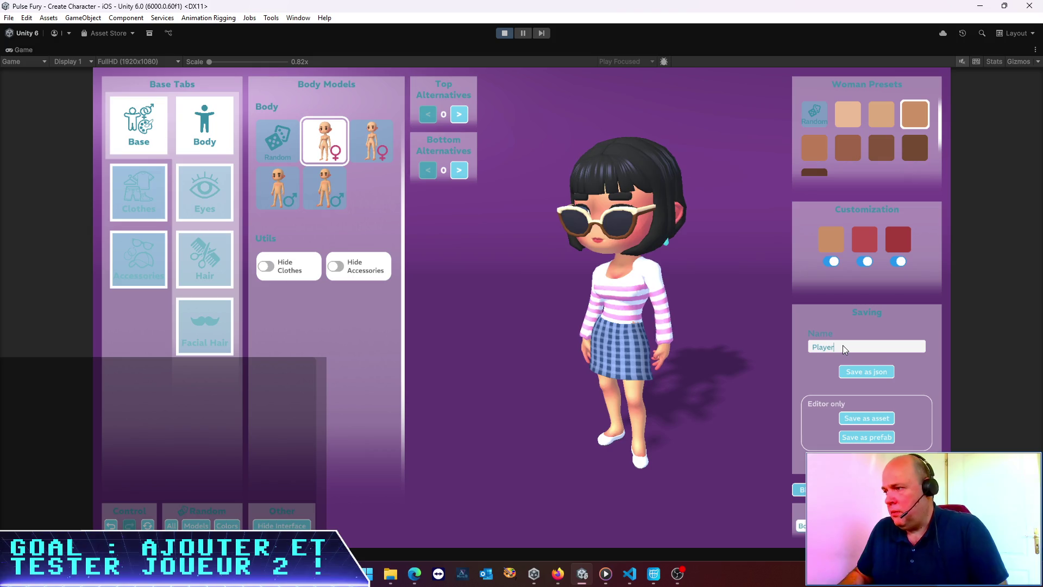
type("-Test")
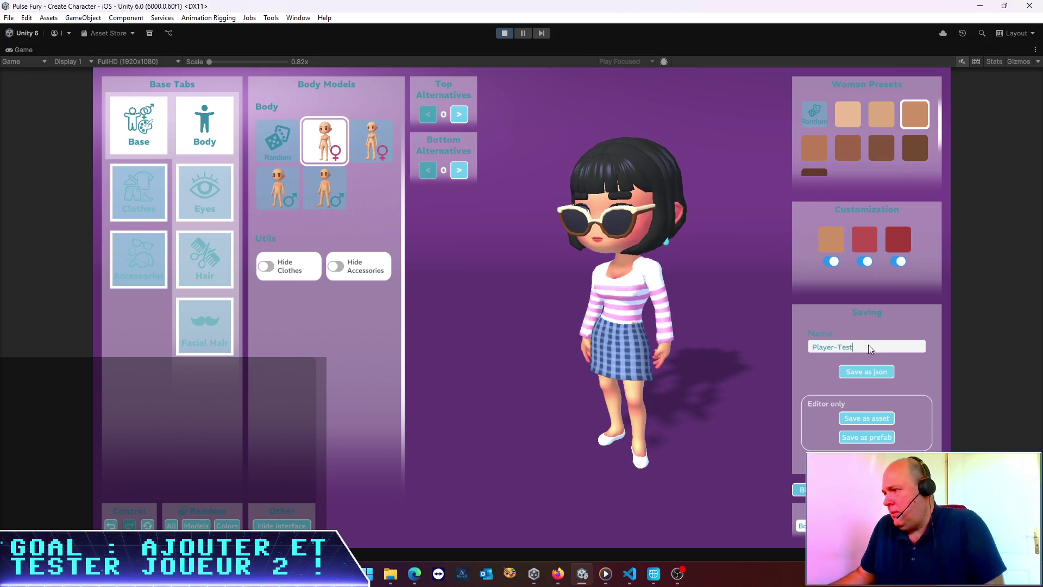
left_click(871, 438)
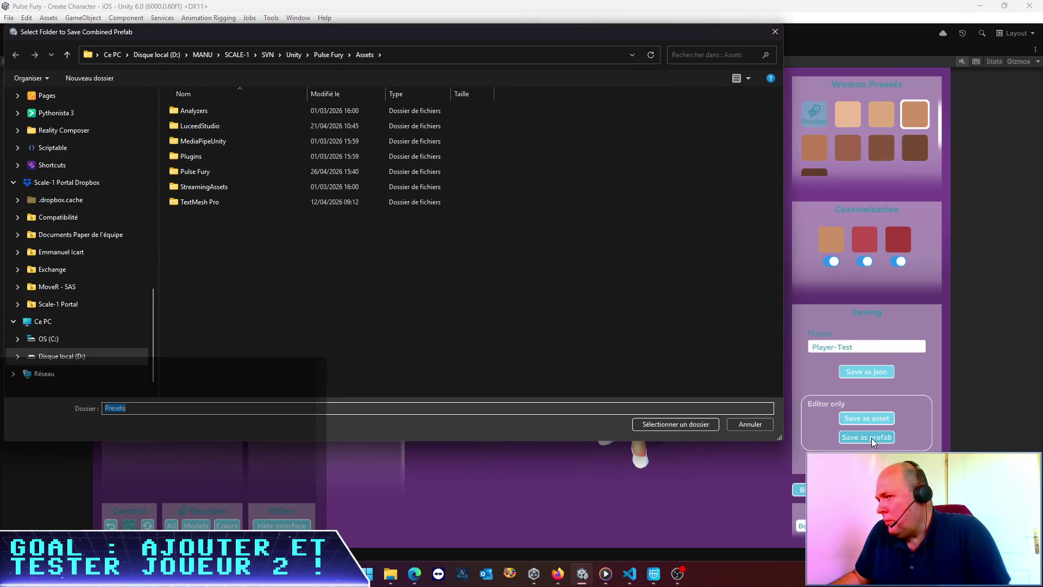
- Save the Player-Test prefab into Assets/Pulse Fury/Prefabs
left_click(337, 55)
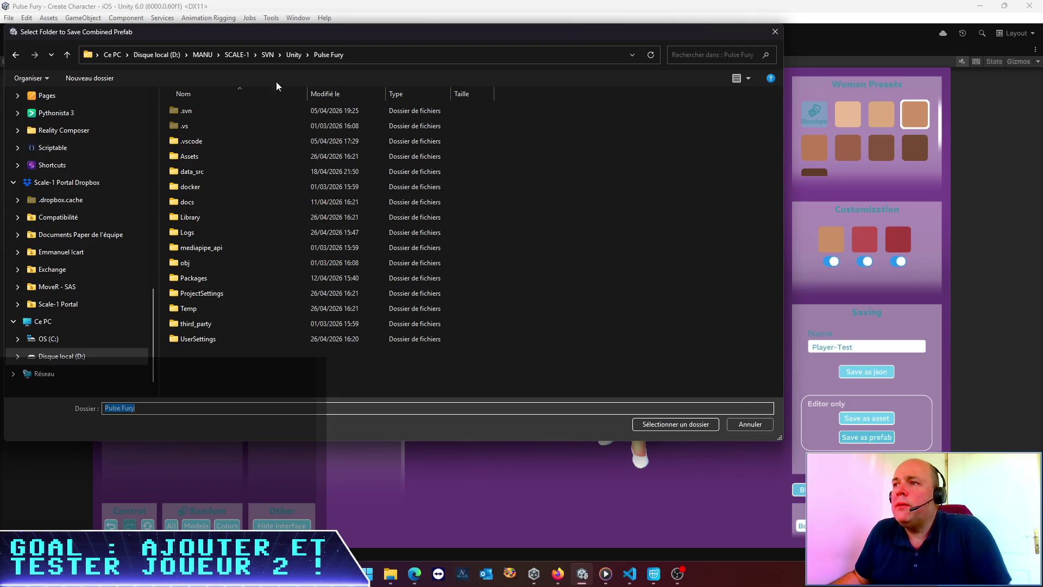
double_click(180, 159)
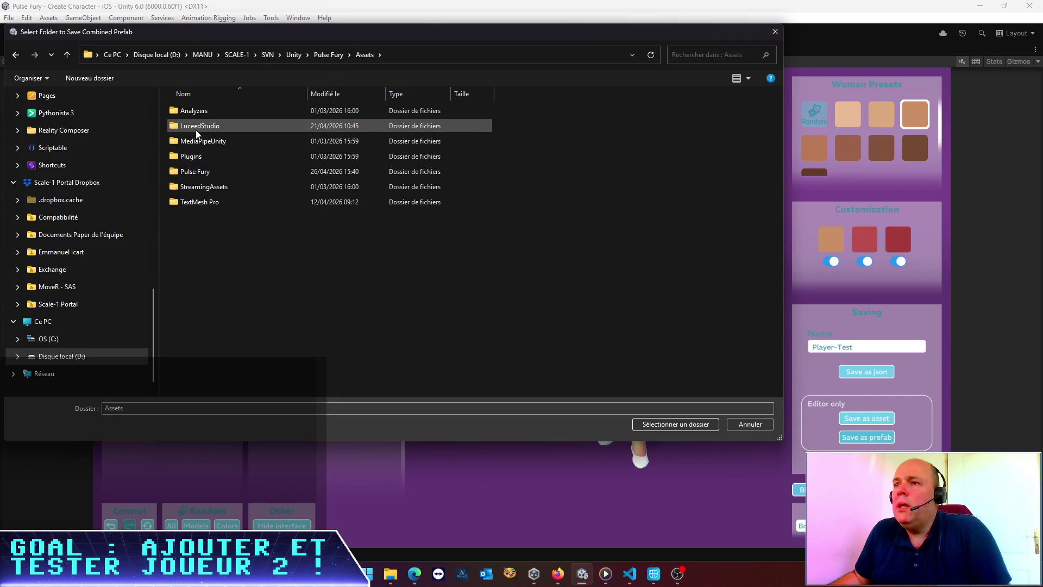
double_click(191, 173)
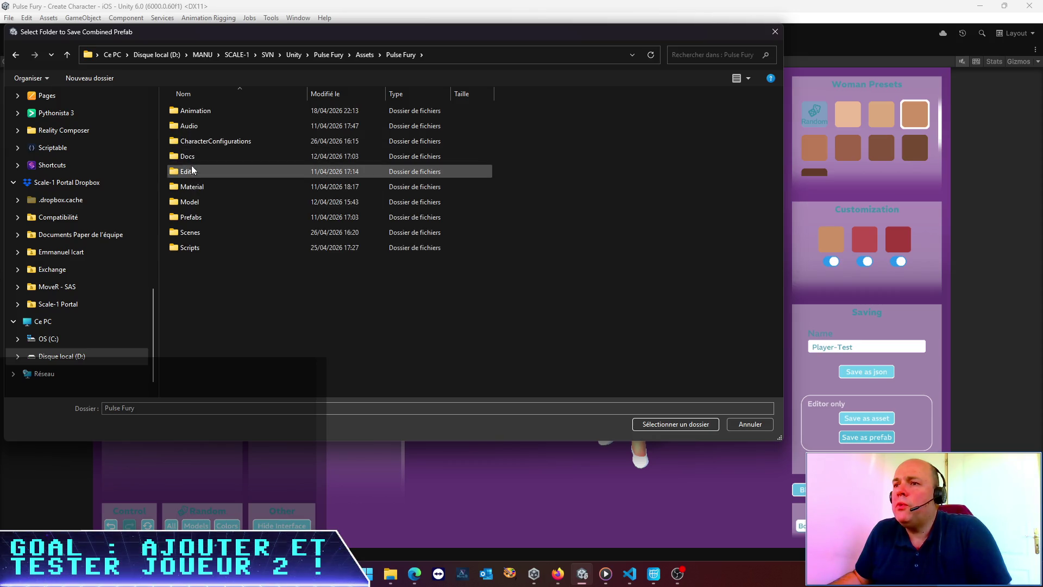
double_click(191, 218)
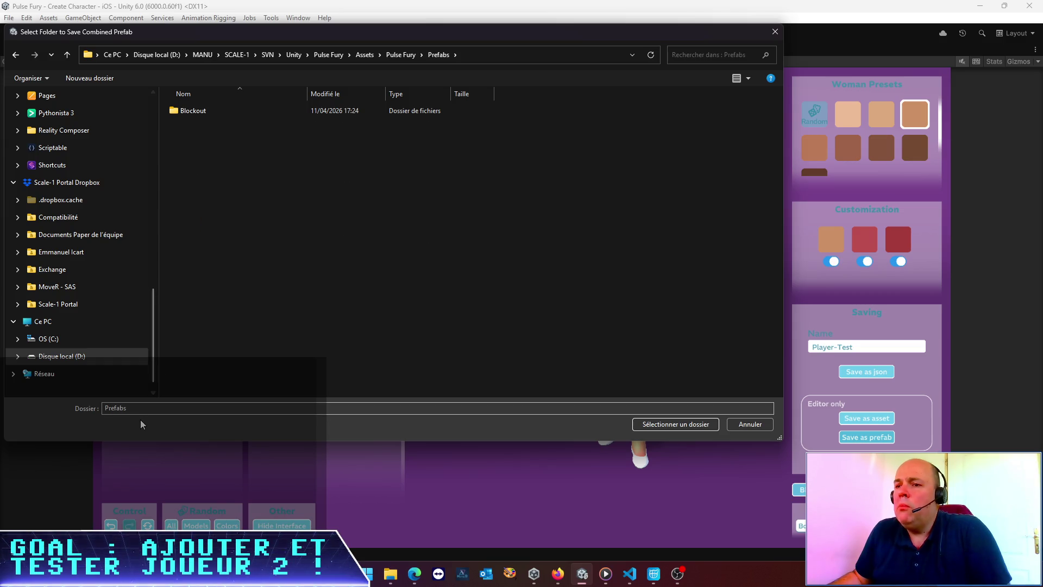
left_click(674, 424)
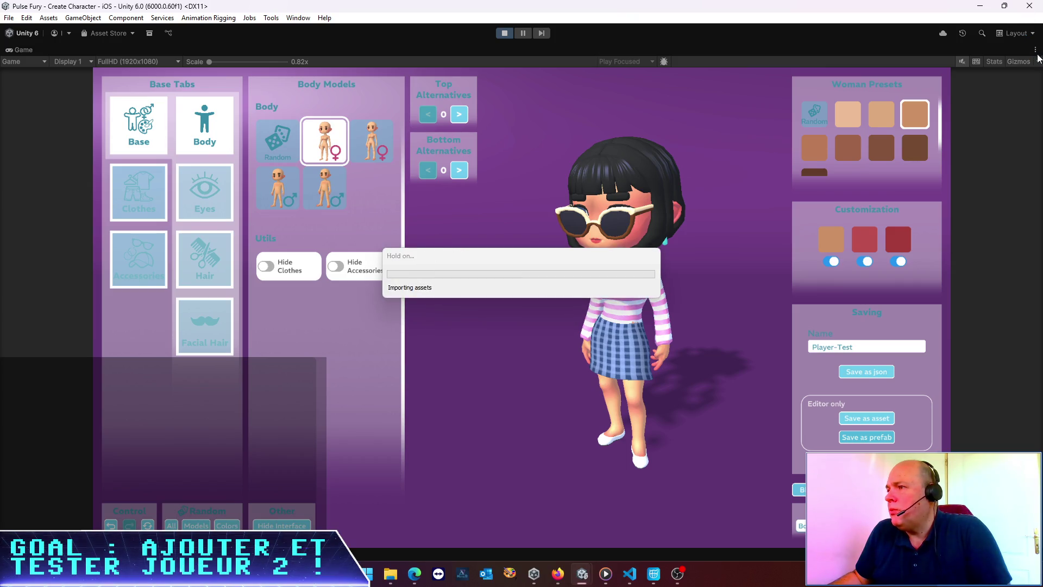
- Switch to the tall female body, name it TestPlayerF, and save it to Prefabs
left_click(375, 143)
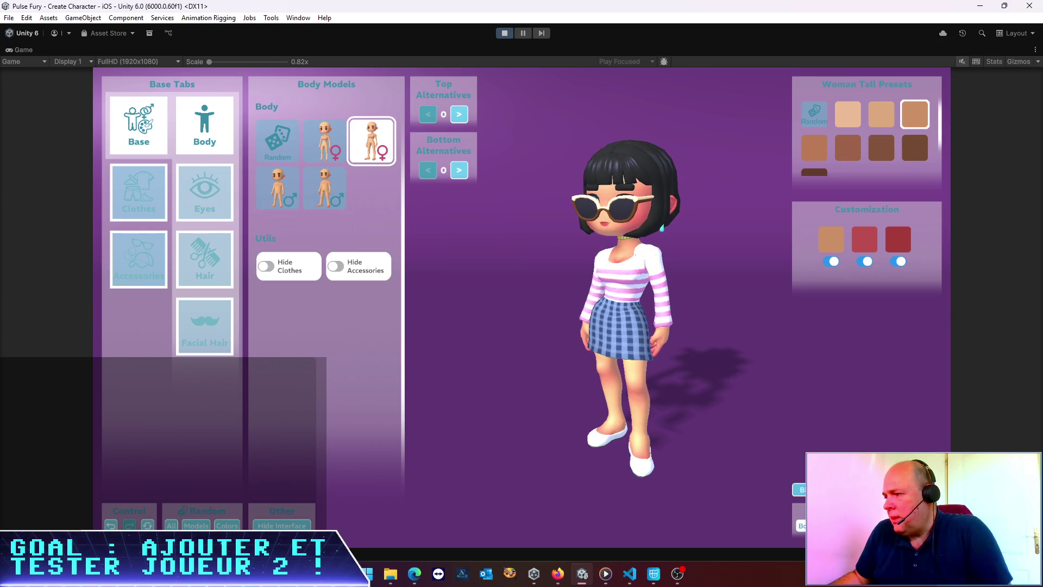
left_click(800, 489)
left_click(860, 345)
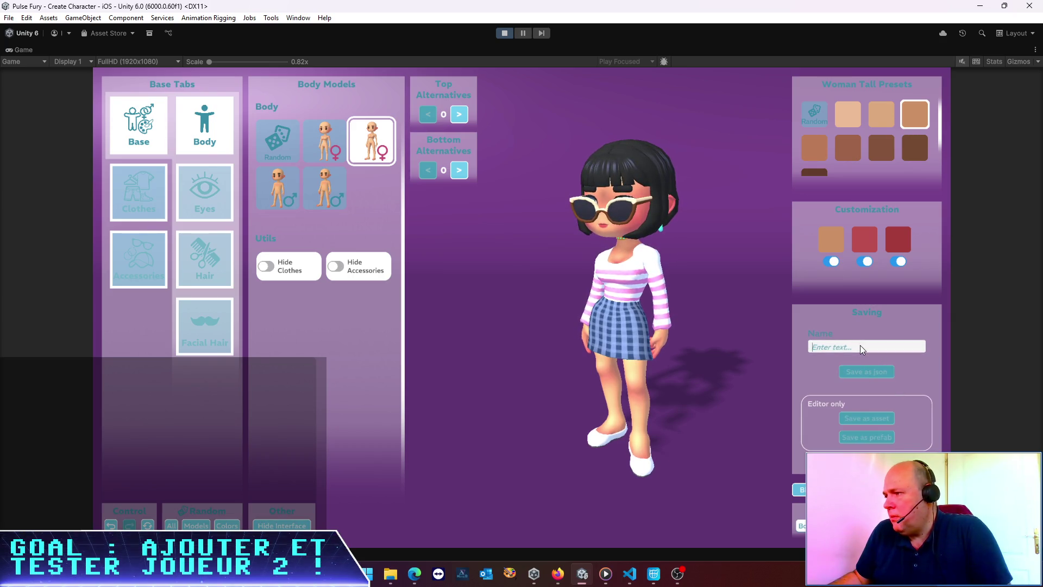
type("Test")
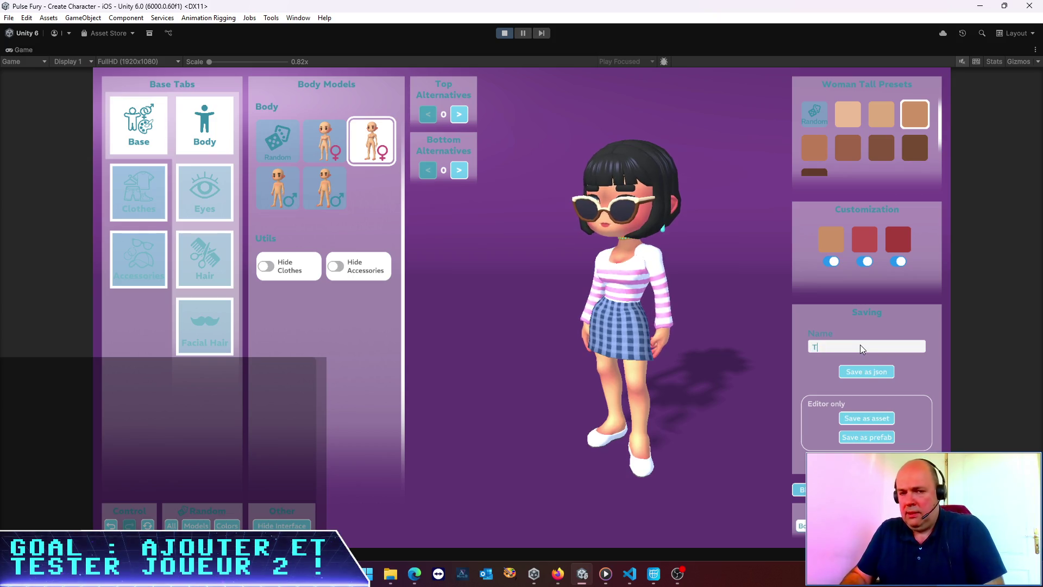
type("PlayerF")
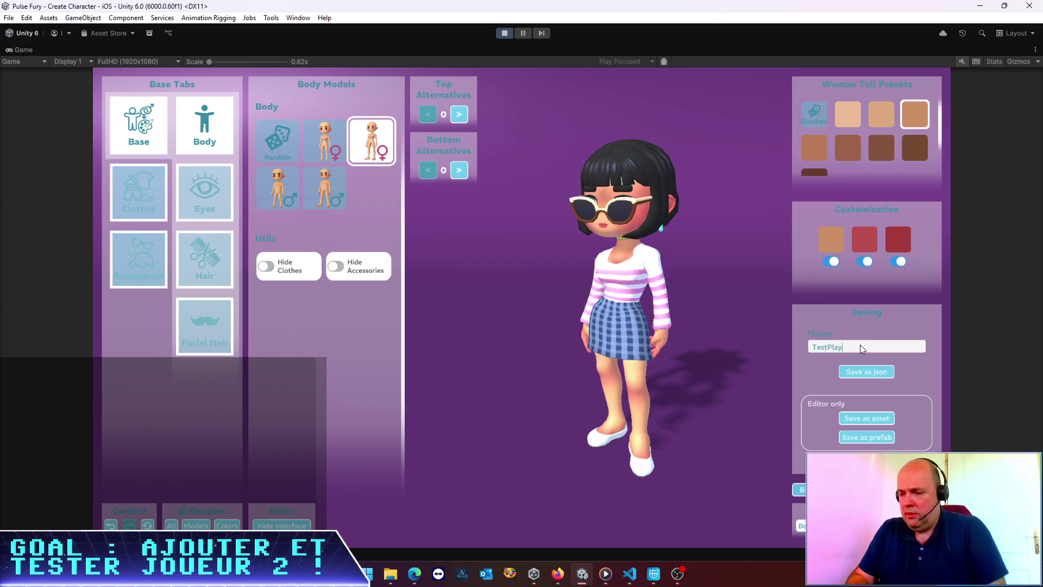
left_click(872, 439)
left_click(195, 172)
double_click(195, 171)
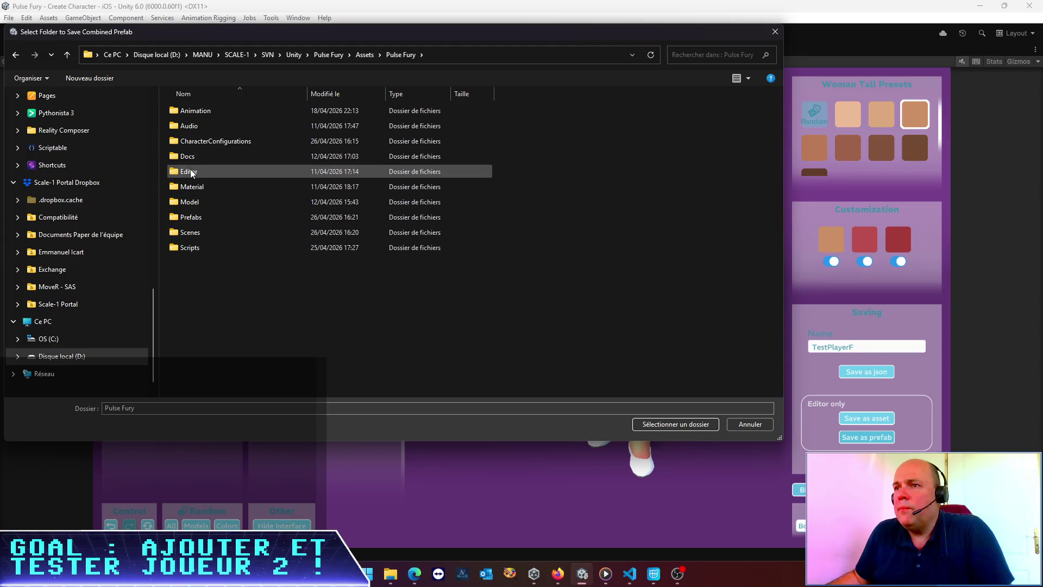
double_click(200, 218)
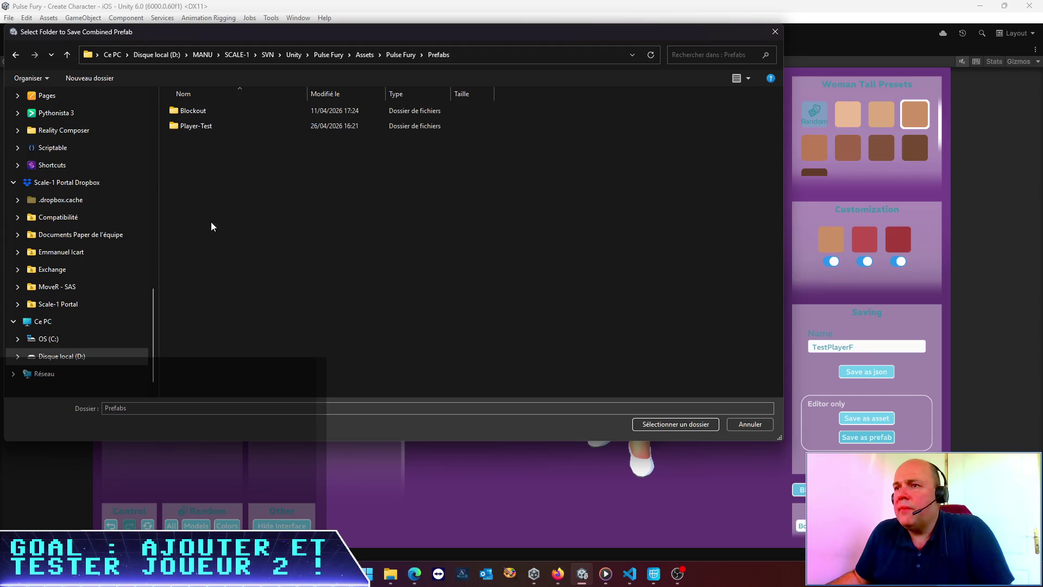
left_click(676, 424)
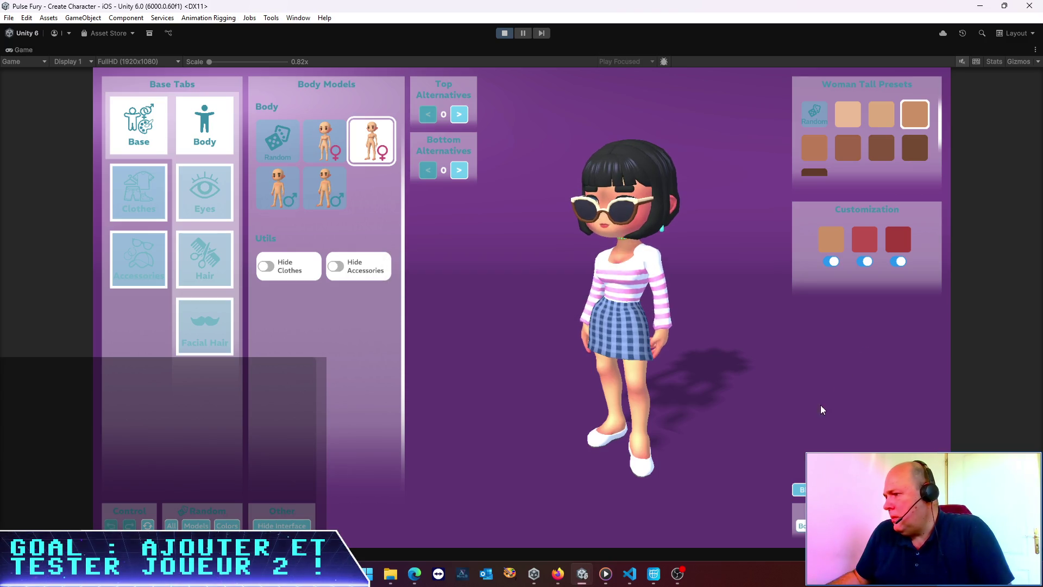
- Switch to the tall male body, randomize its look, and name it TestPlayerH
left_click(332, 200)
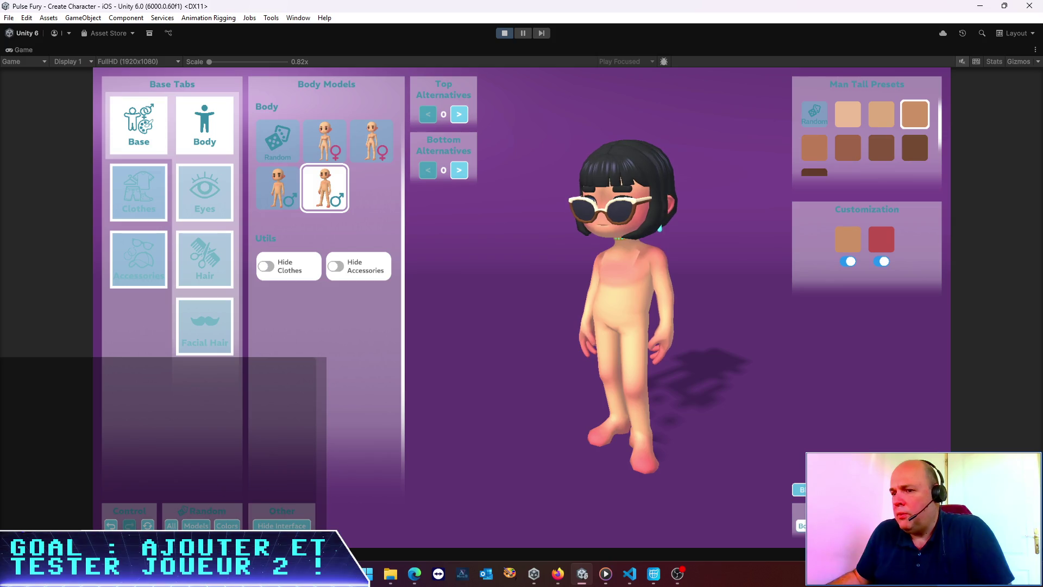
left_click(170, 525)
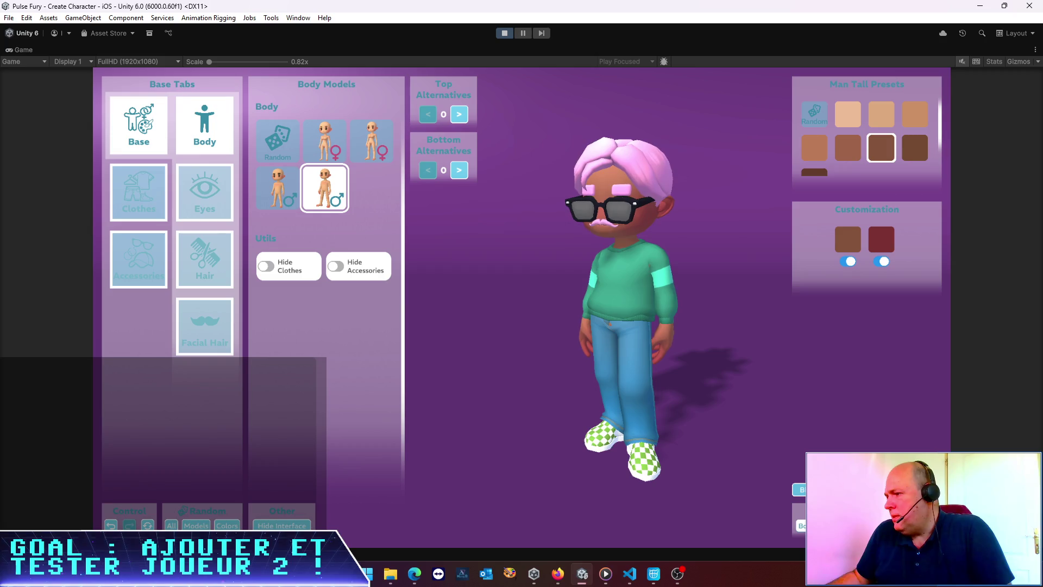
left_click(863, 344)
type("TestPlayer")
key("BackSpace")
key("BackSpace")
key("BackSpace")
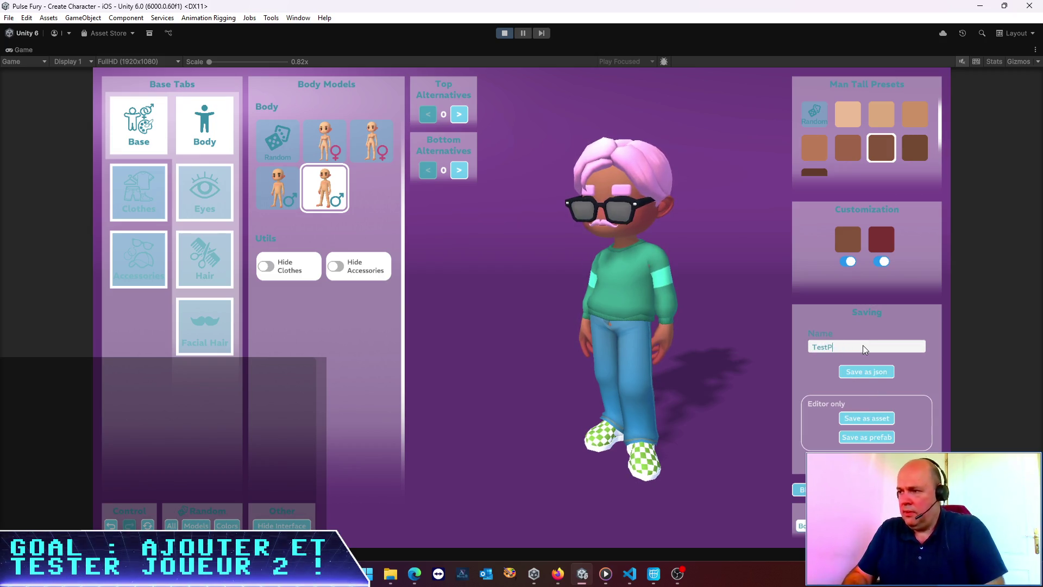
type("layerH")
- Save TestPlayerH as a combined prefab in Assets/Pulse Fury/Prefabs
left_click(882, 441)
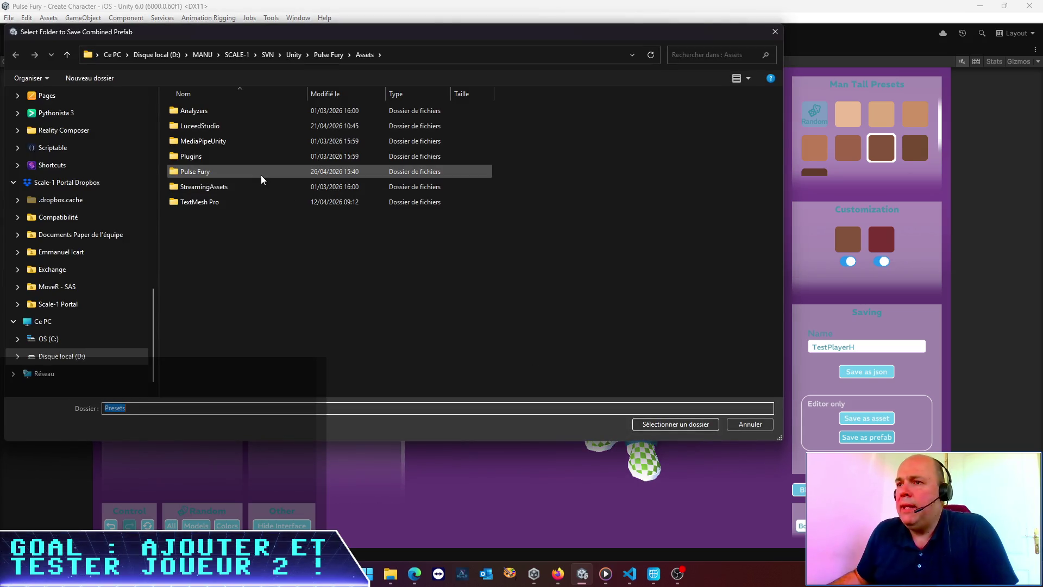
double_click(261, 173)
double_click(203, 223)
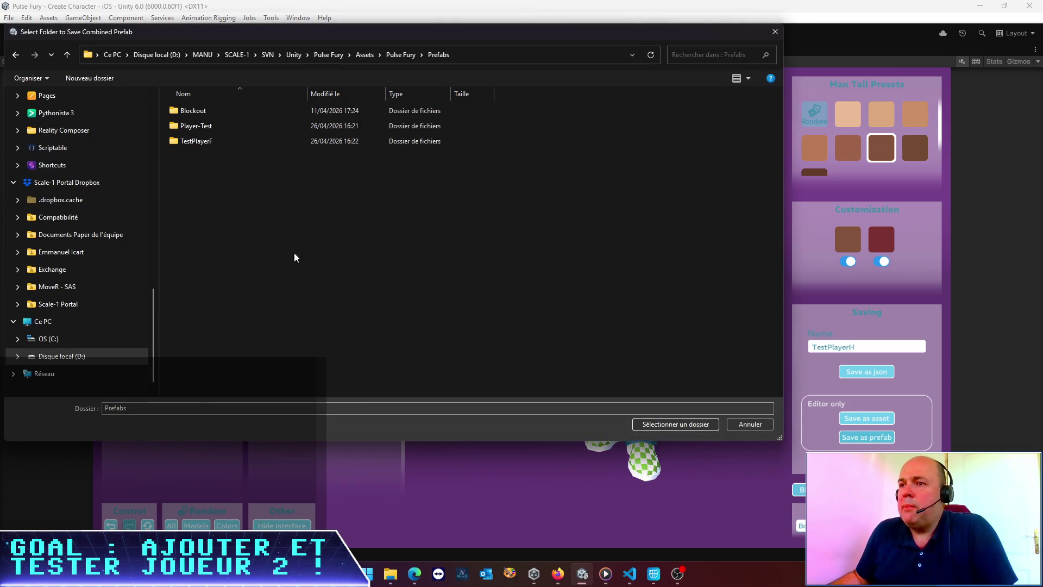
left_click(680, 424)
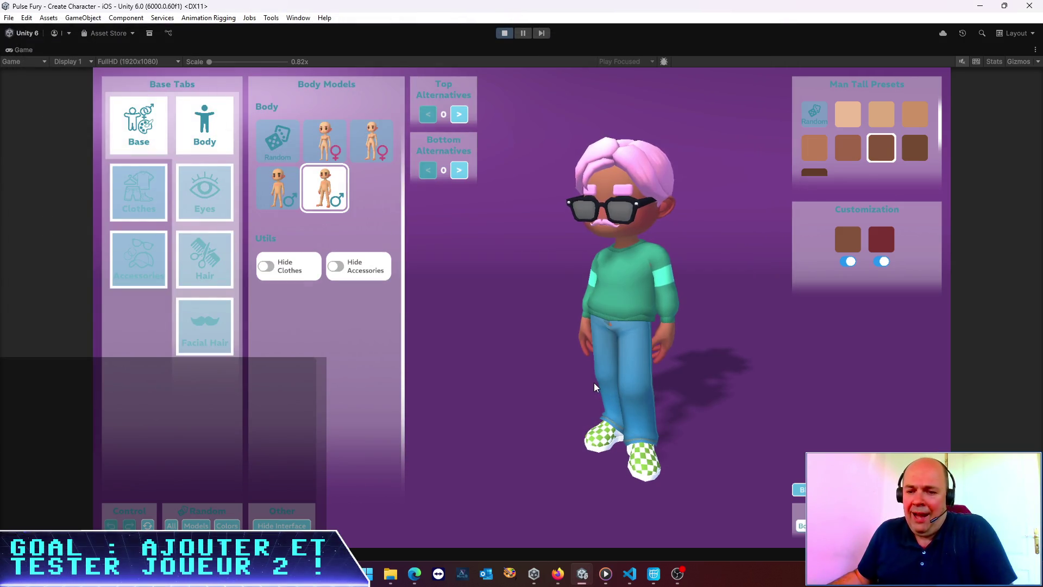
left_click(1035, 49)
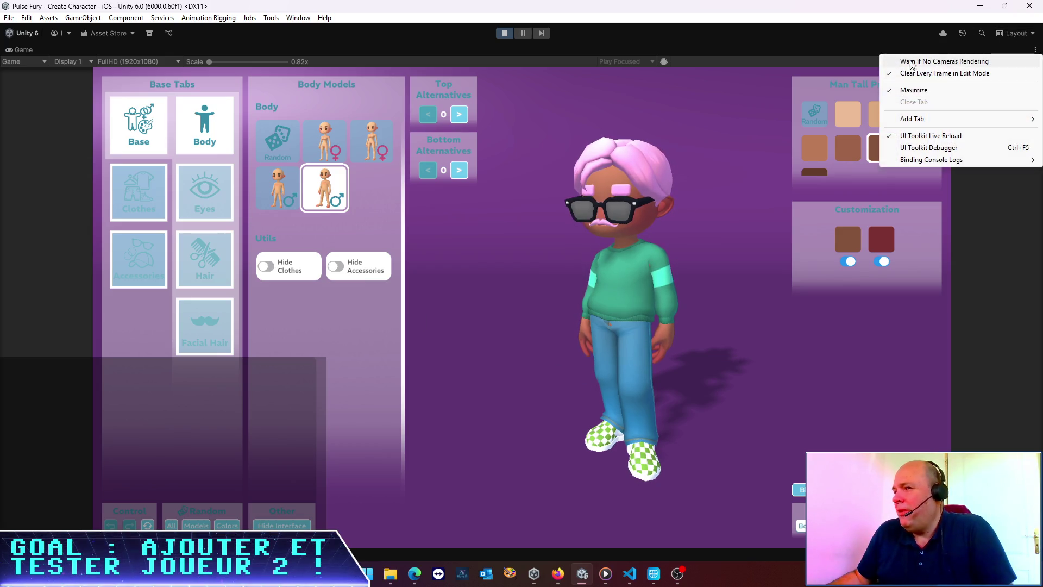
left_click(569, 174)
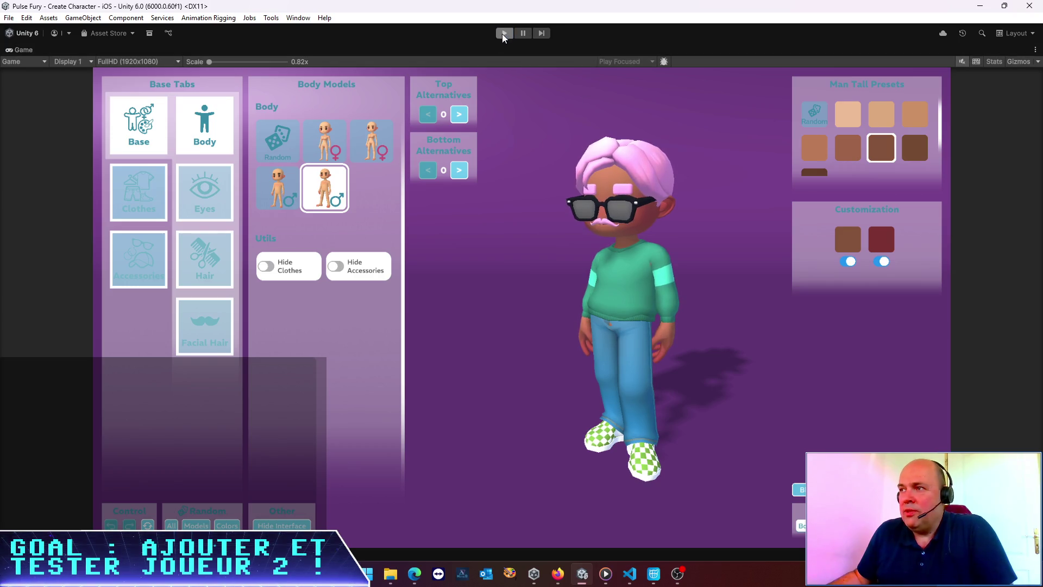
- Stop Play mode and open the PulseFury Gesture Driven 2P scene from Scenes
left_click(503, 33)
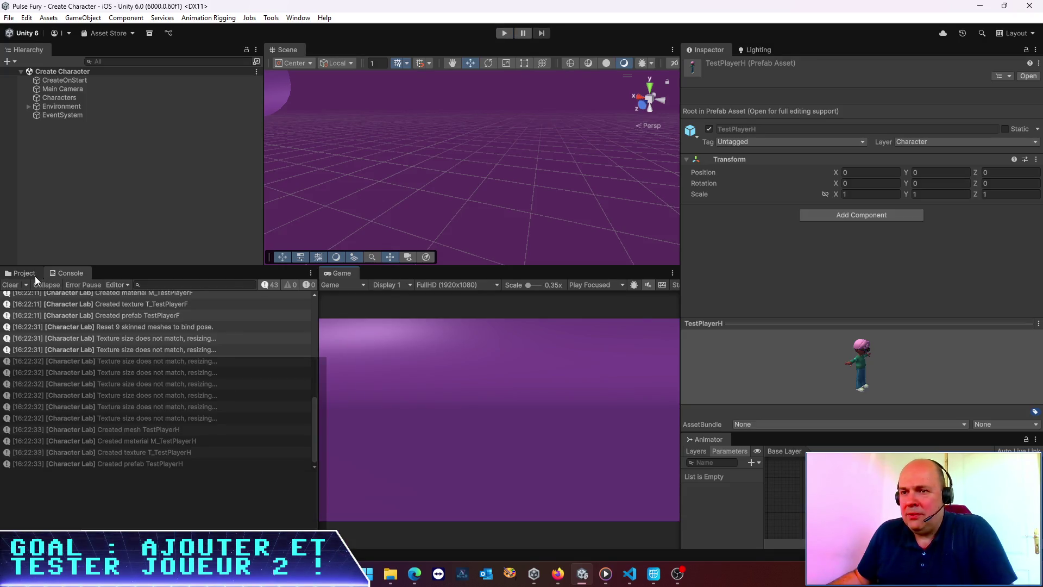
left_click(24, 273)
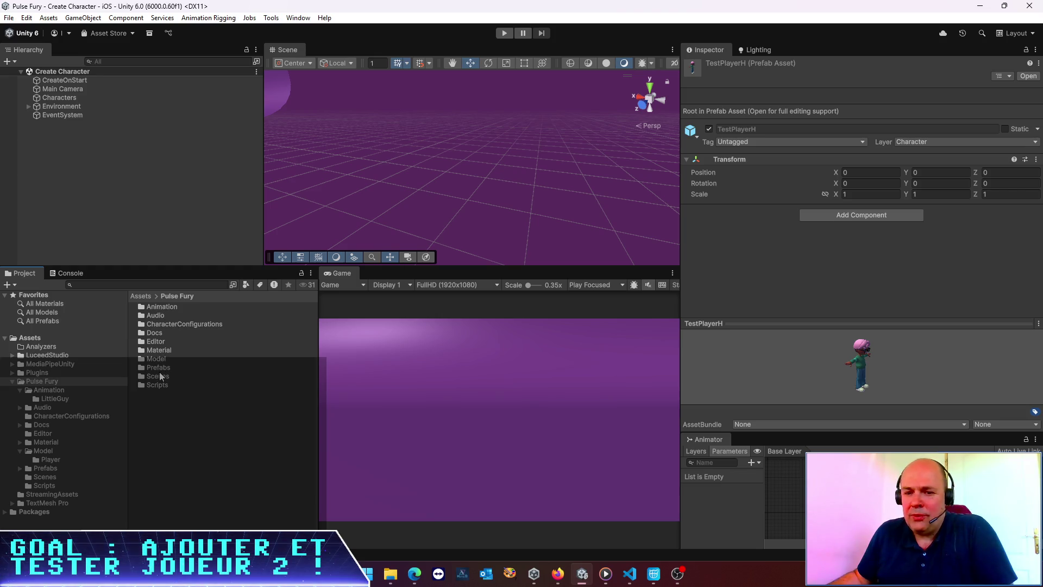
double_click(169, 376)
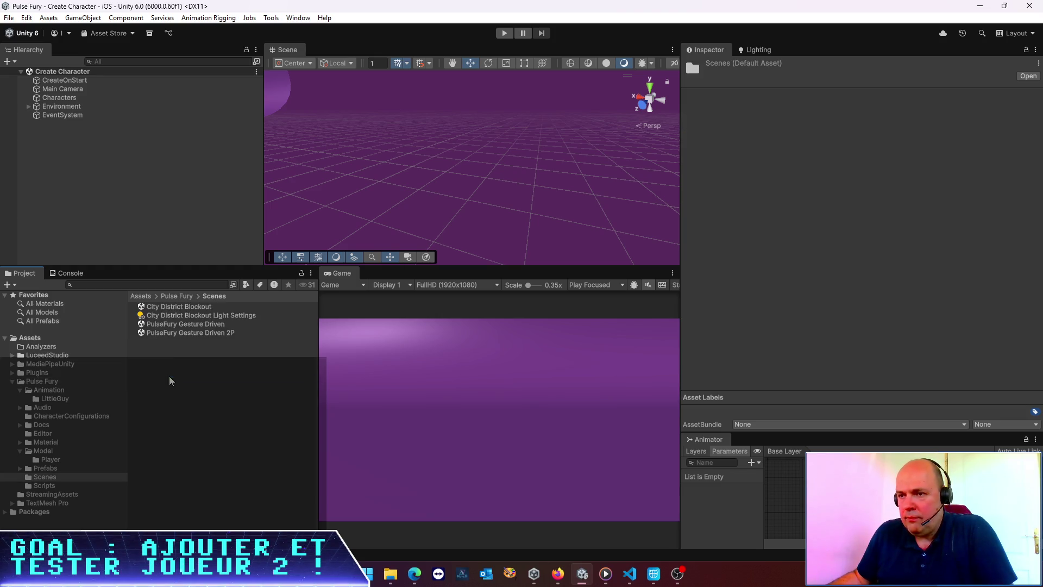
double_click(195, 335)
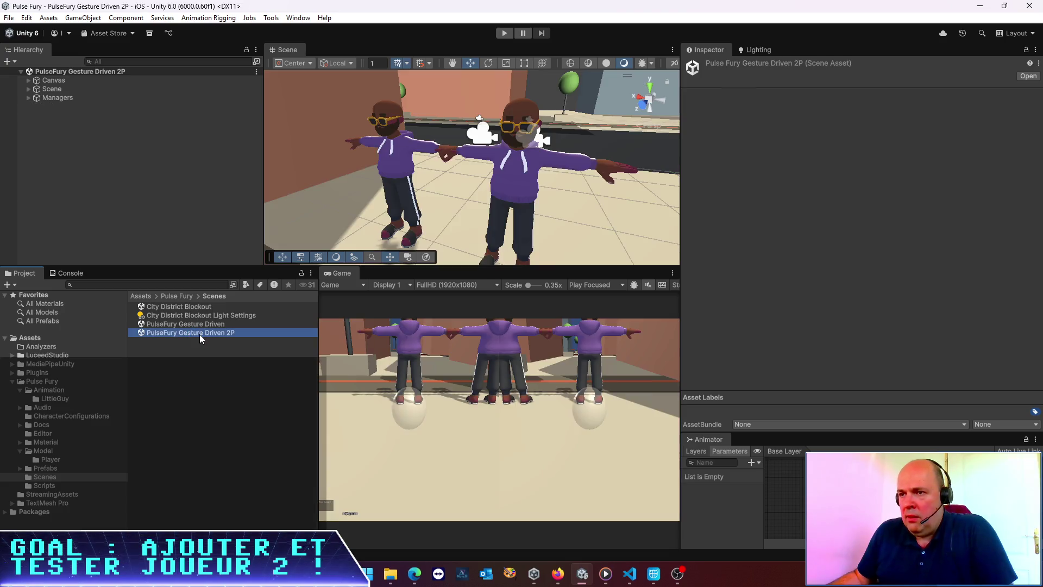
- Delete the Player-Test folder from Prefabs and select the TestPlayerF prefab
left_click(185, 297)
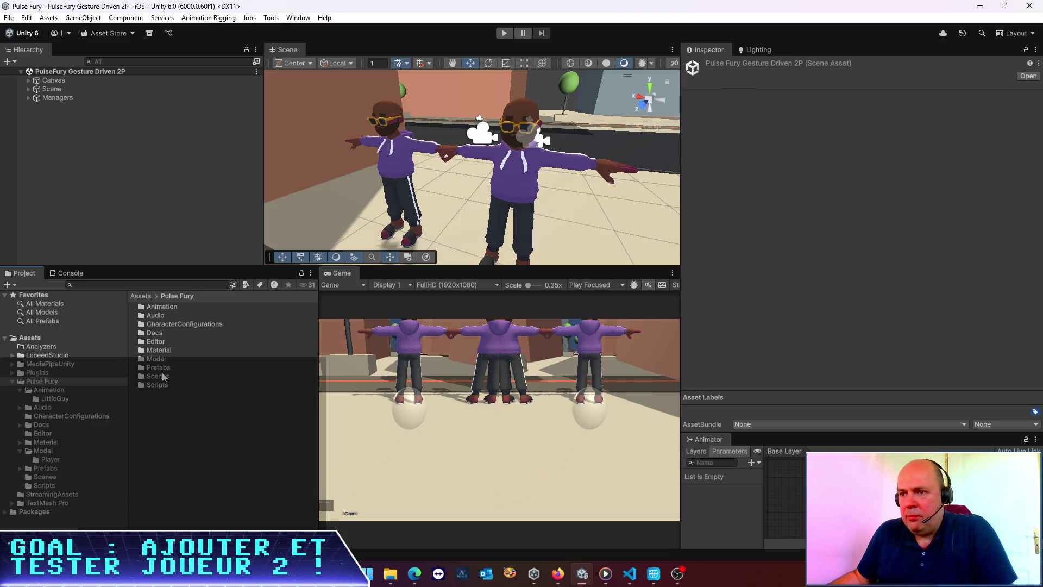
double_click(162, 370)
left_click(173, 316)
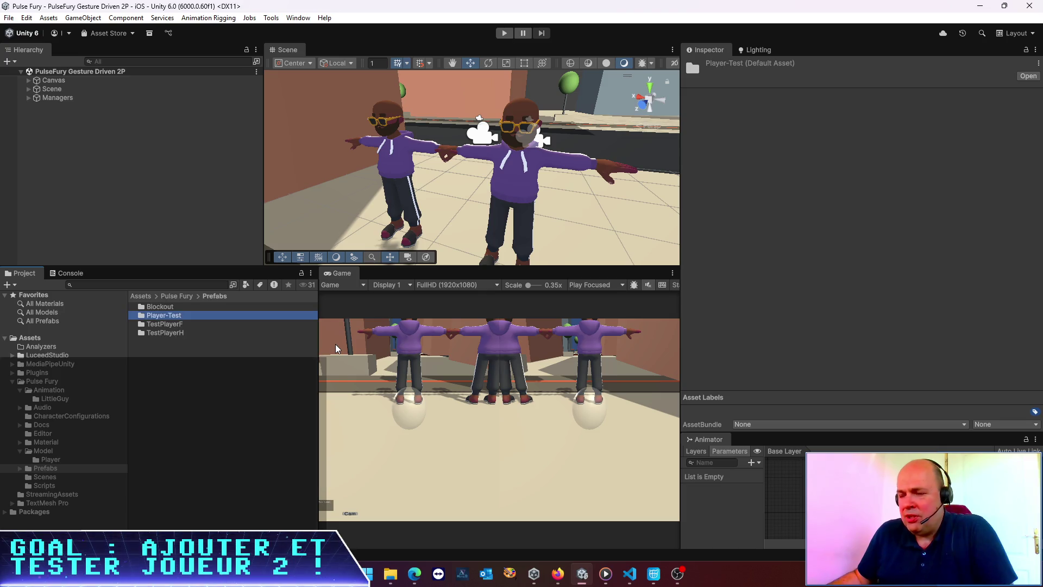
key("Delete")
left_click(546, 305)
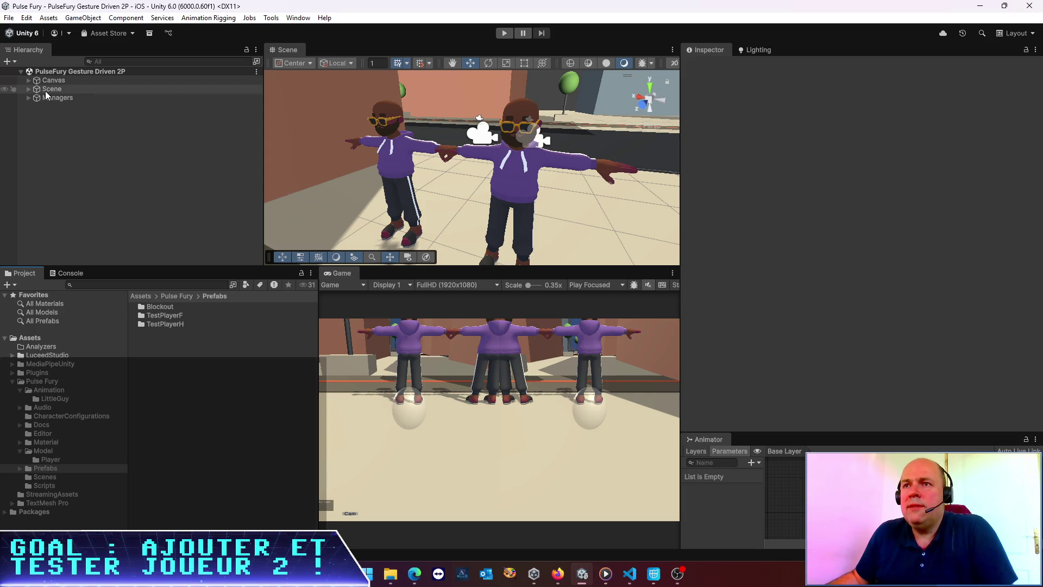
left_click(28, 89)
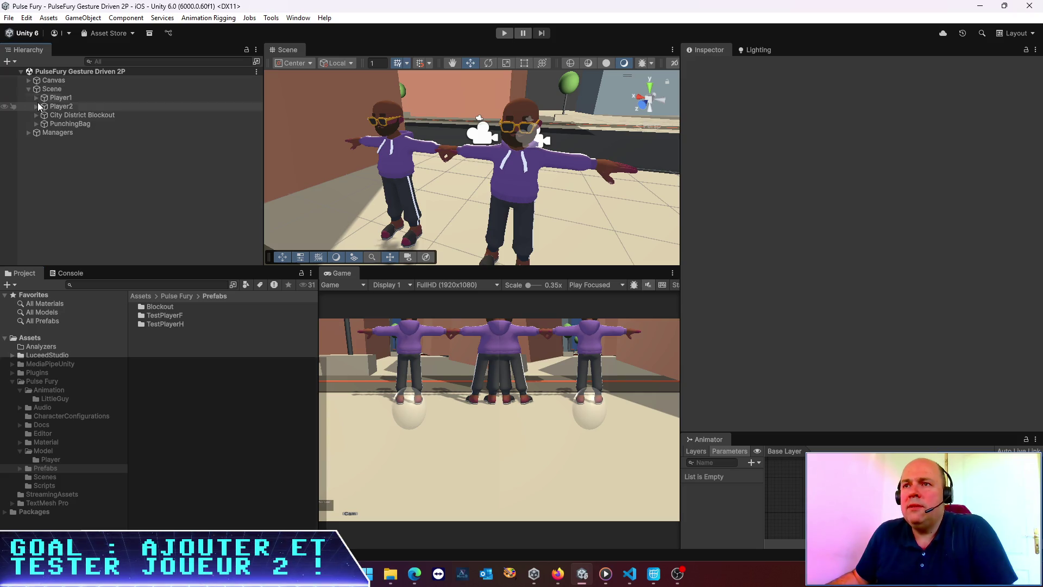
double_click(161, 318)
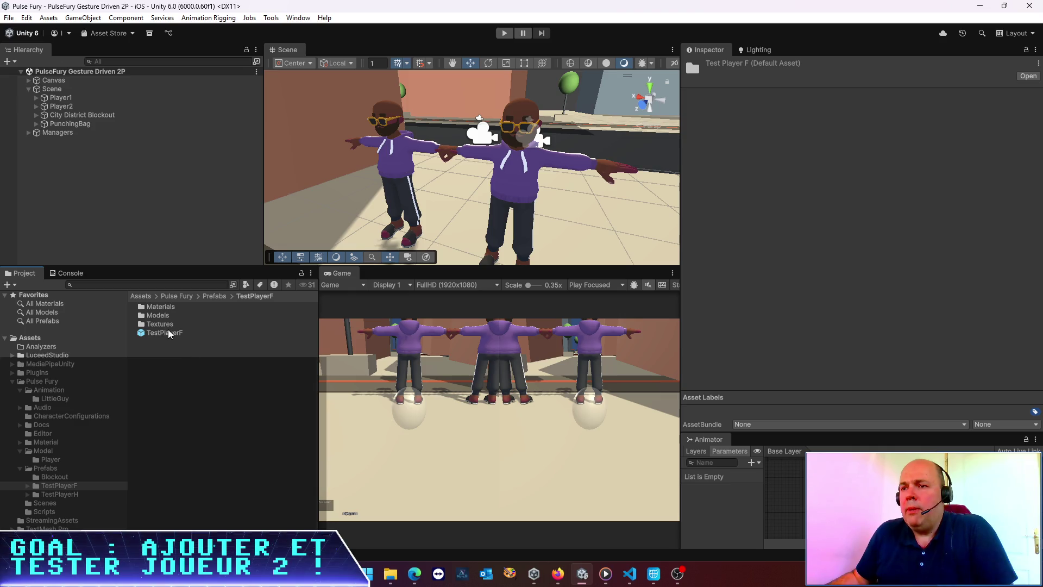
left_click(165, 333)
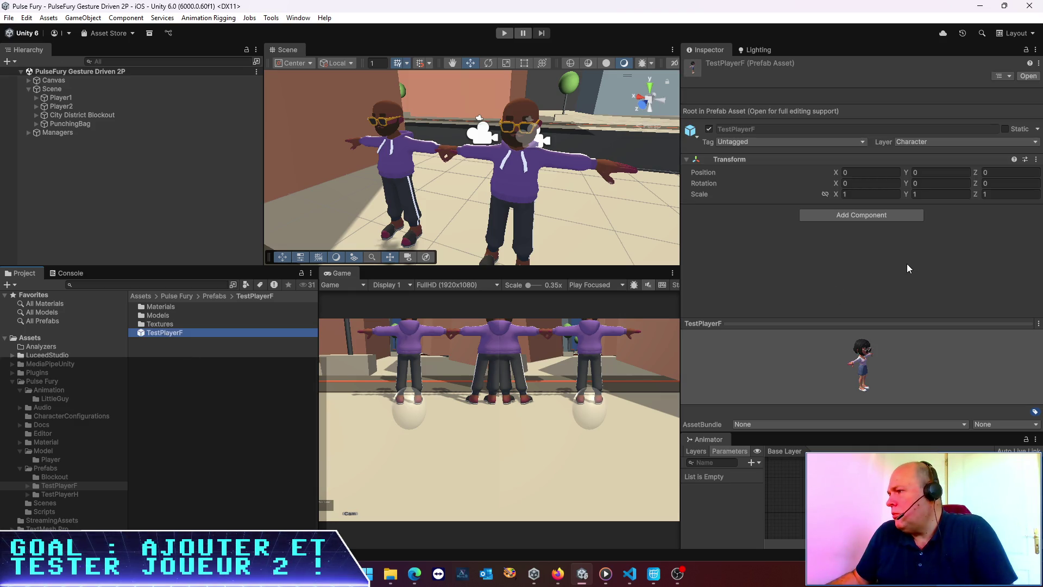
- Place a TestPlayerF instance in the scene, inspect its children, then delete it
left_click_drag(177, 334, 139, 205)
left_click(28, 141)
left_click(64, 151)
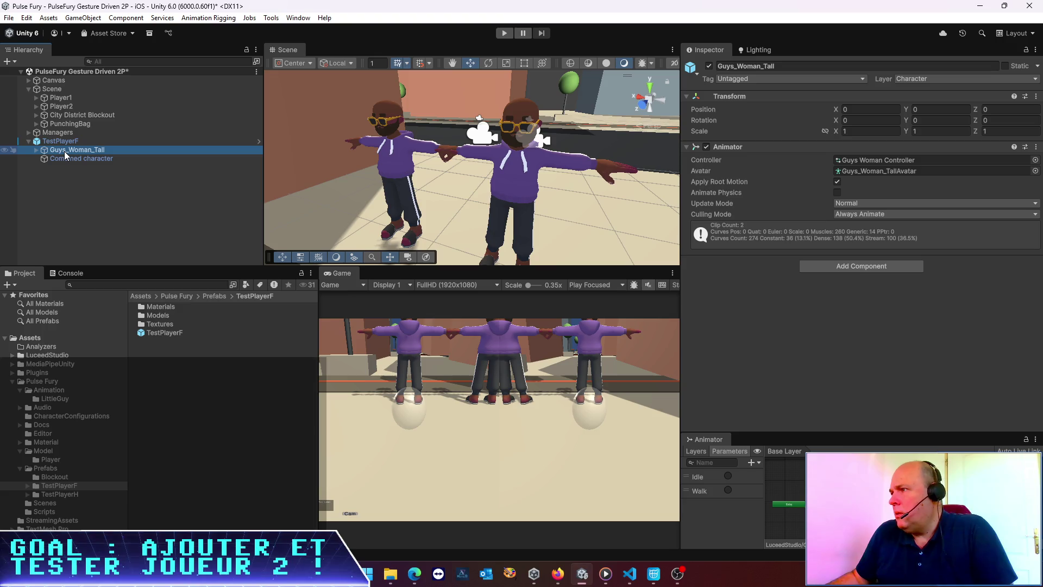
left_click(61, 158)
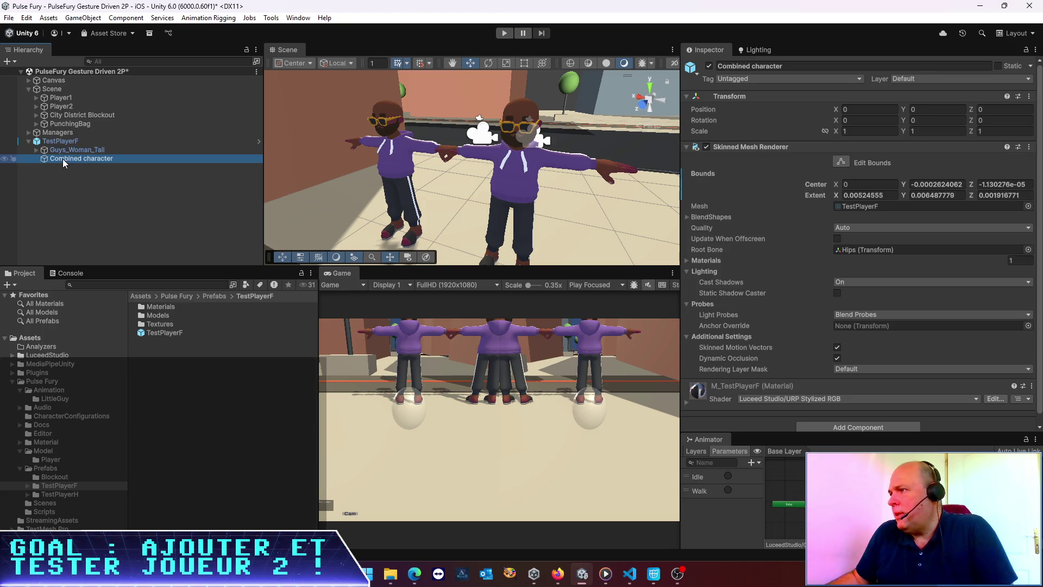
scroll(807, 276, "down", 1)
left_click(80, 150)
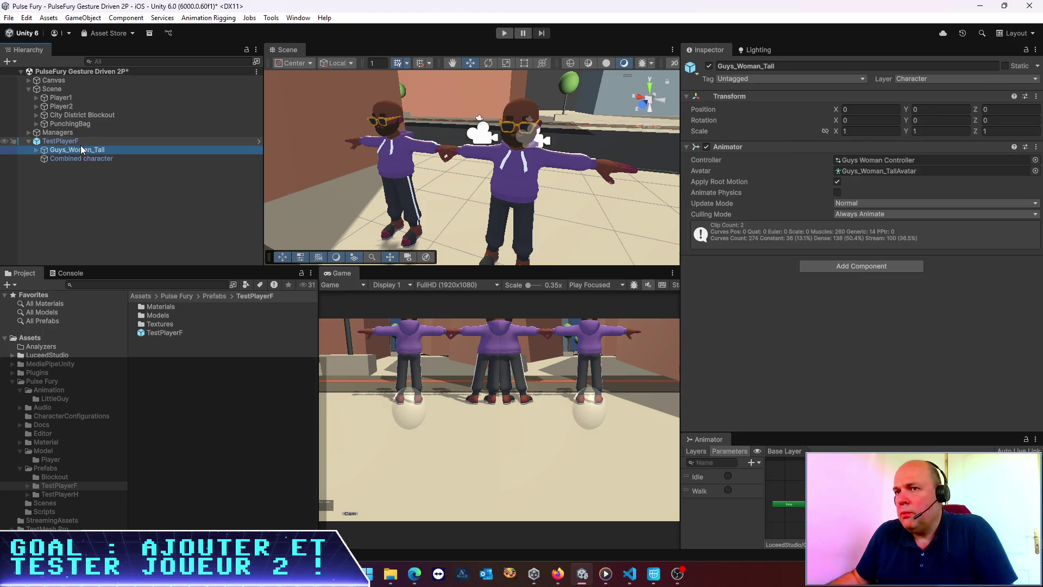
left_click(78, 143)
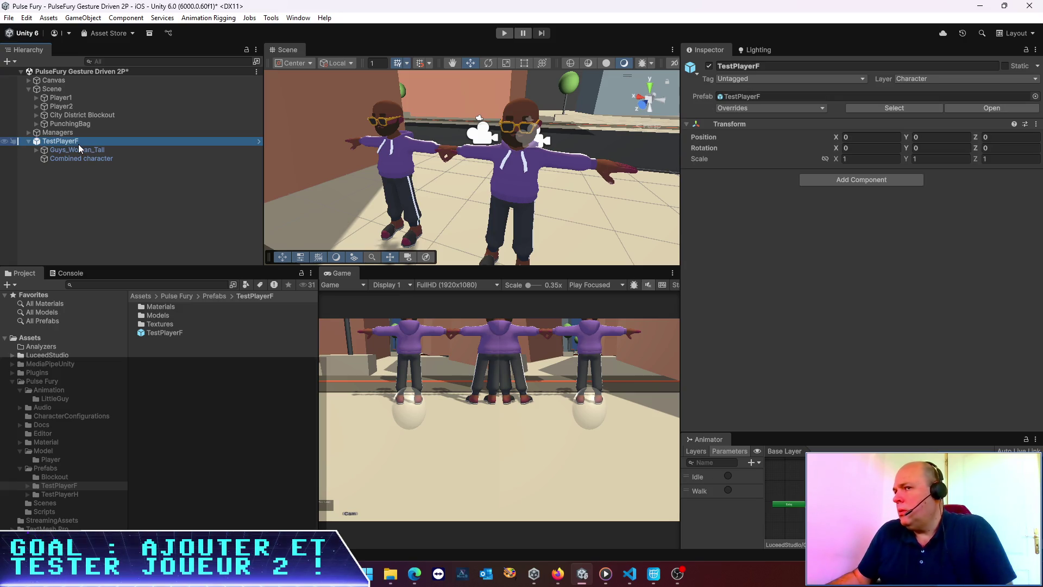
key("Delete")
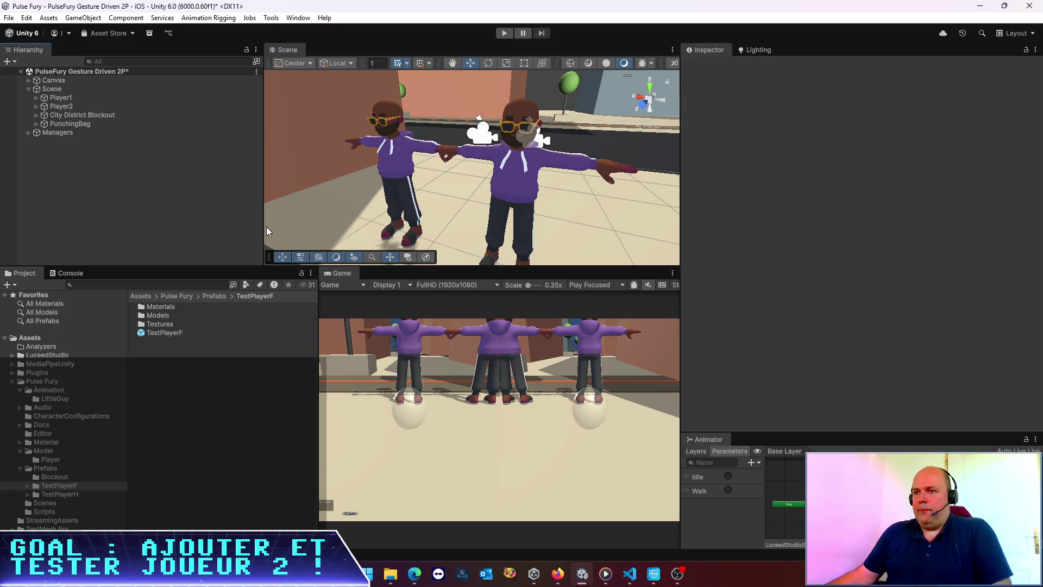
- Delete the TestPlayerF and TestPlayerH folders from Prefabs
left_click(206, 295)
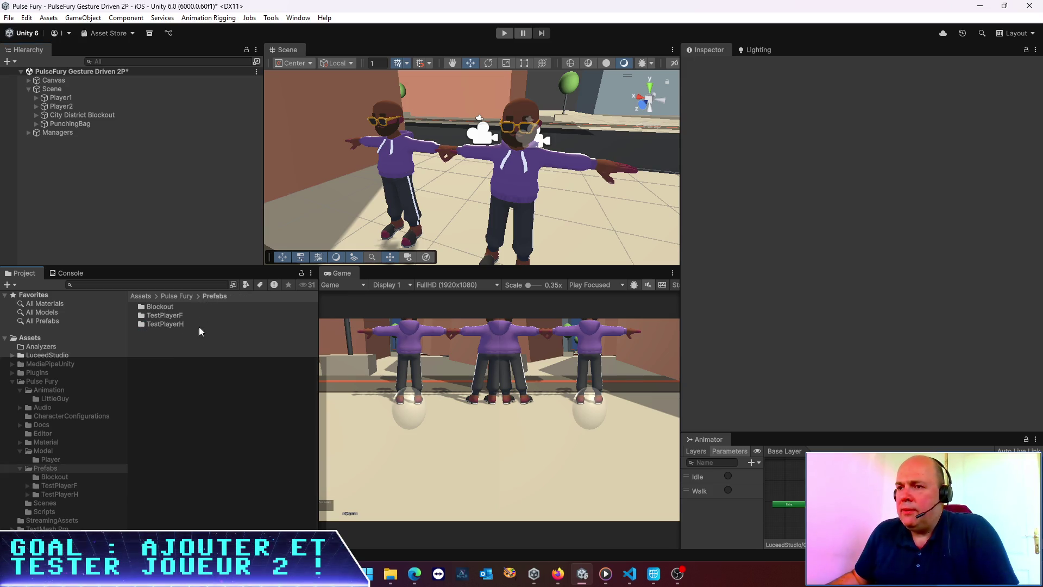
left_click(167, 318)
key("Delete")
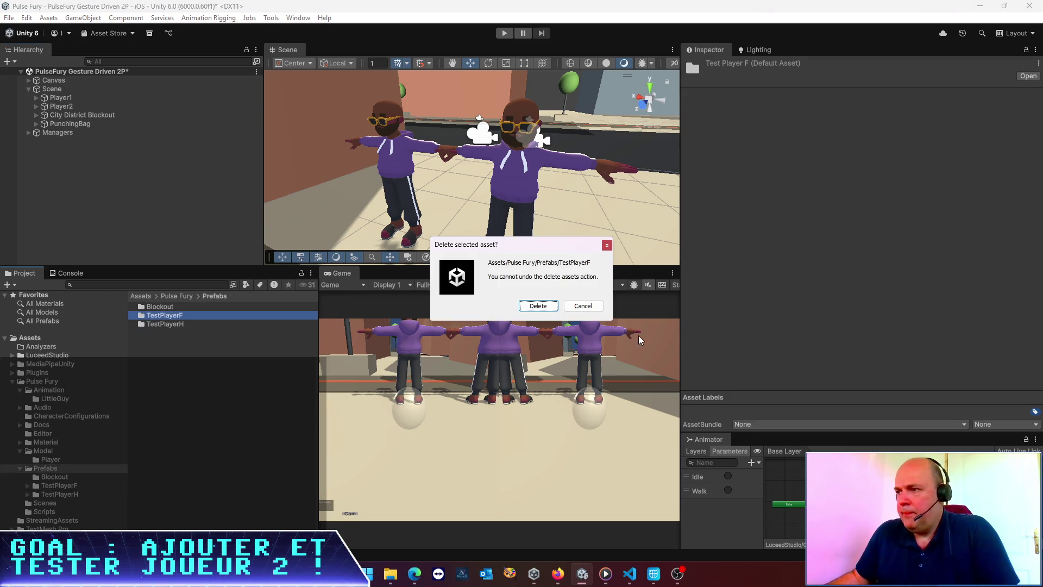
left_click(538, 306)
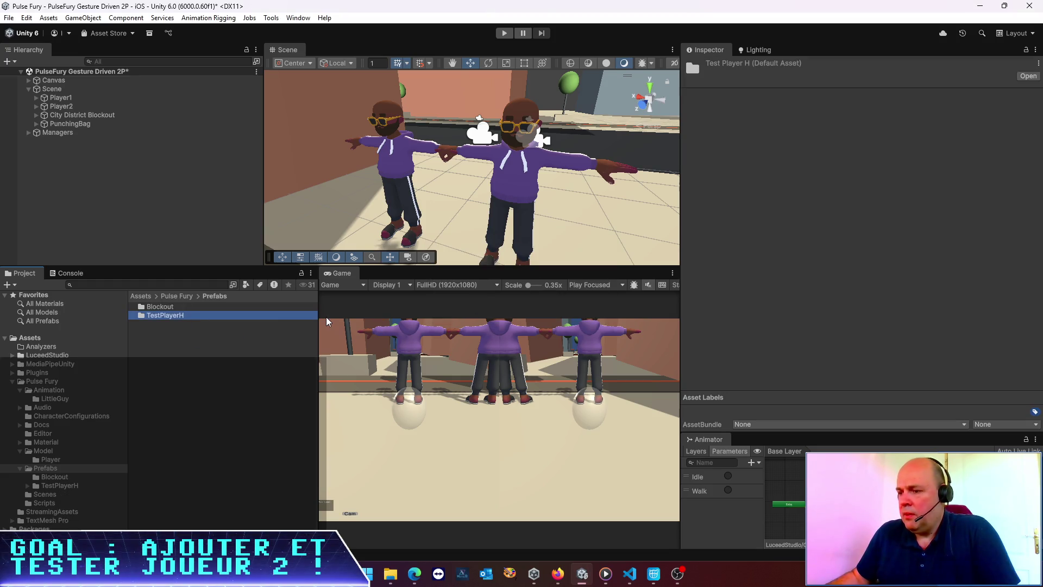
key("Delete")
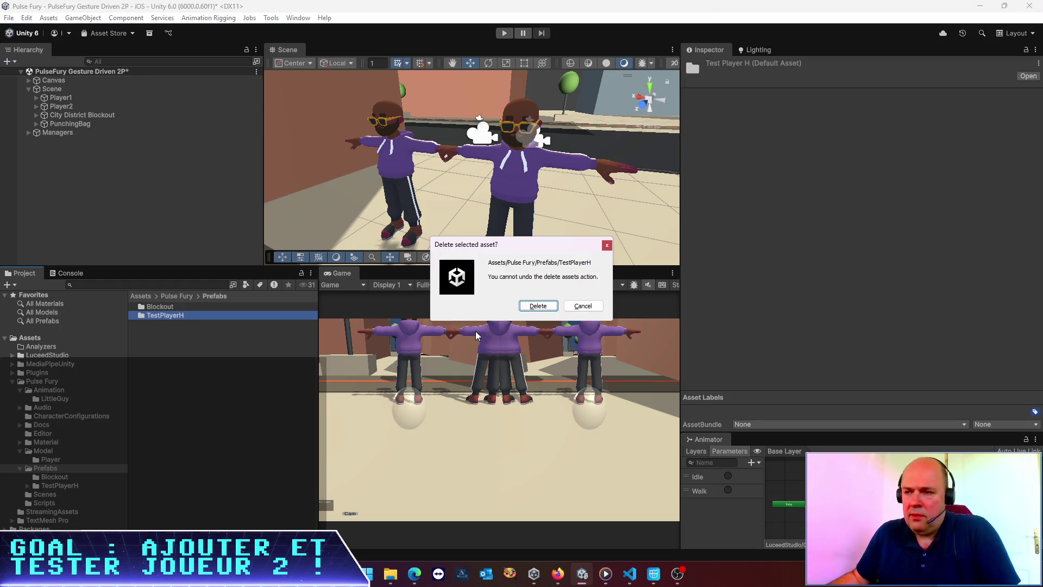
left_click(537, 305)
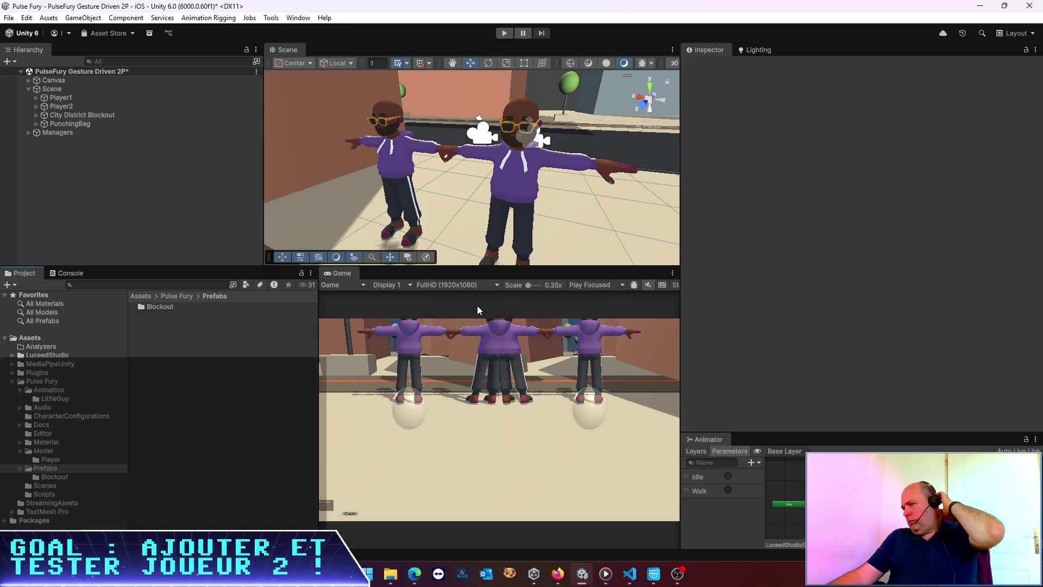
- Deactivate Player2 so only Player1 shows in the game preview
left_click(64, 107)
left_click(36, 106)
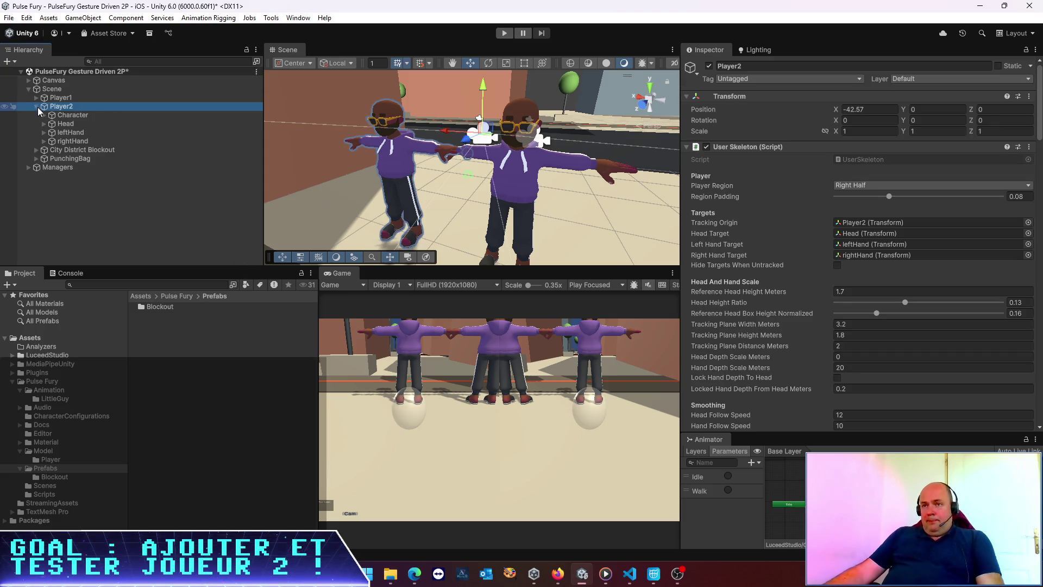
left_click(53, 117)
left_click(61, 107)
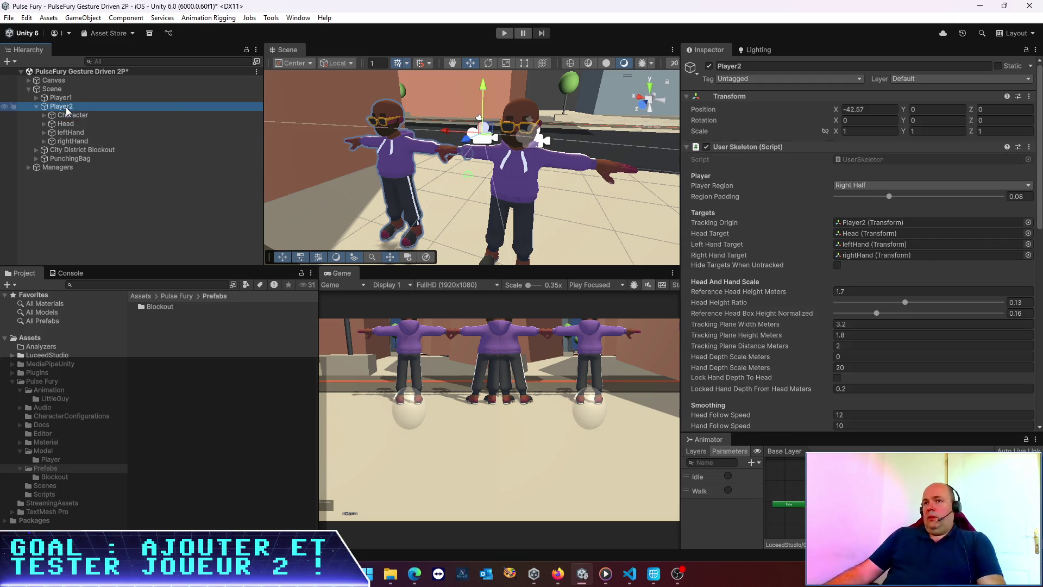
left_click(709, 66)
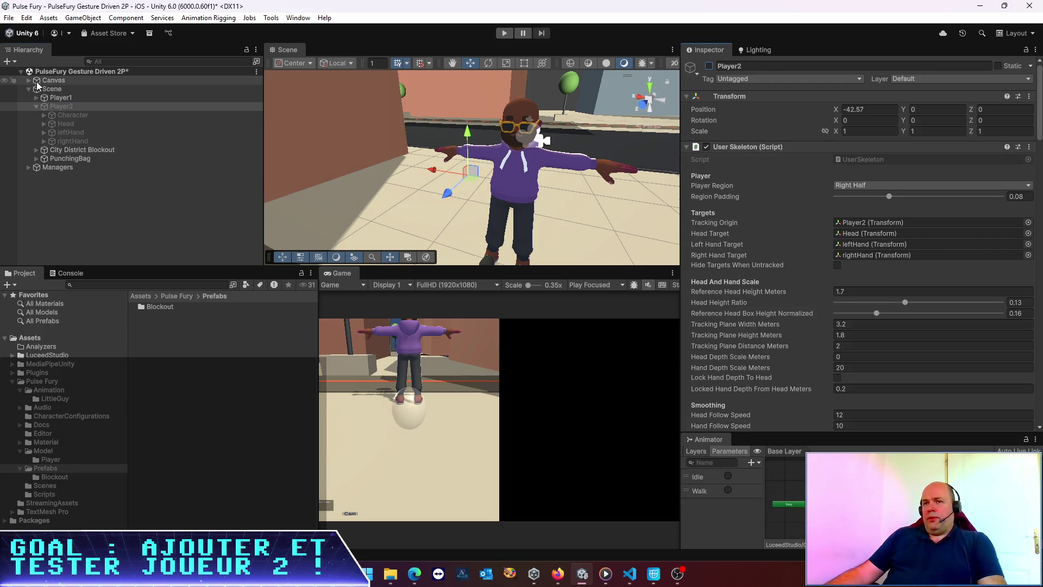
- Inspect Player1's Character and its Guys_Man_Tall model with Animator controller and avatar
left_click(61, 98)
left_click(35, 98)
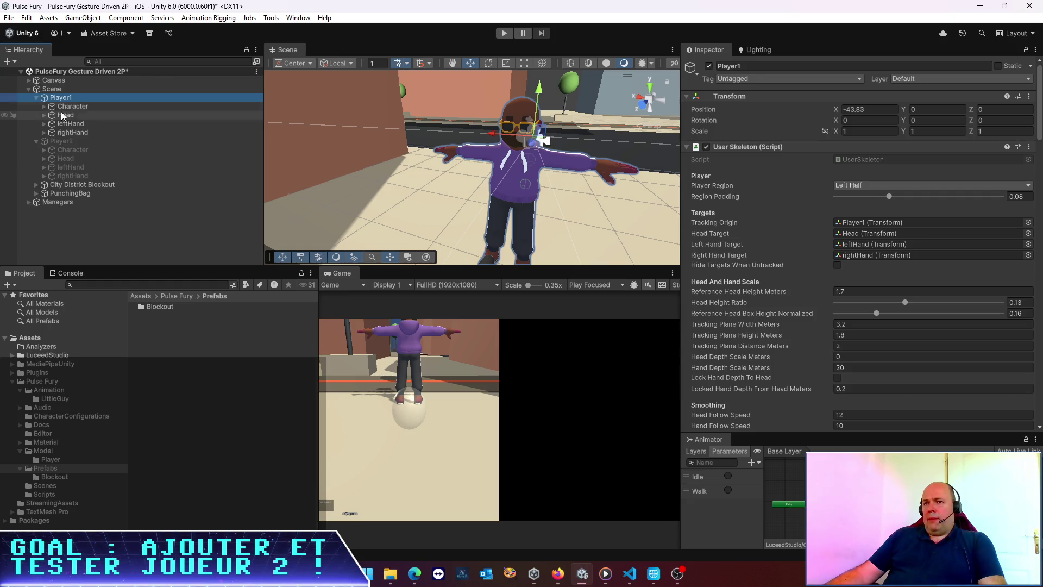
left_click(99, 107)
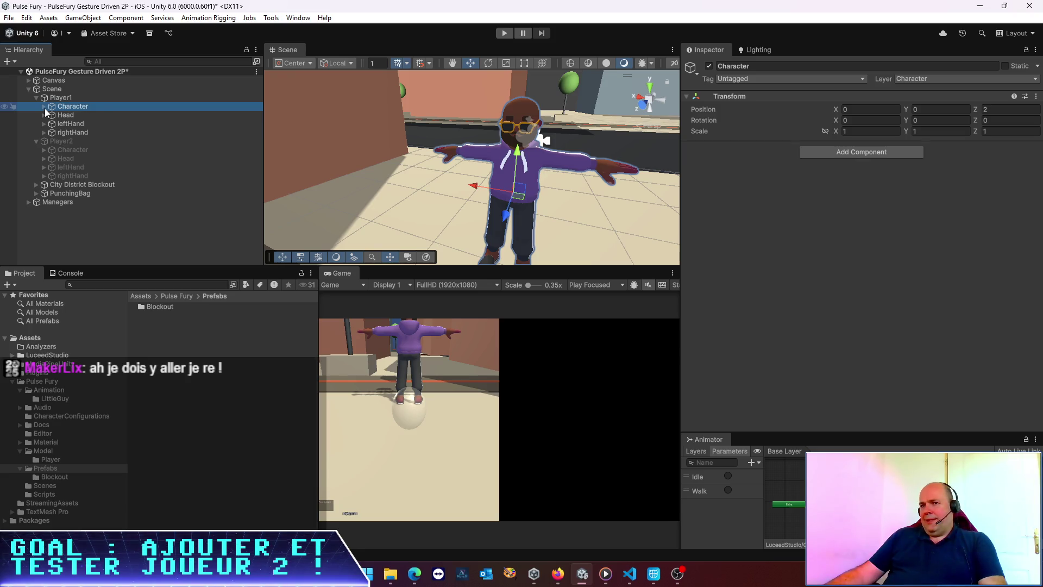
left_click(44, 106)
left_click(89, 117)
left_click(76, 106)
left_click(107, 116)
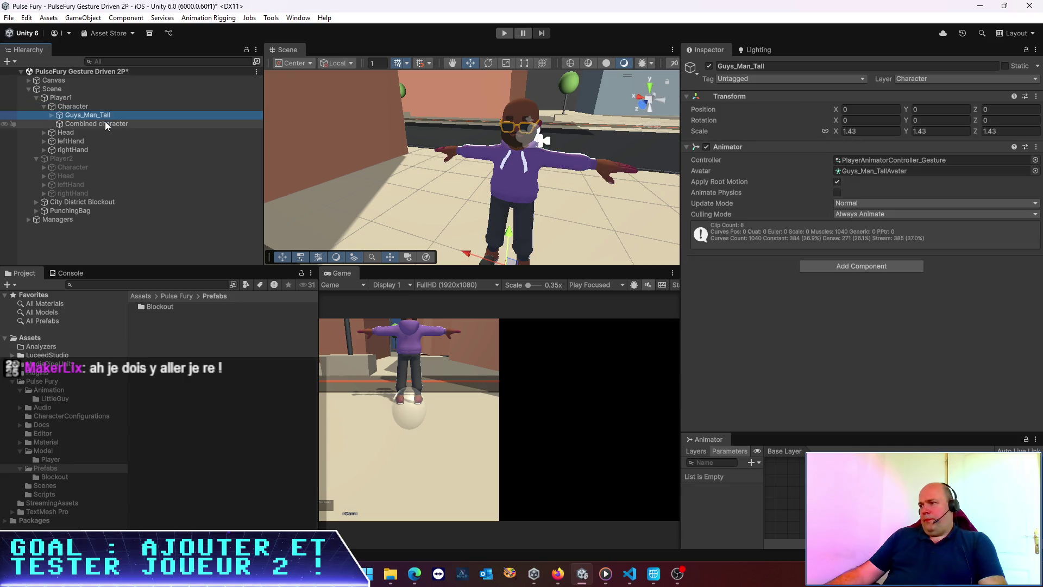
left_click(82, 106)
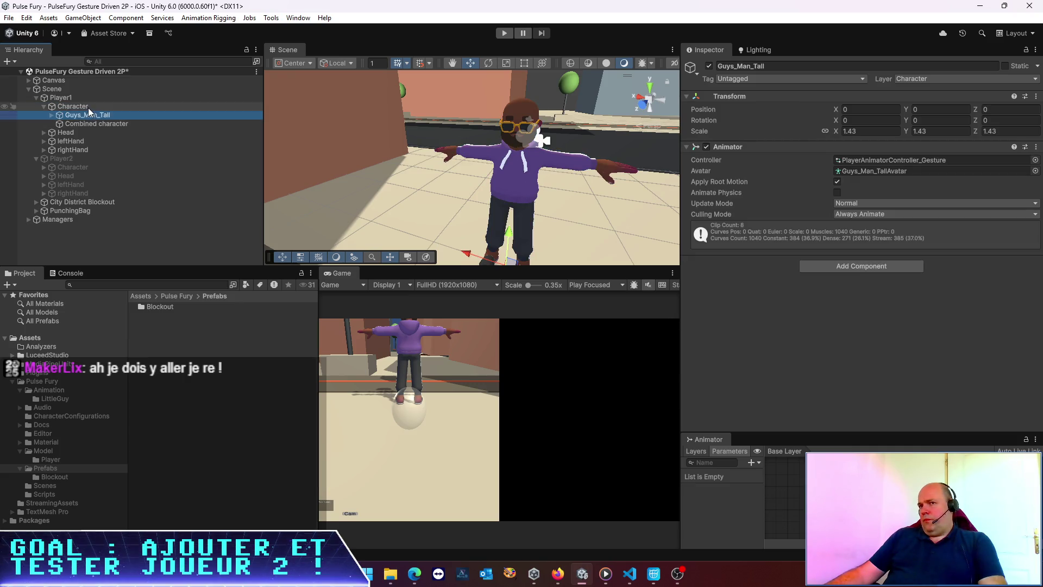
- Search 'character' to add Character (LuceedStudio) to the Character object, then show Player1's Player Manager
left_click(866, 155)
type("characte")
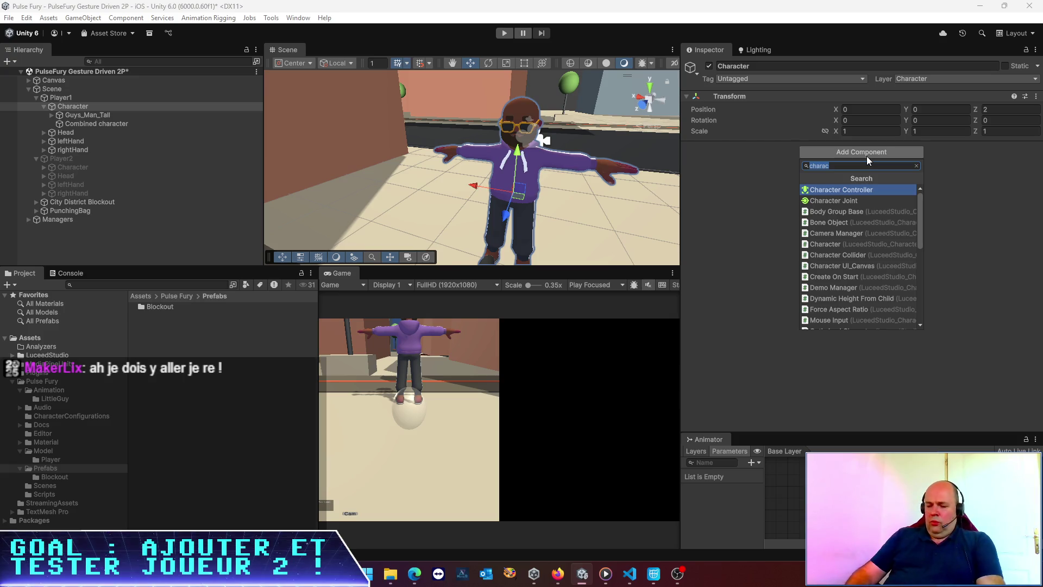
type("r")
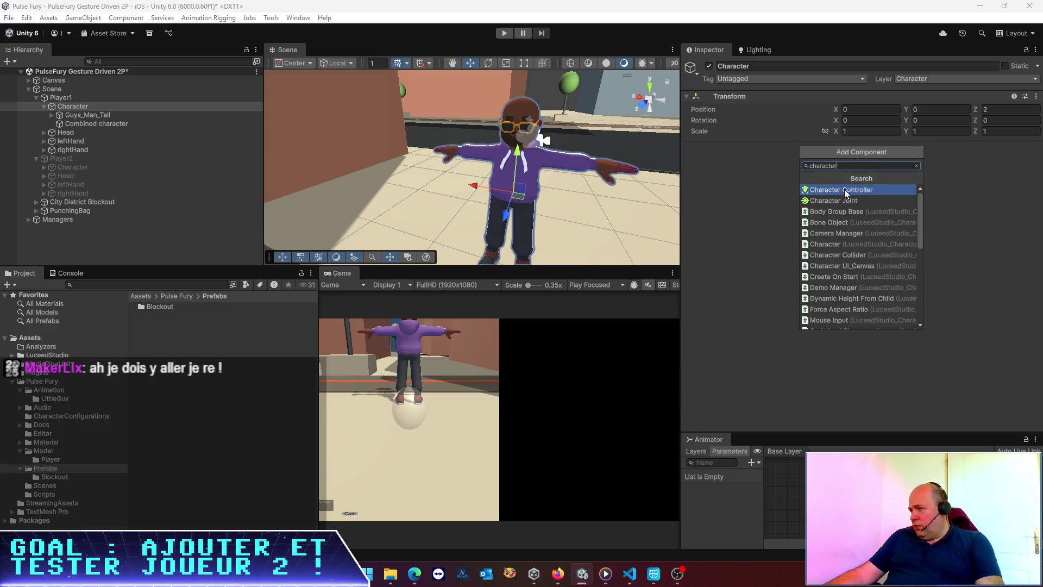
left_click(843, 246)
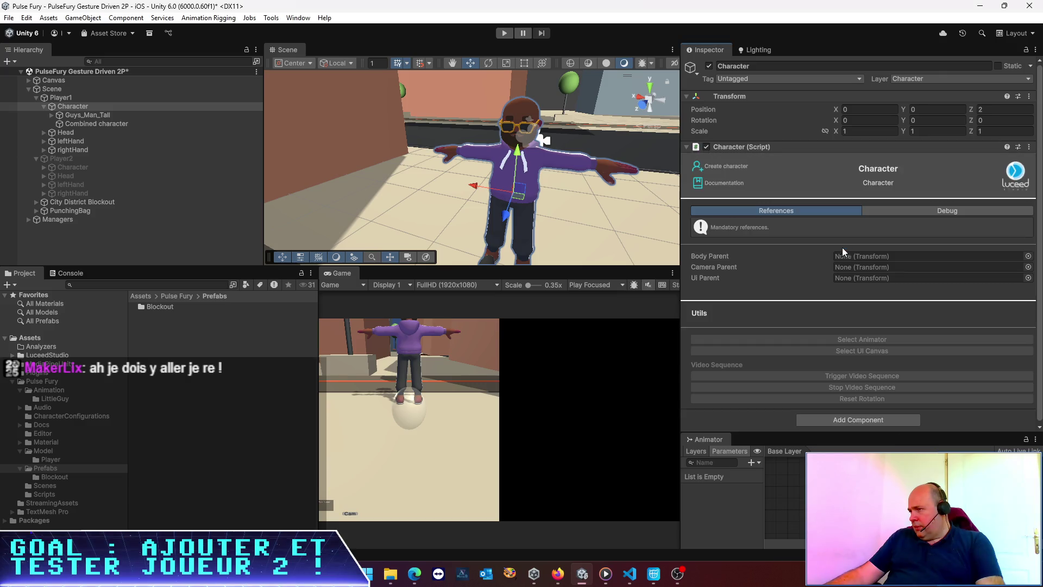
left_click(73, 98)
scroll(803, 310, "down", 15)
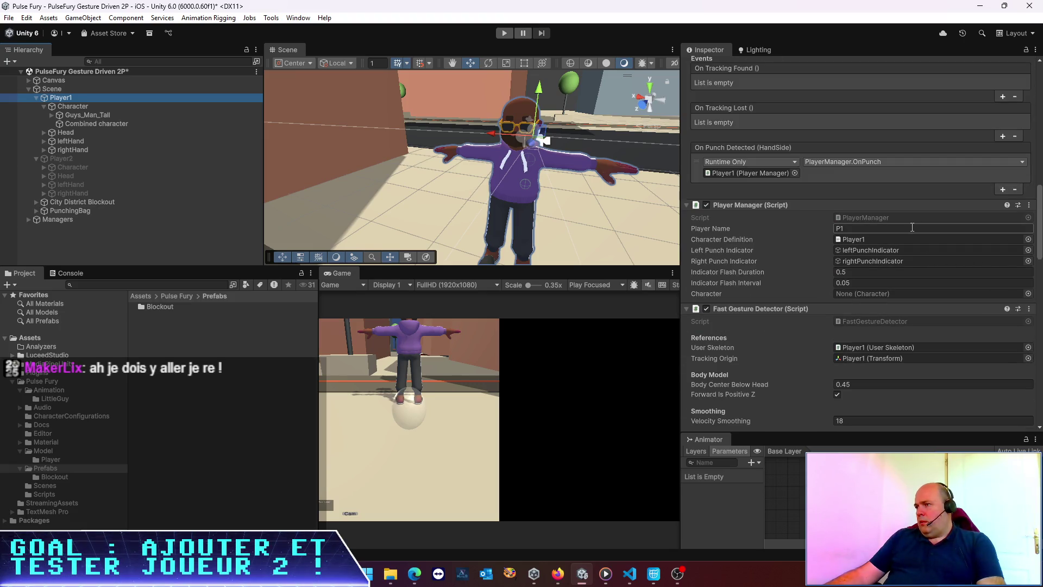
- Drag the Character object into Player Manager's Character field, save the scene, and start Play mode
left_click(1028, 294)
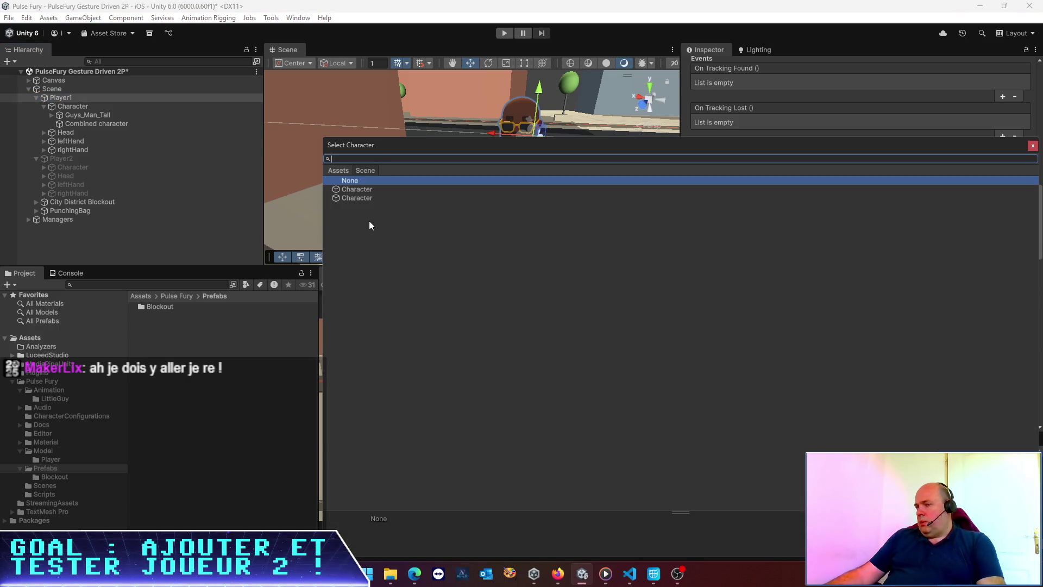
key("Escape")
mouse_move(68, 106)
left_mouse_down()
mouse_move(723, 171)
mouse_move(875, 307)
mouse_move(875, 293)
left_mouse_up()
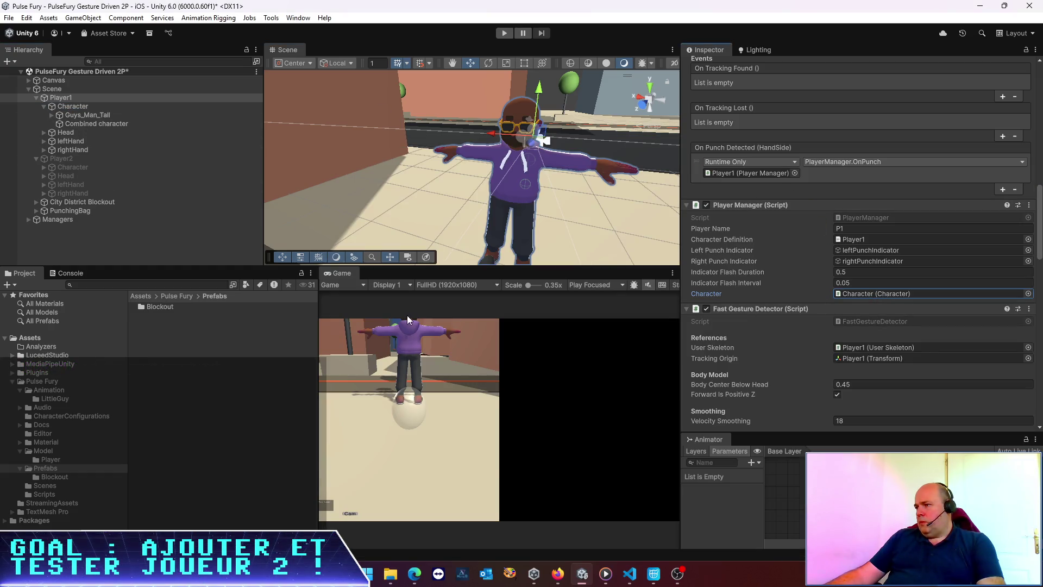
key("ctrl+s")
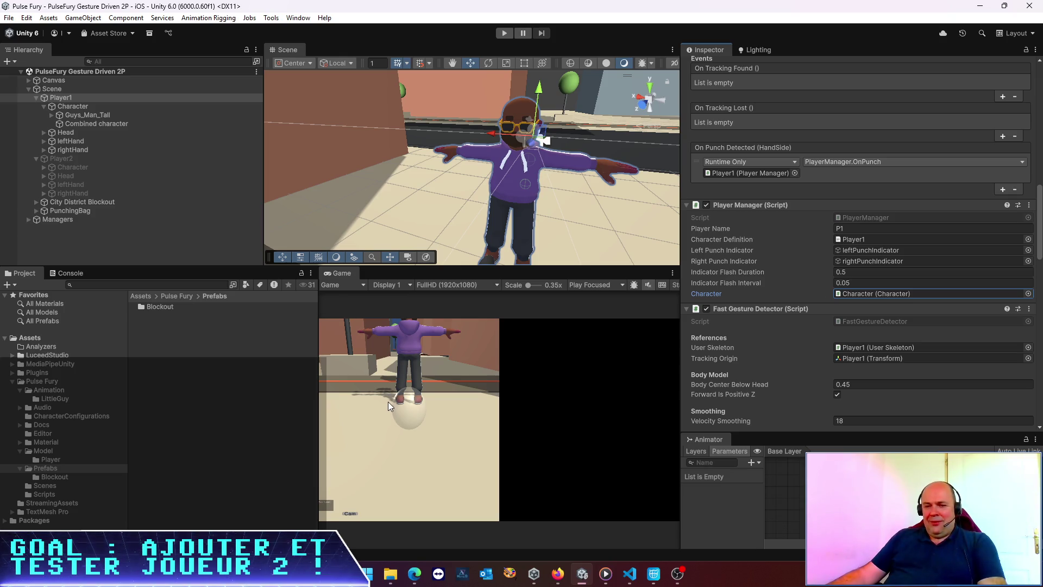
left_click(504, 34)
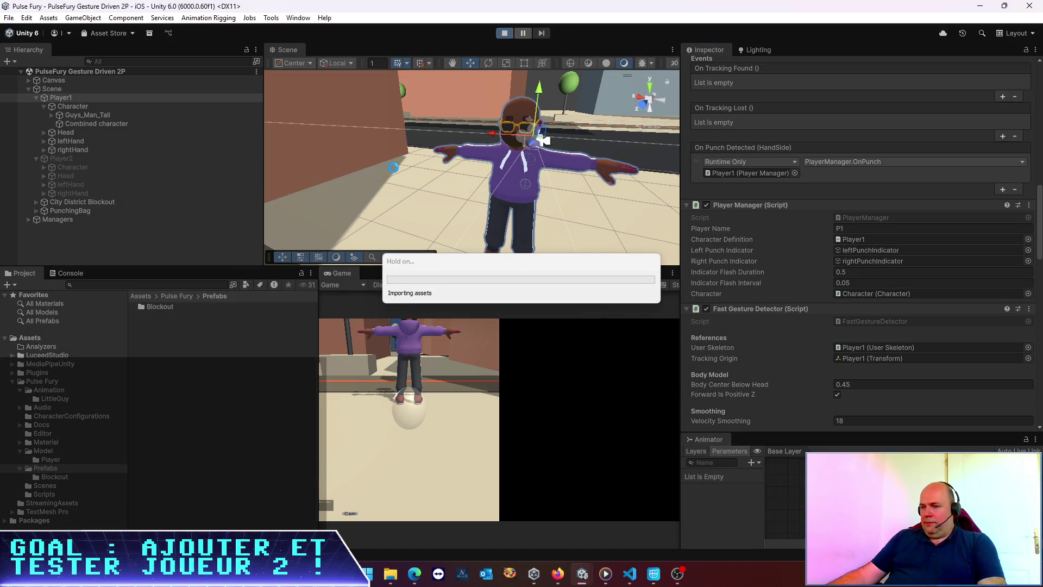
- Read the GpuManager and NullReferenceException stack traces in the Console, then open Character.cs at line 83
left_click(76, 272)
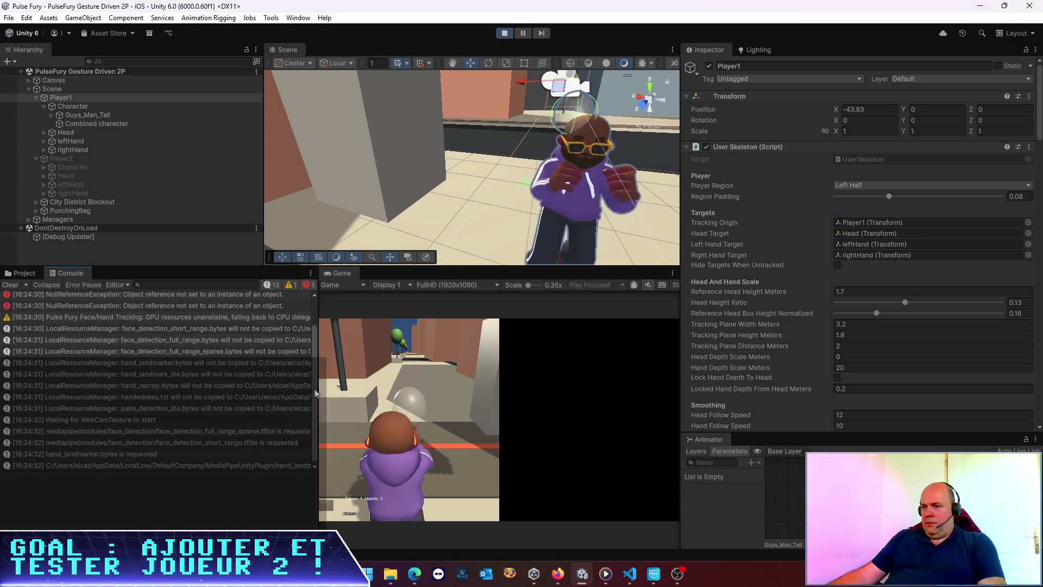
scroll(312, 348, "up", 1)
left_click(156, 297)
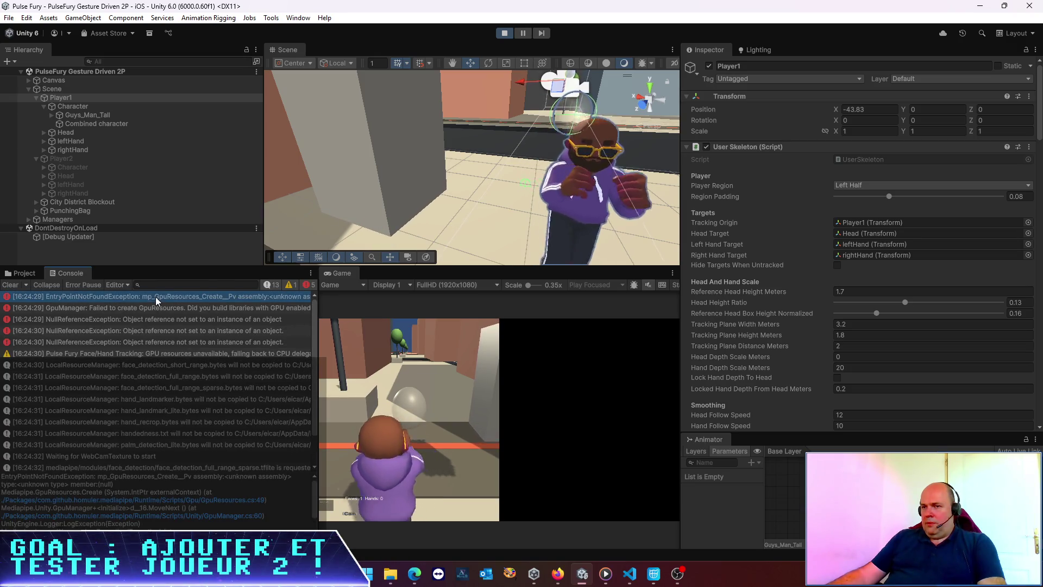
left_click(149, 308)
left_click(144, 320)
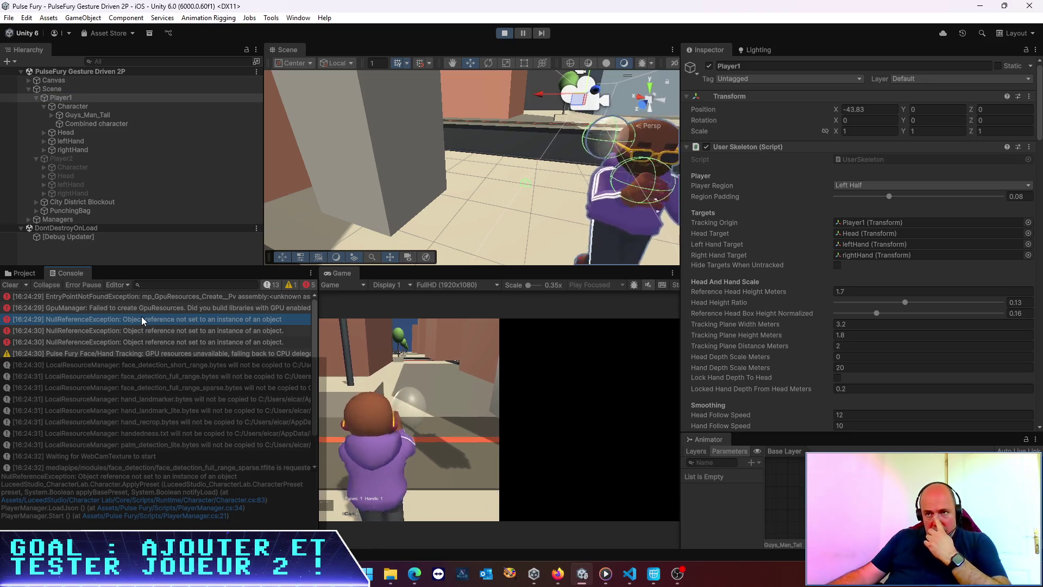
left_click(249, 501)
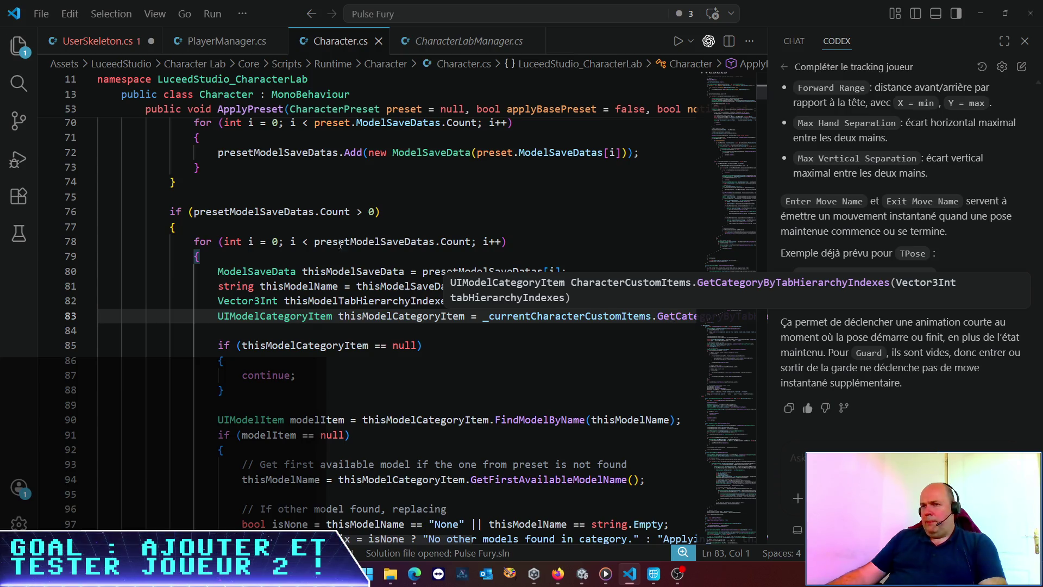
- Trace ApplyPreset in Character.cs from line 83 up to its declaration in the Presets region
scroll(340, 245, "up", 3)
scroll(340, 244, "up", 3)
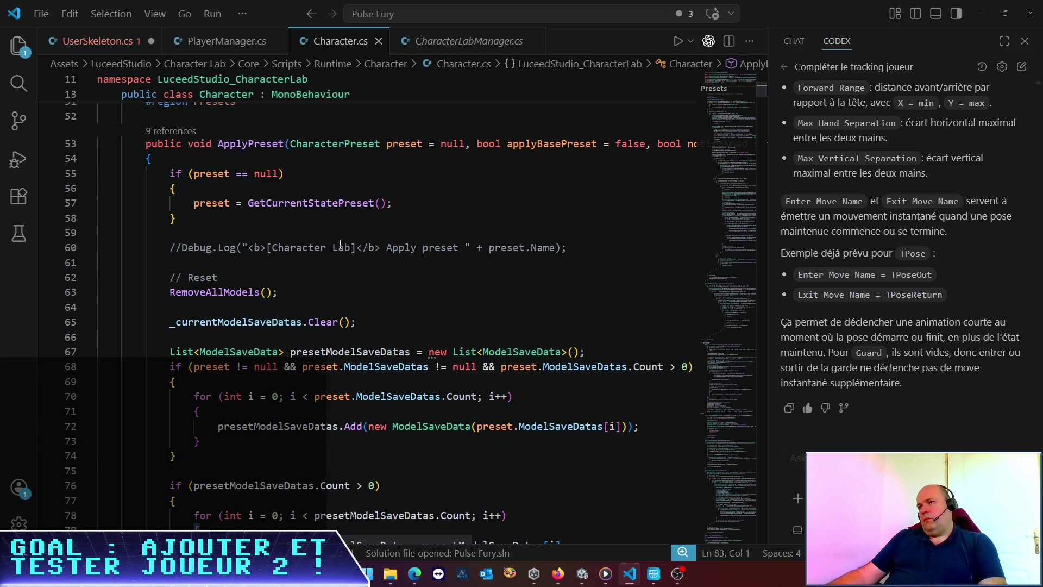
scroll(340, 244, "up", 1)
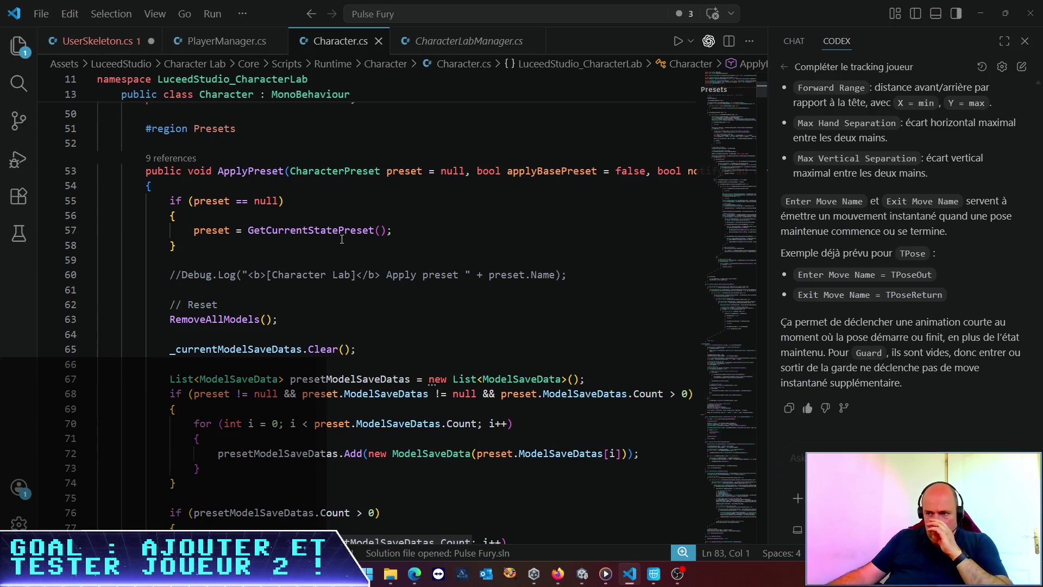
mouse_move(670, 582)
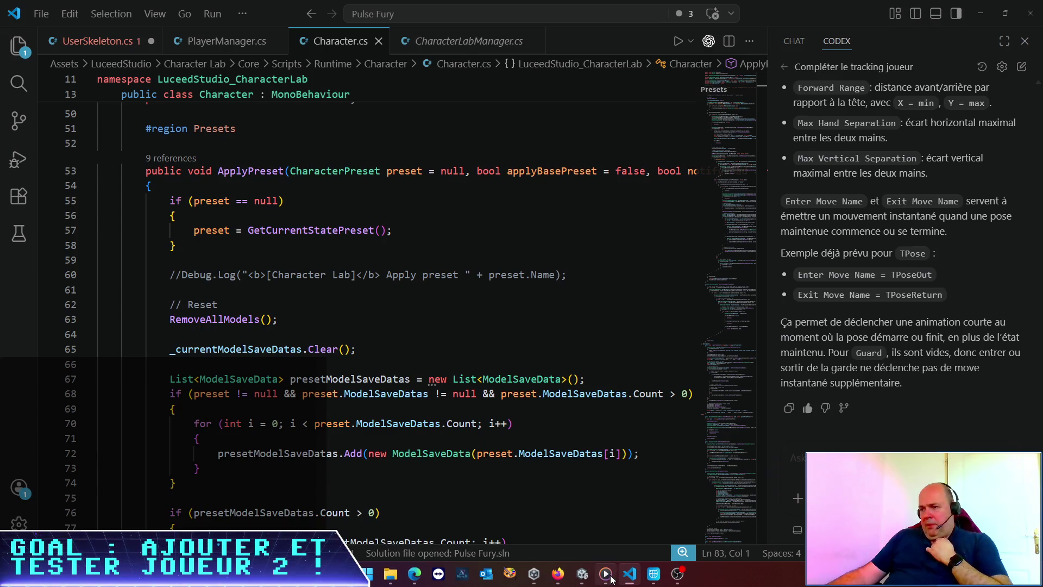
- Stop play mode, read the second NullReferenceException, and select the Character object to see its empty references
left_click(582, 574)
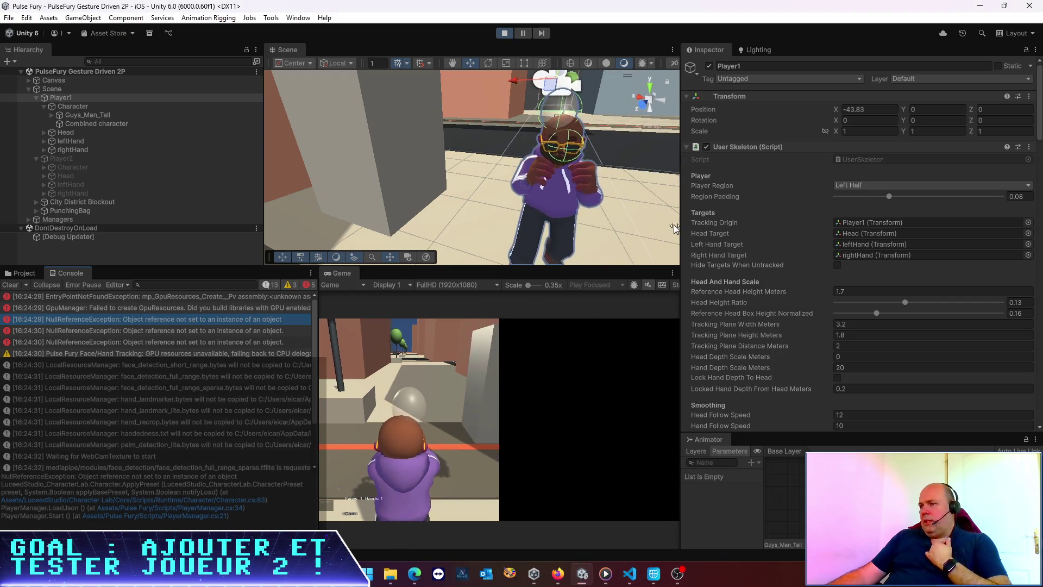
left_click(506, 34)
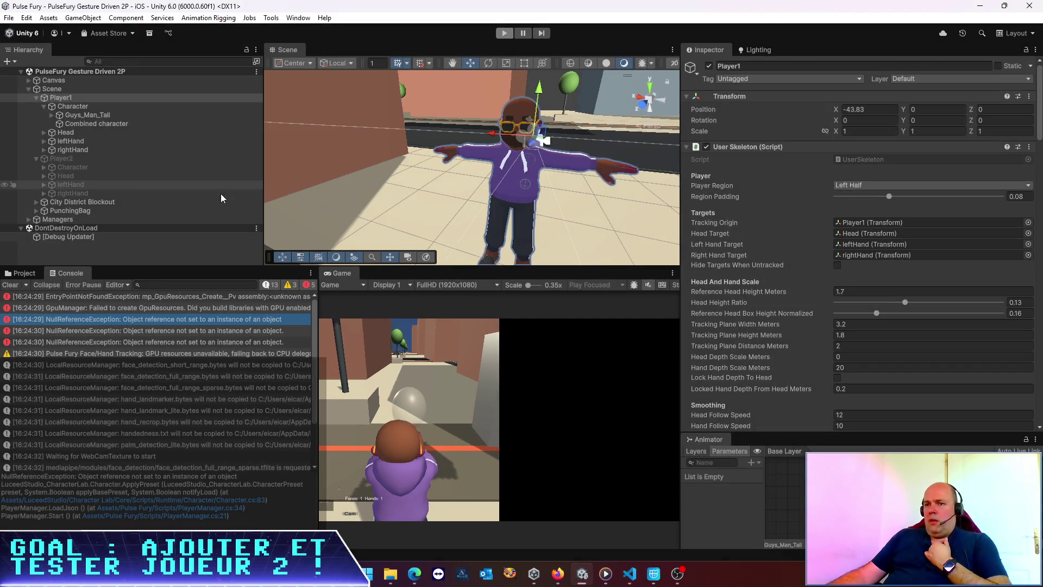
left_click(114, 330)
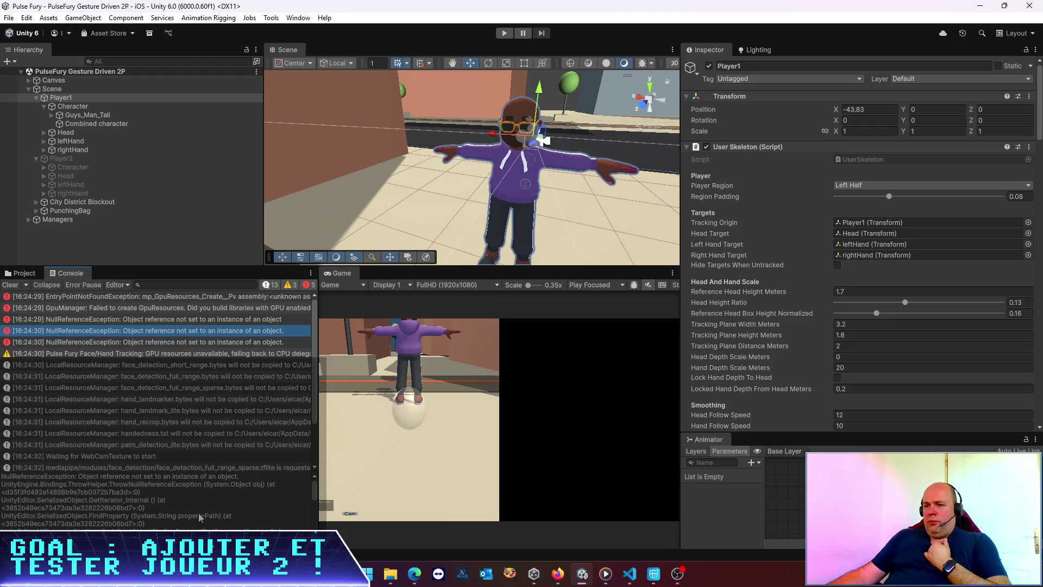
left_click(86, 116)
left_click(83, 108)
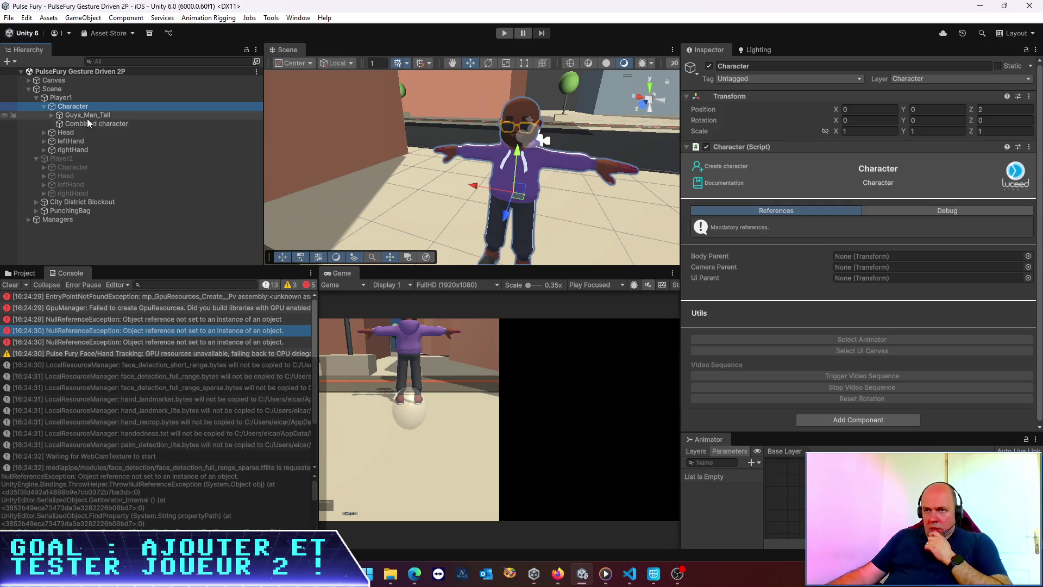
- Drag the Character object into its own Character script's Body Parent field
left_click(90, 116)
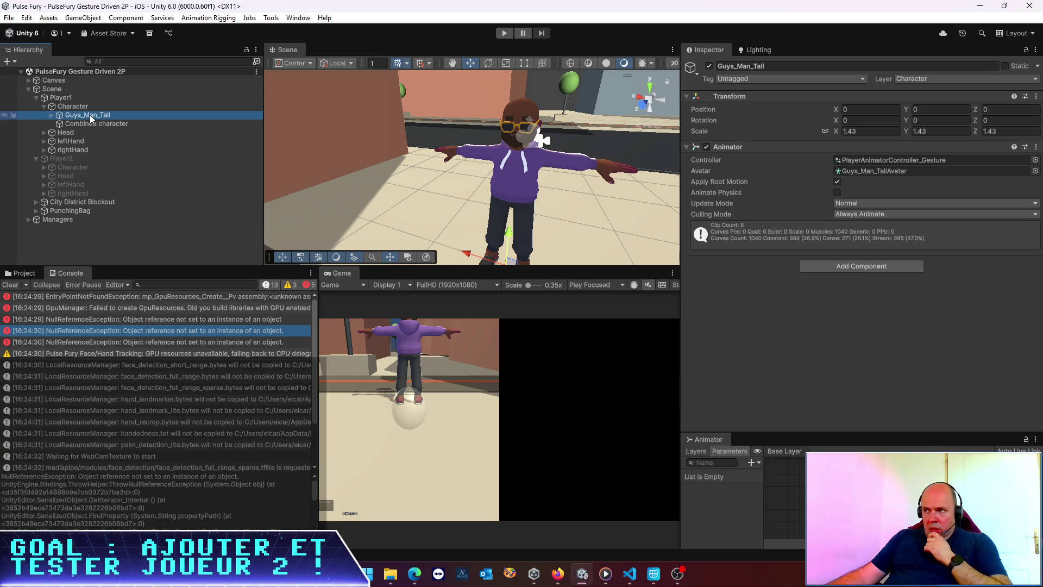
left_click(83, 107)
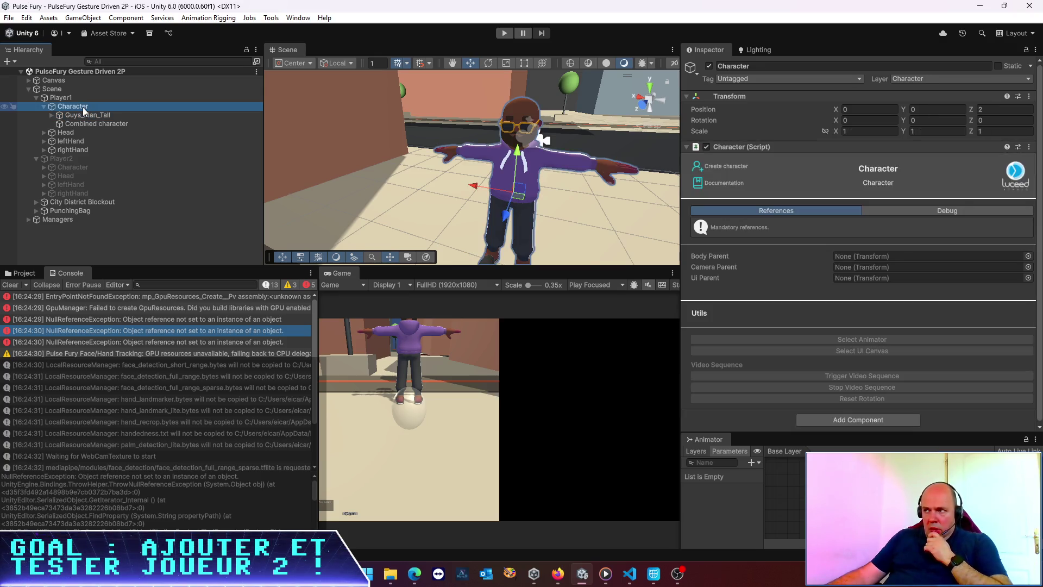
left_click(898, 213)
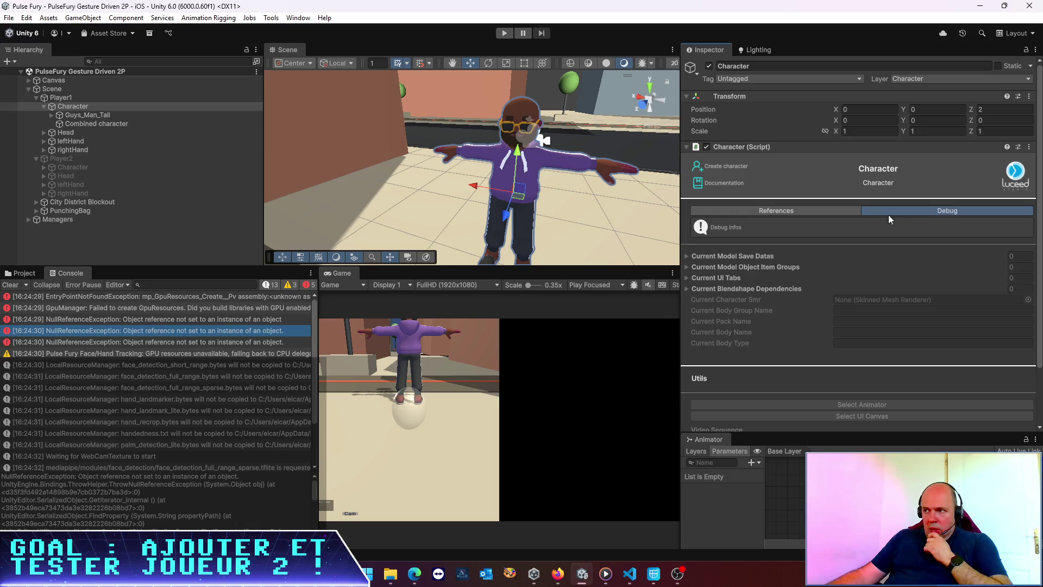
left_click(791, 217)
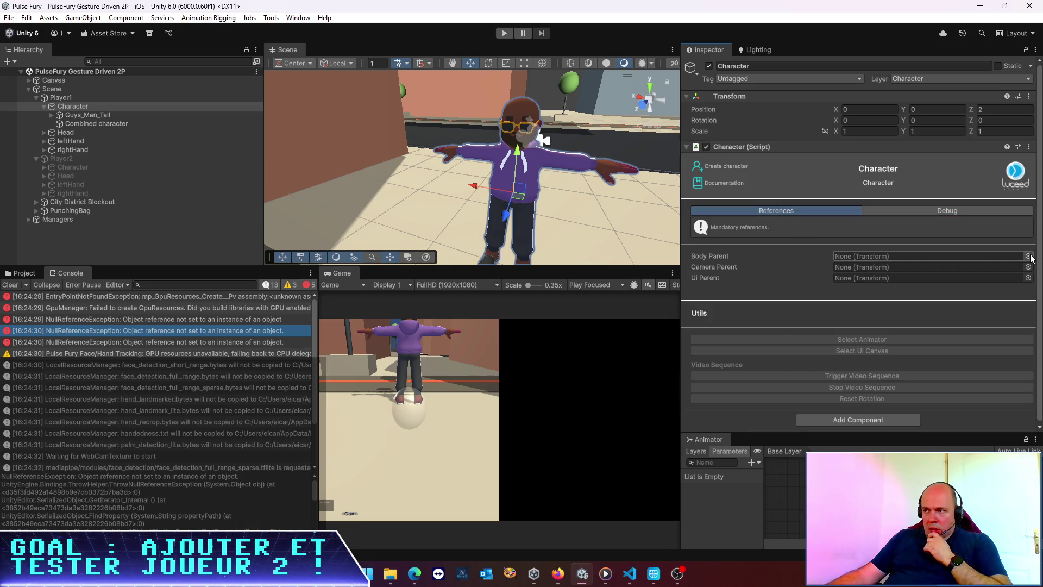
left_click_drag(79, 106, 865, 257)
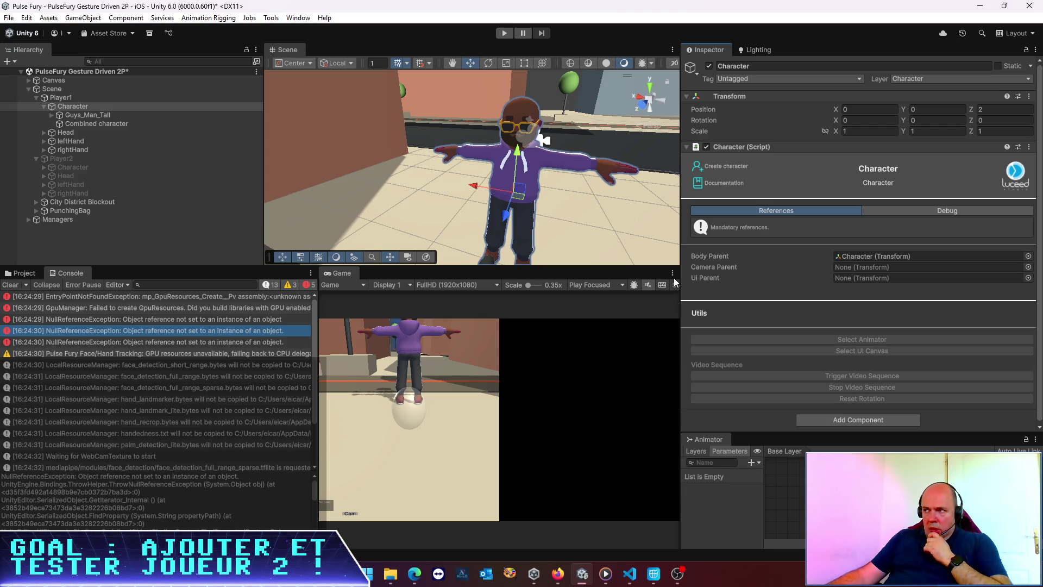
left_click(1030, 147)
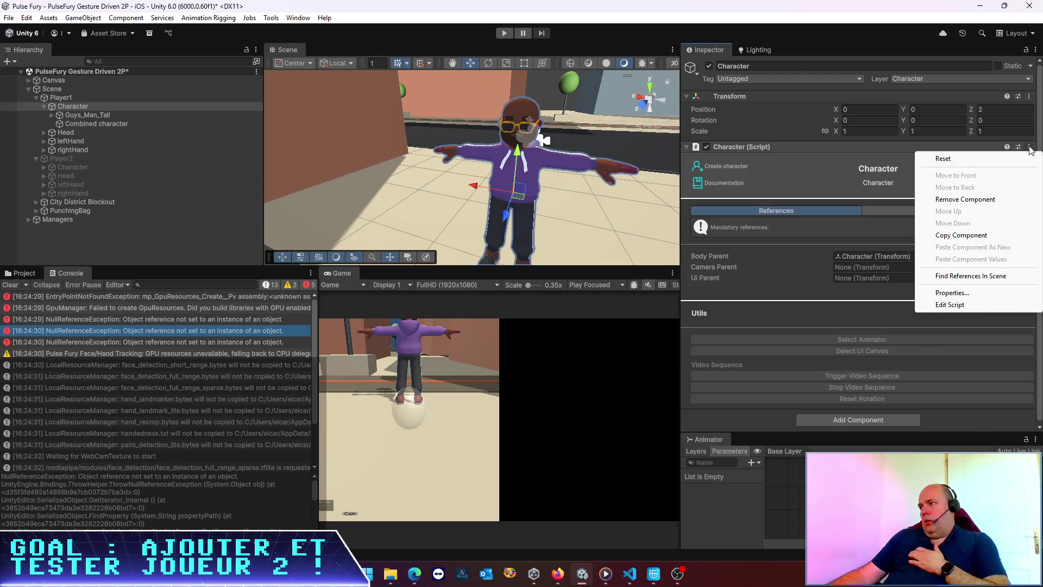
left_click(202, 237)
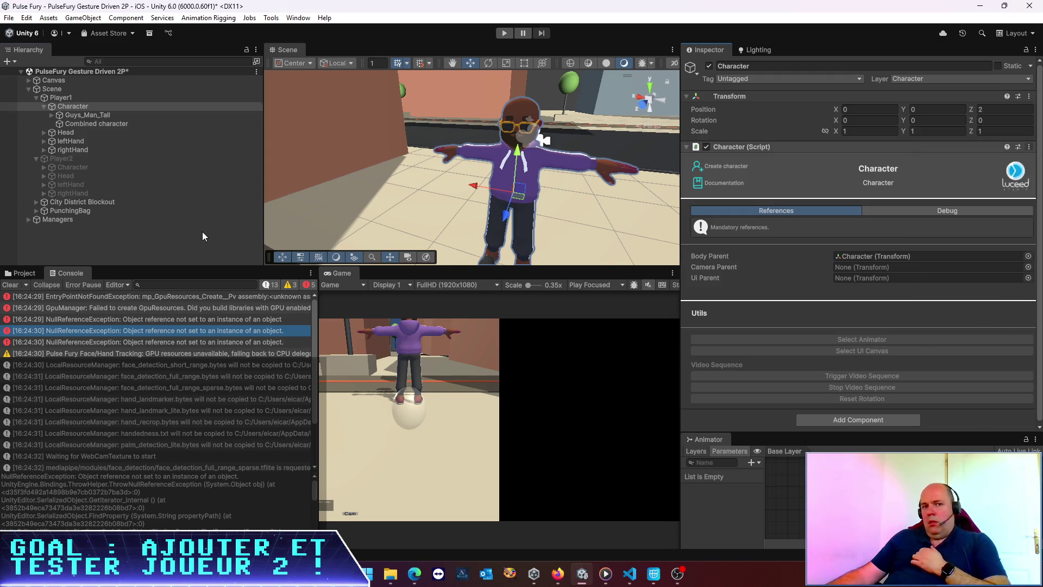
left_click(202, 246)
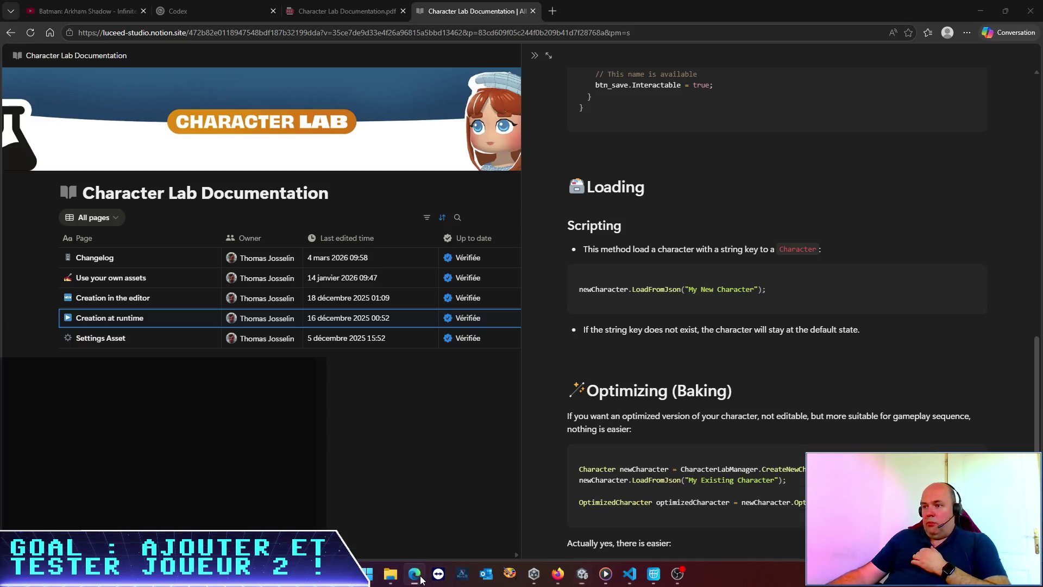
- Open the Creation at runtime page from the Character Lab documentation's Home view
left_click(414, 573)
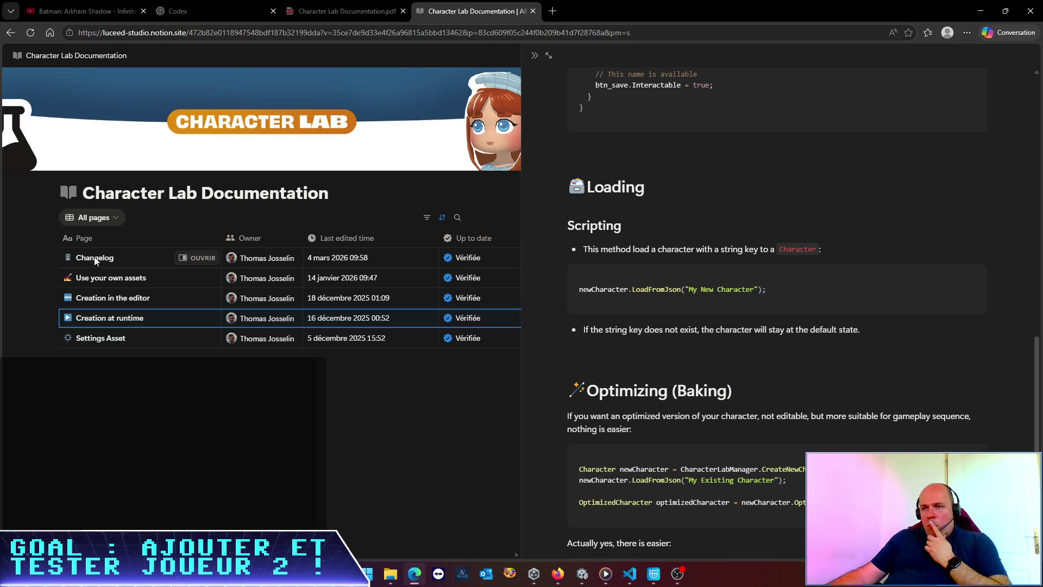
left_click(93, 216)
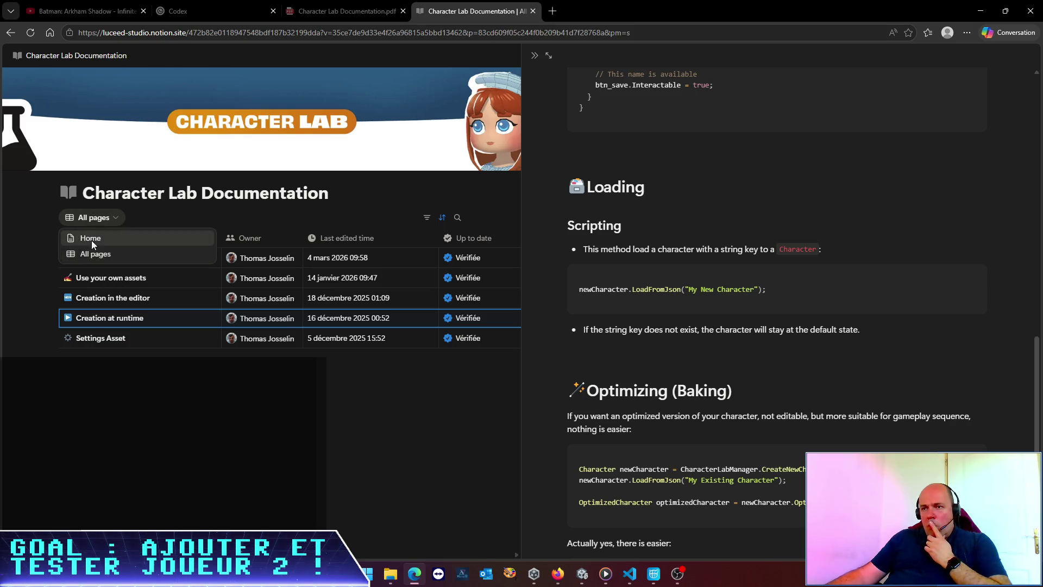
left_click(91, 240)
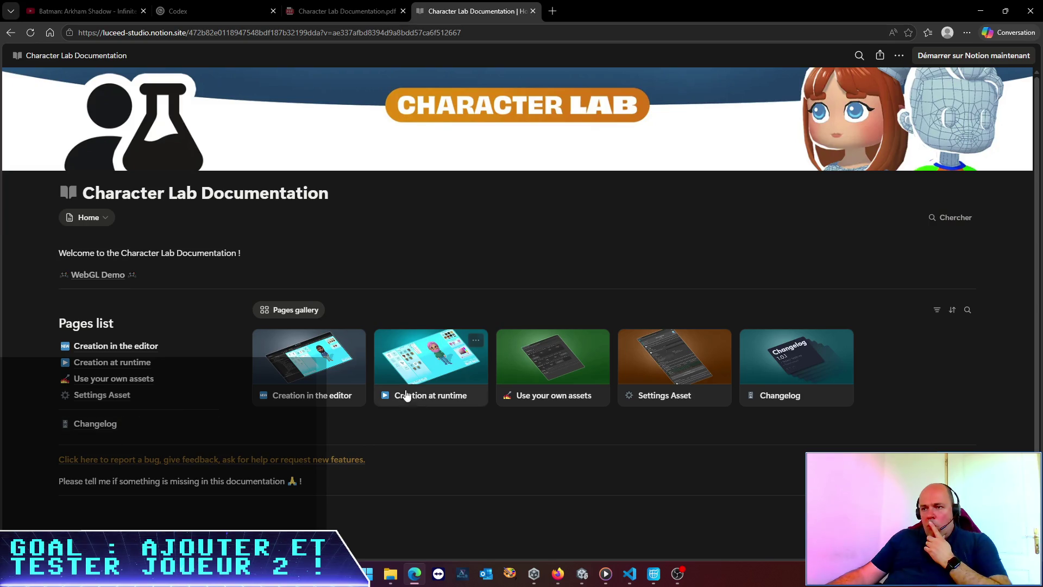
left_click(429, 368)
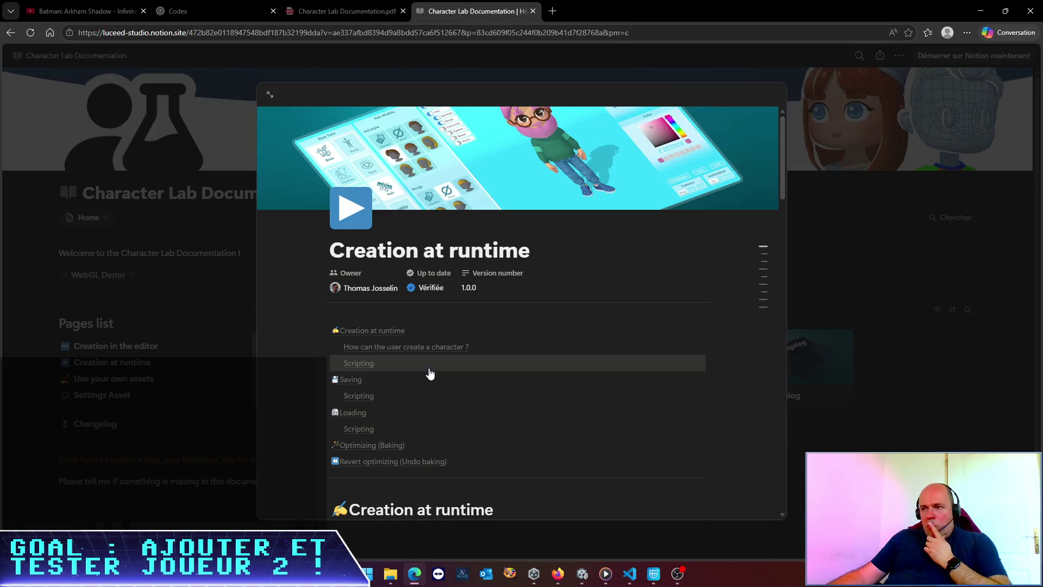
left_click(415, 347)
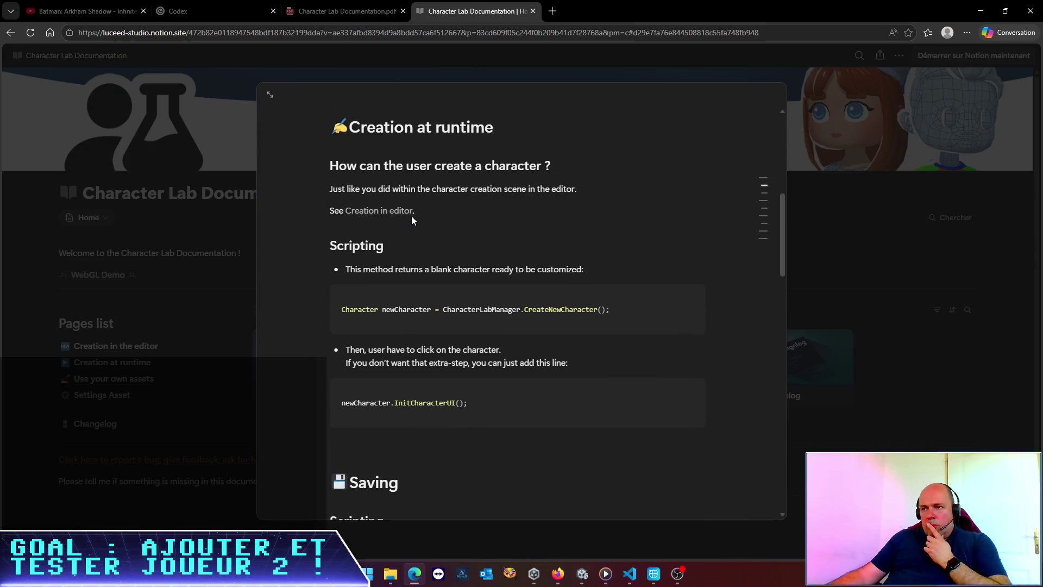
- Read through the page's create, save, load and baking code sections
mouse_move(412, 219)
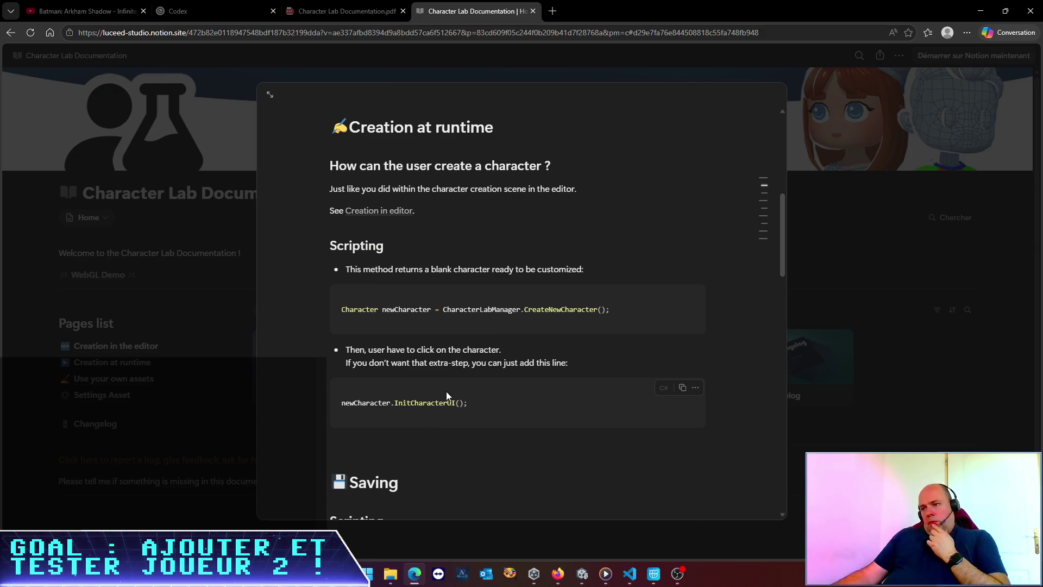
scroll(446, 392, "down", 3)
scroll(418, 354, "down", 3)
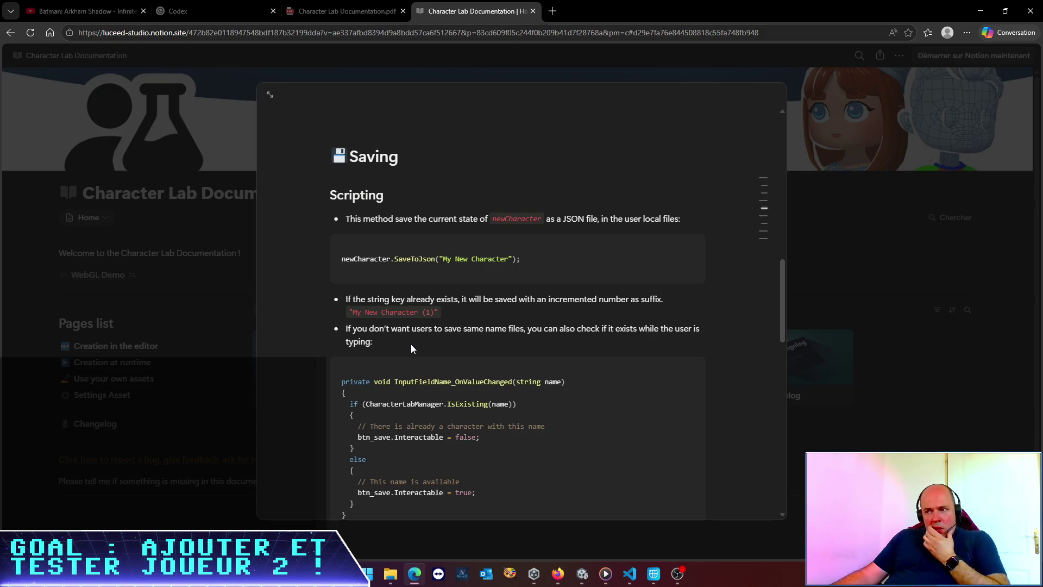
scroll(411, 344, "down", 4)
scroll(410, 343, "down", 4)
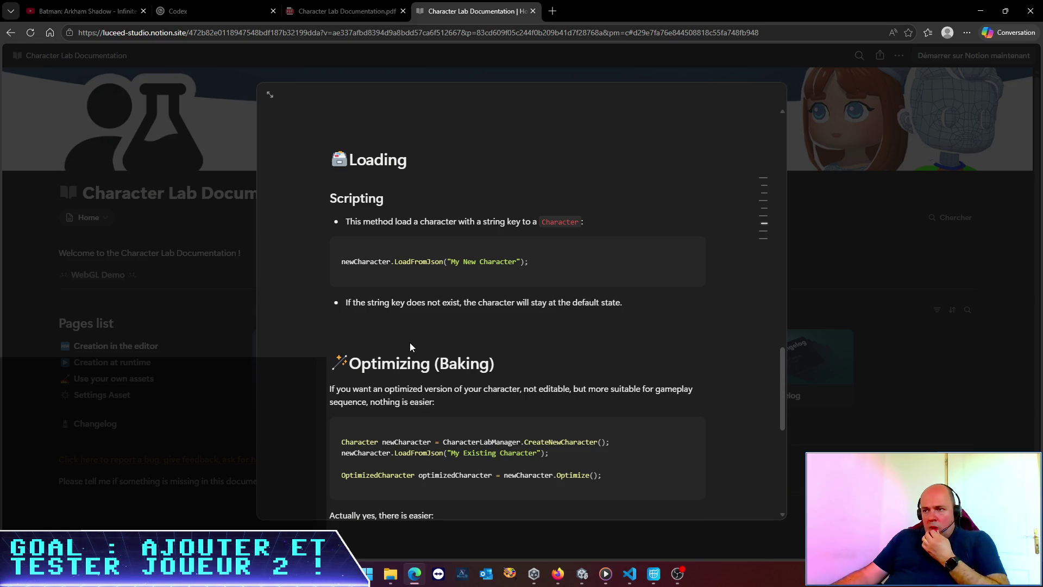
scroll(411, 347, "down", 3)
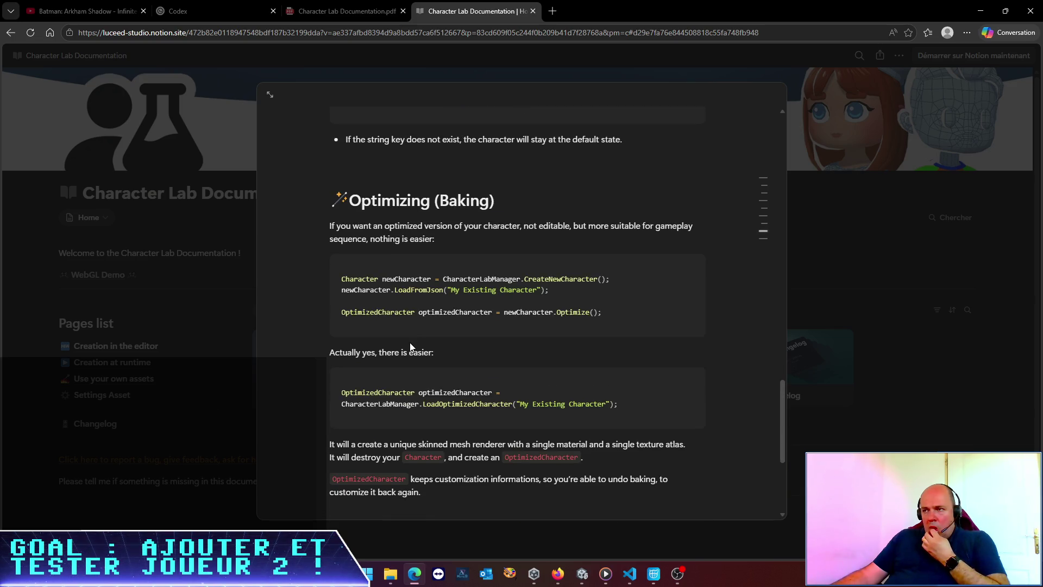
scroll(409, 340, "down", 2)
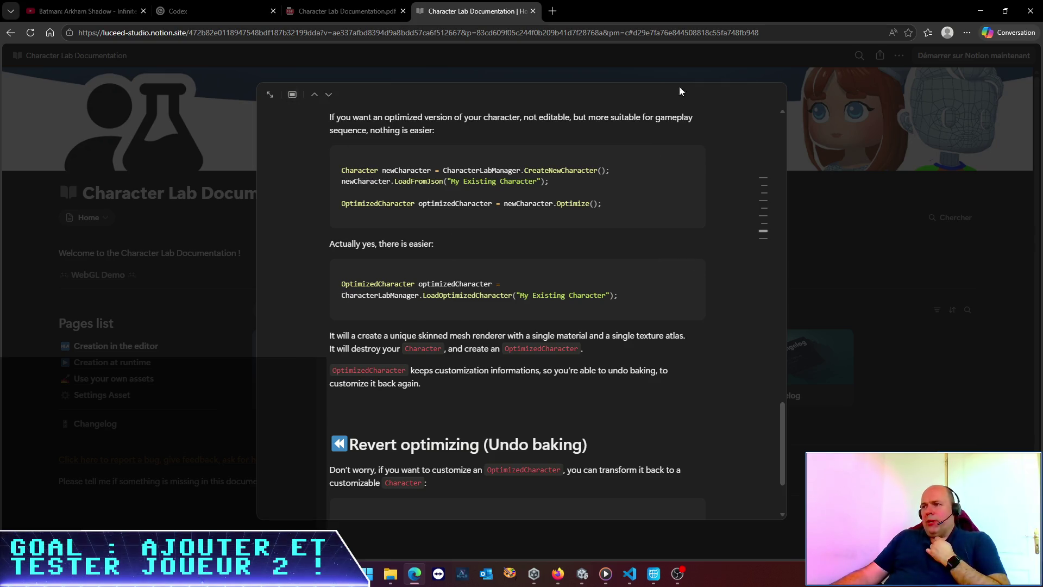
- Close the page preview and return to the Unity editor
left_click(901, 408)
mouse_move(636, 580)
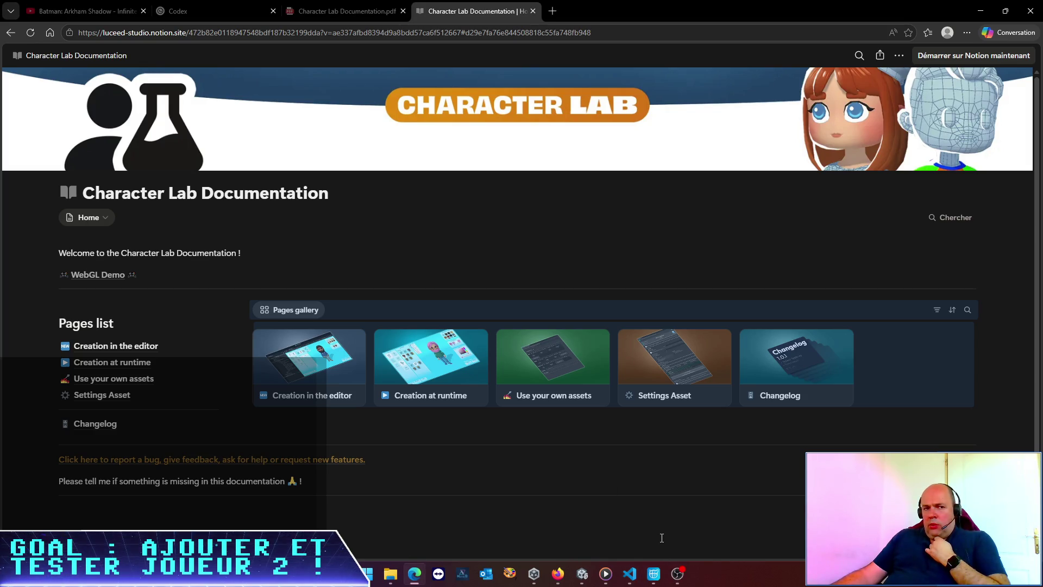
mouse_move(582, 573)
left_click(532, 523)
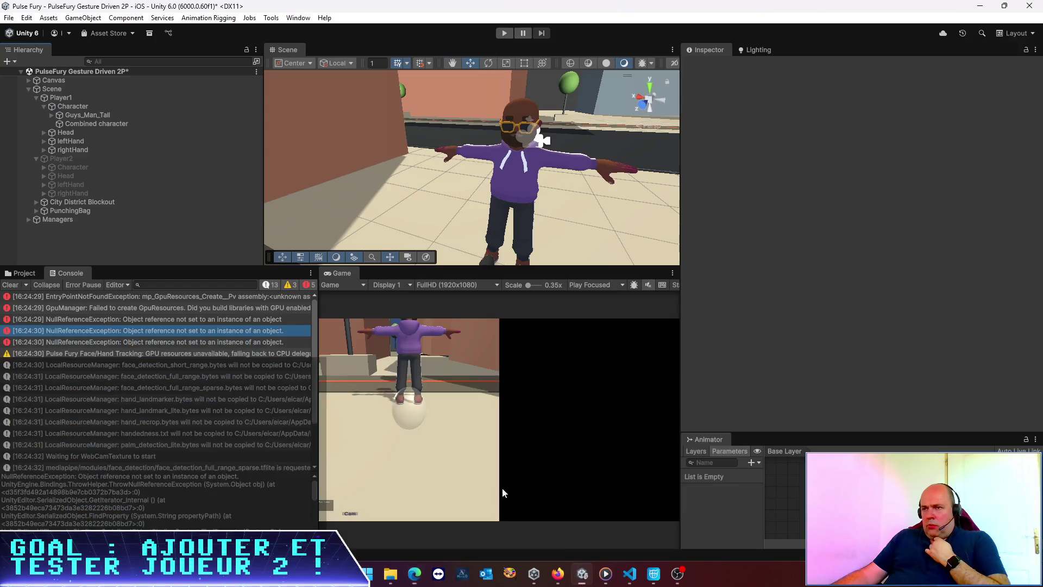
- Browse the Project assets to LuceedStudio > Character Lab > Little Guys > Configs Common
left_click(21, 273)
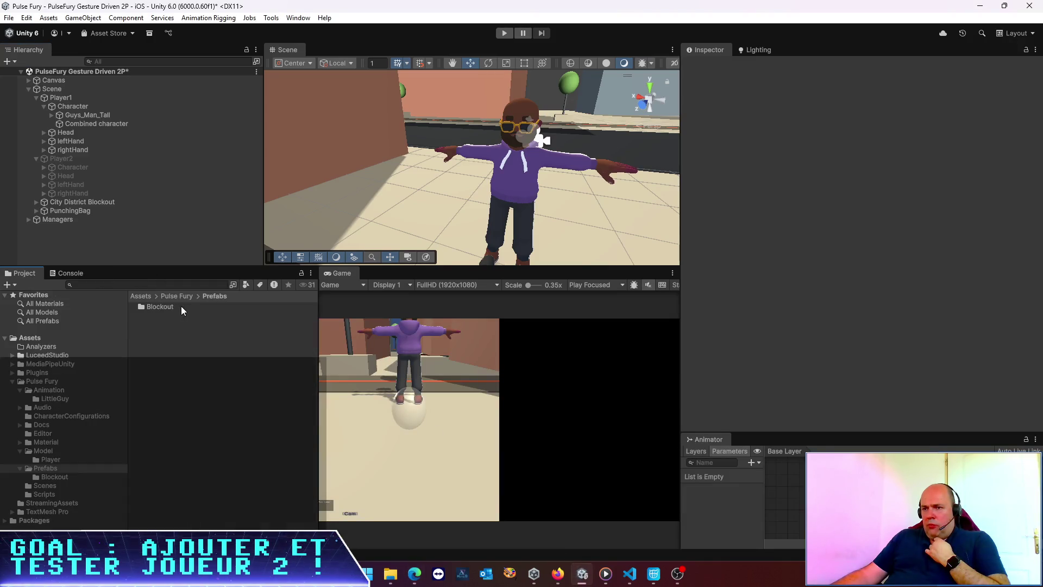
left_click(140, 296)
double_click(161, 316)
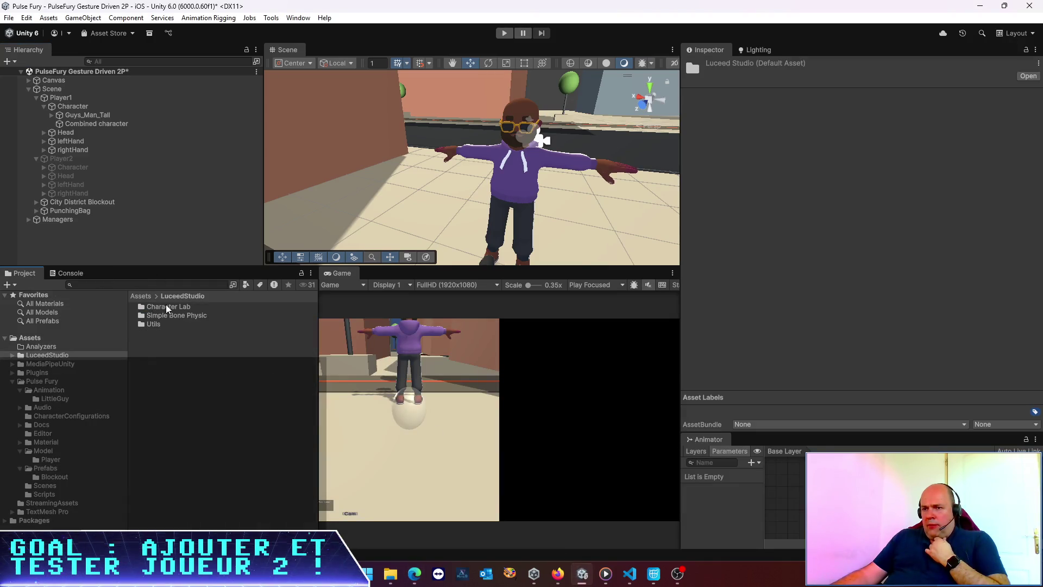
left_click(163, 307)
double_click(163, 307)
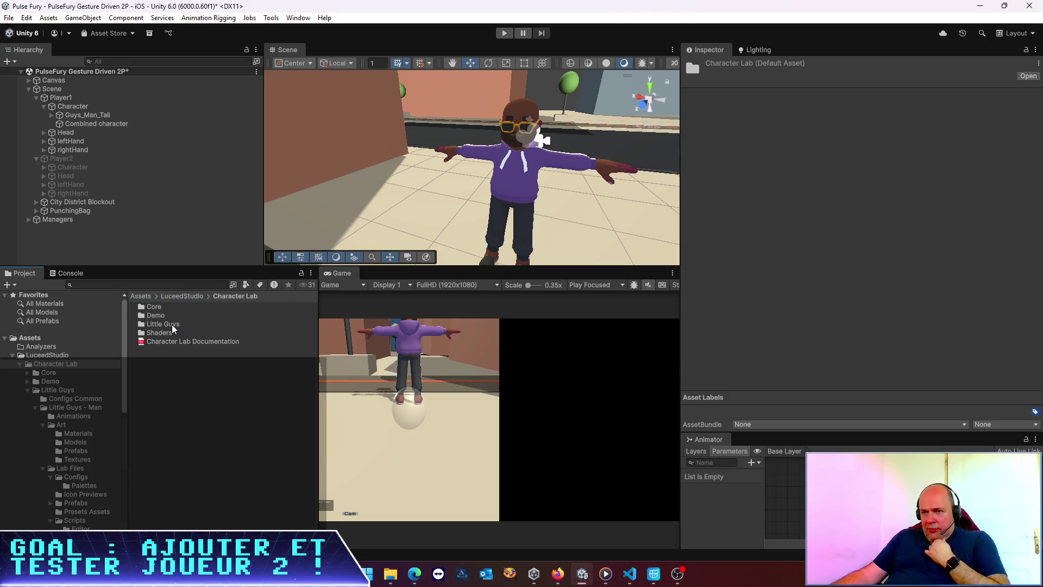
double_click(173, 328)
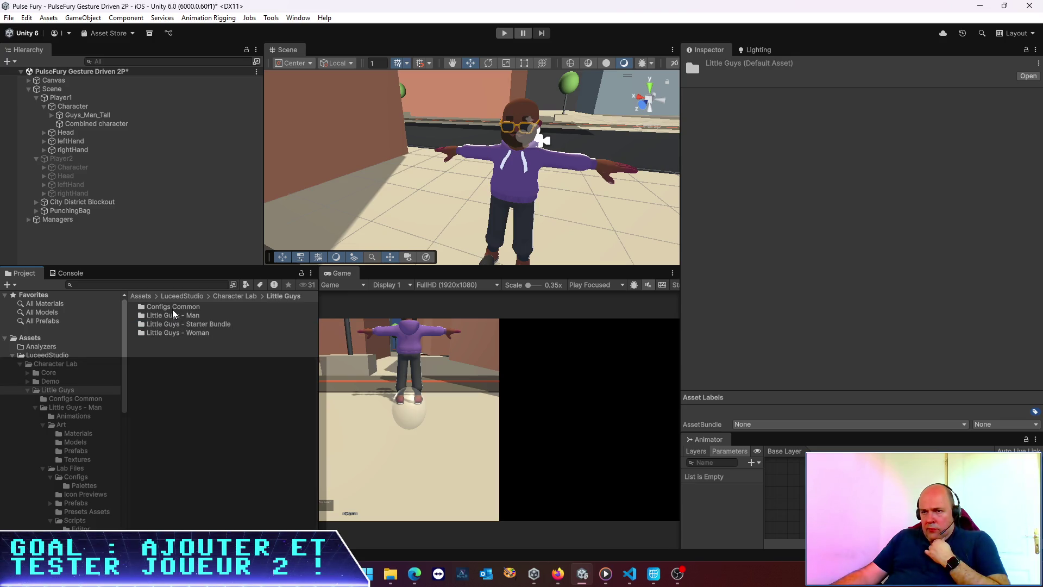
double_click(173, 307)
- Inspect the Denim, Eyes Capsule and Skin palette presets, widening the Project panel
left_click(210, 307)
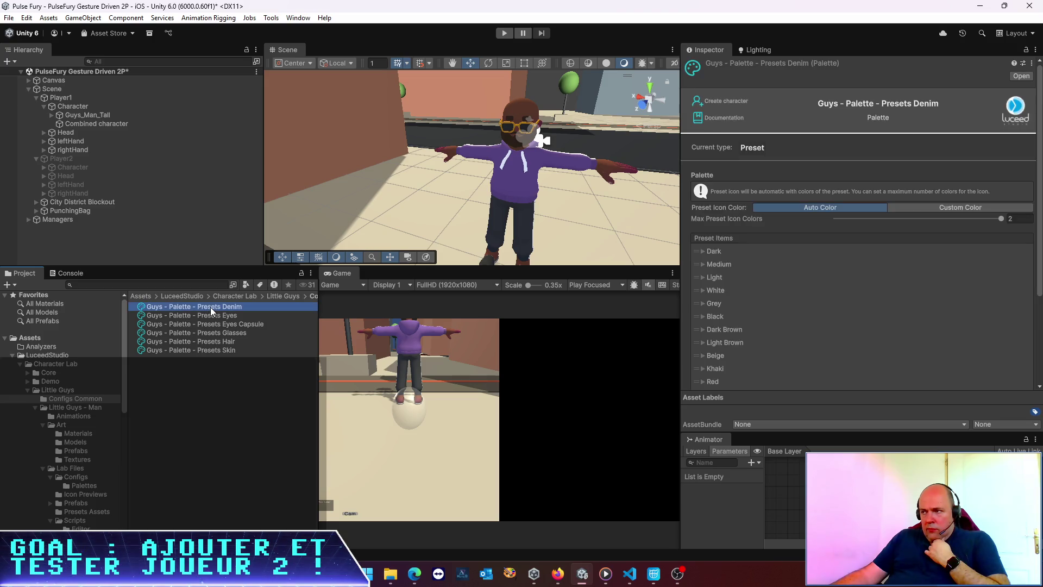
left_click(206, 327)
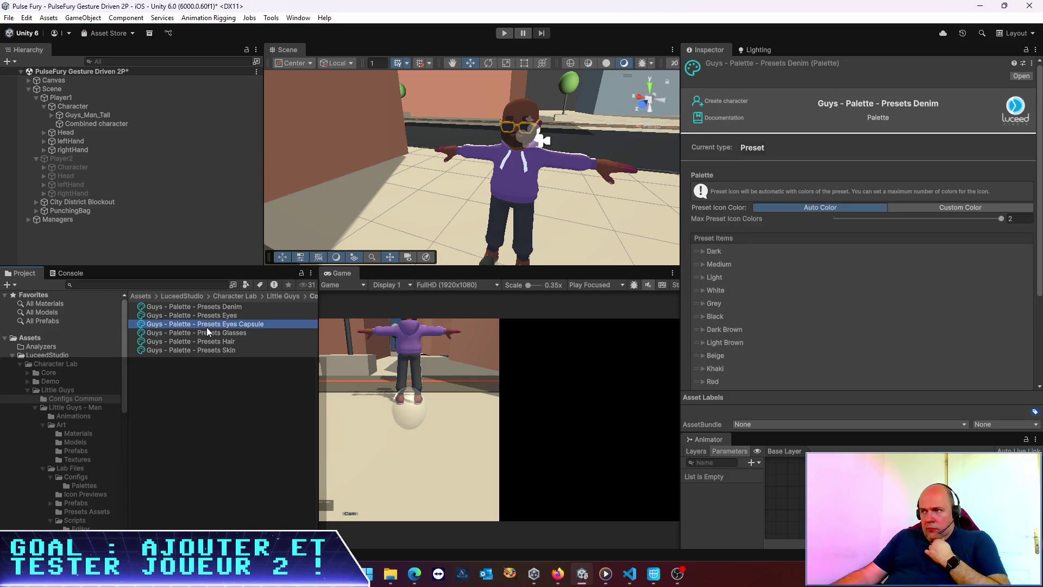
left_click(206, 351)
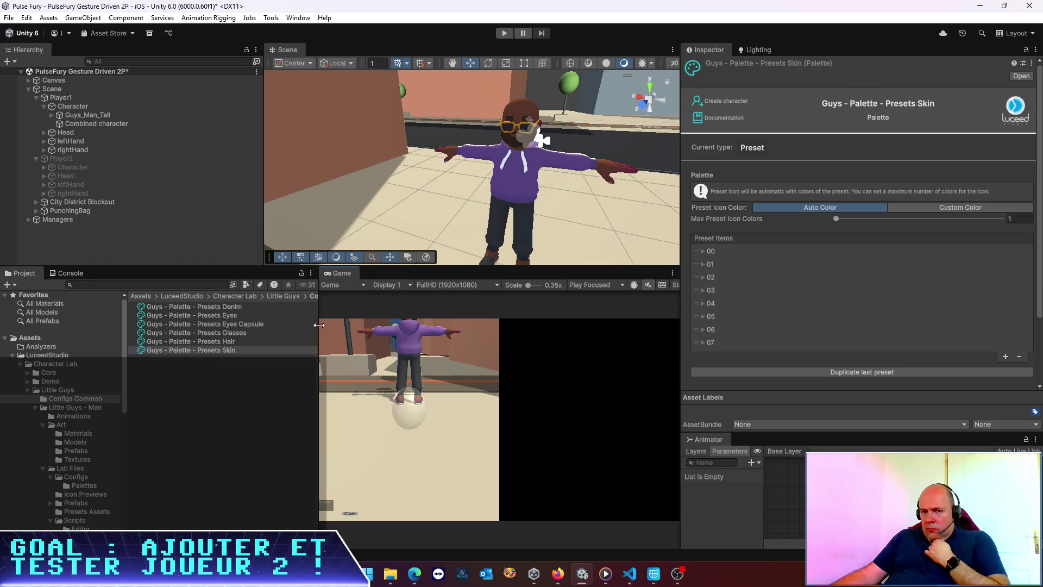
left_click_drag(321, 322, 388, 325)
left_click(282, 297)
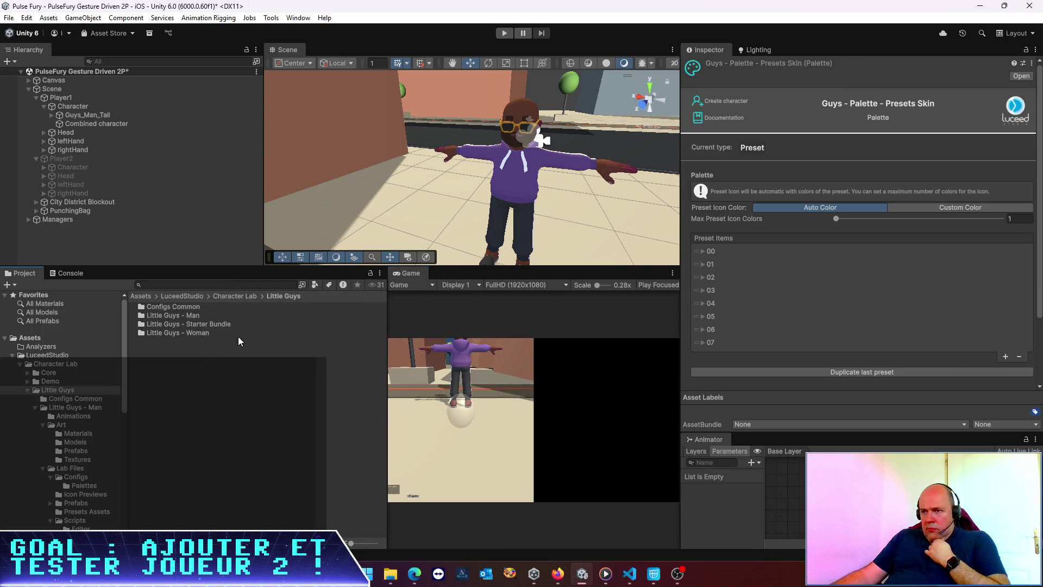
- Compare the Guy01 and Guy01 Tall preset prefabs with the scene's Guys_Man_Tall, then open Little Guys Man - Demo Scene
double_click(181, 315)
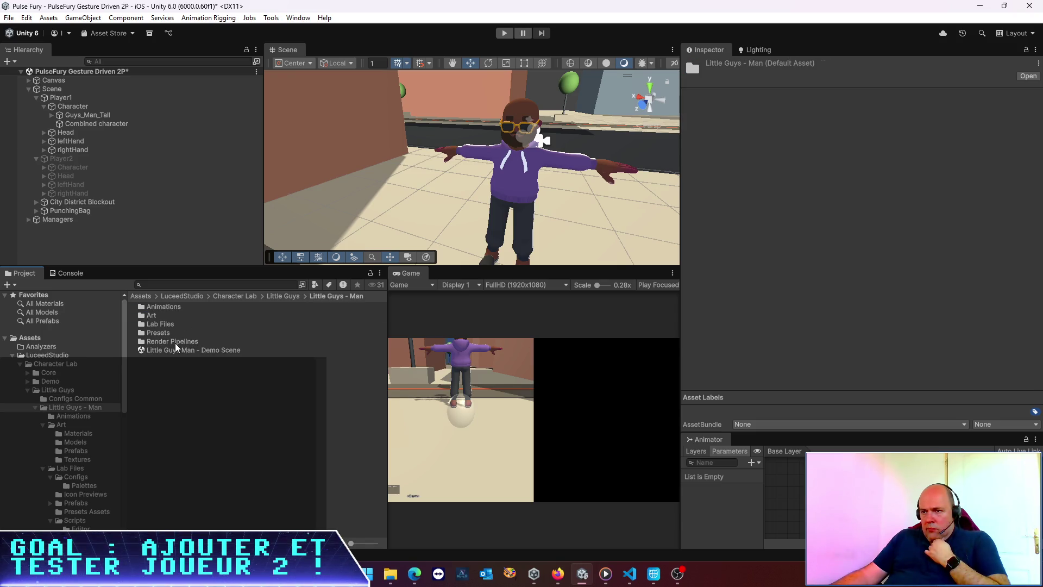
double_click(159, 333)
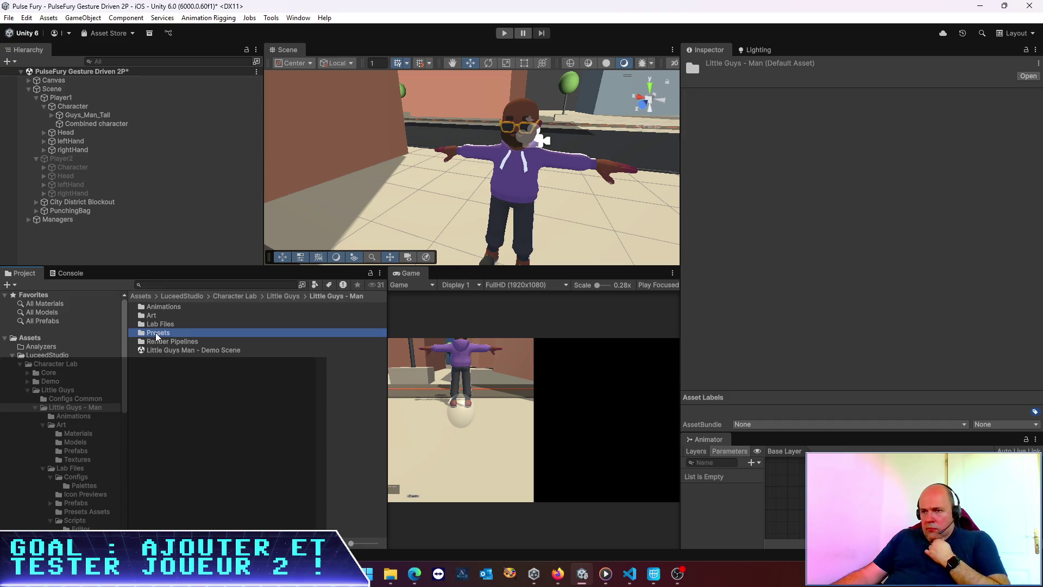
double_click(155, 308)
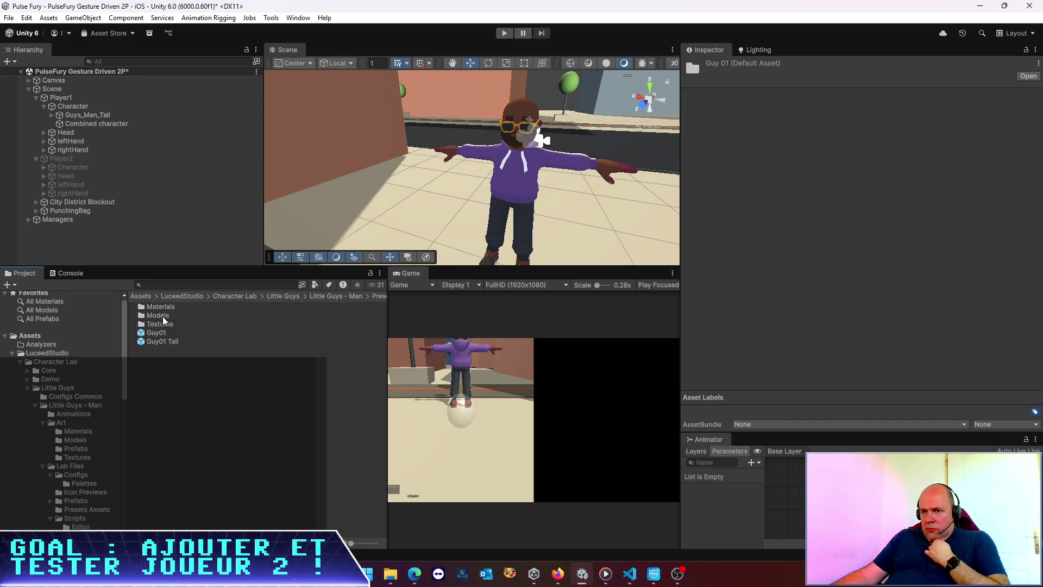
left_click(160, 333)
left_click(162, 342)
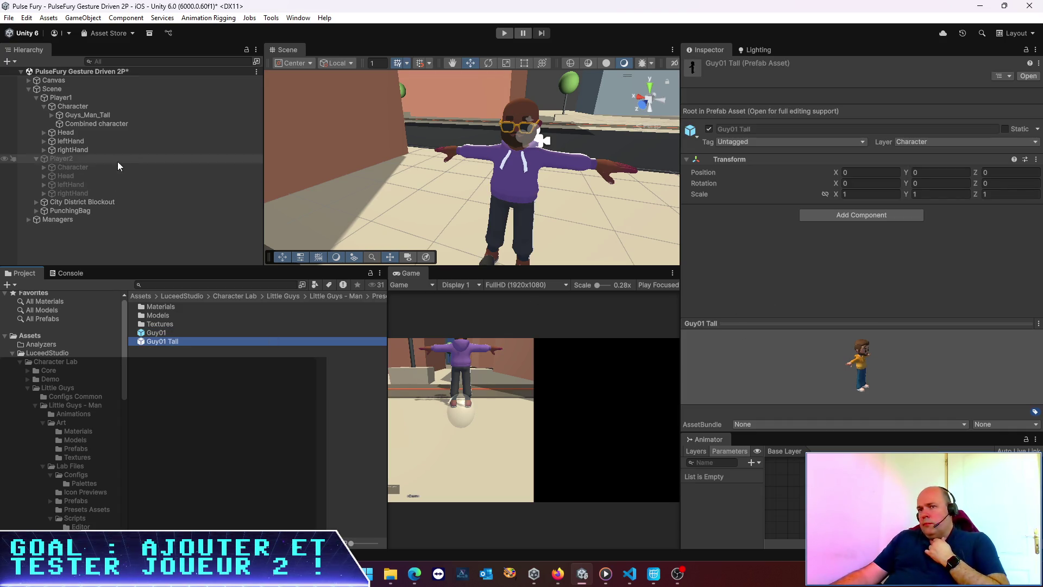
left_click(108, 113)
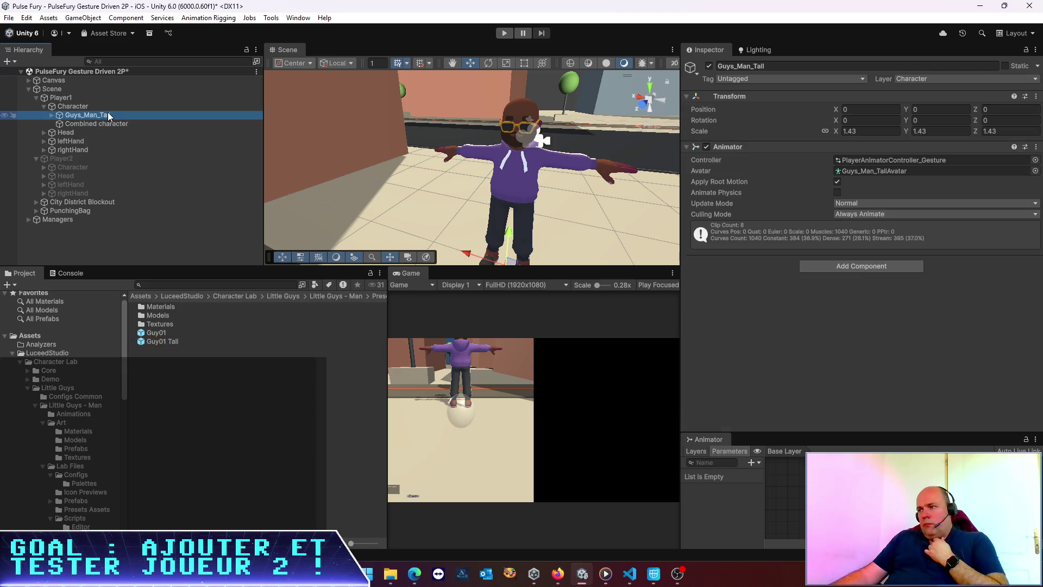
left_click(151, 335)
left_click(157, 340)
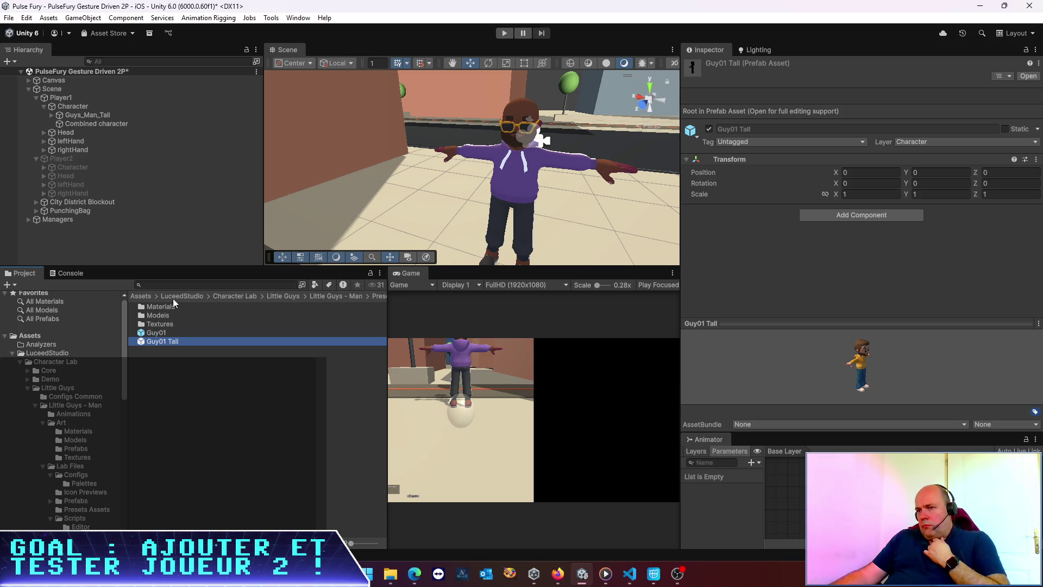
left_click(323, 295)
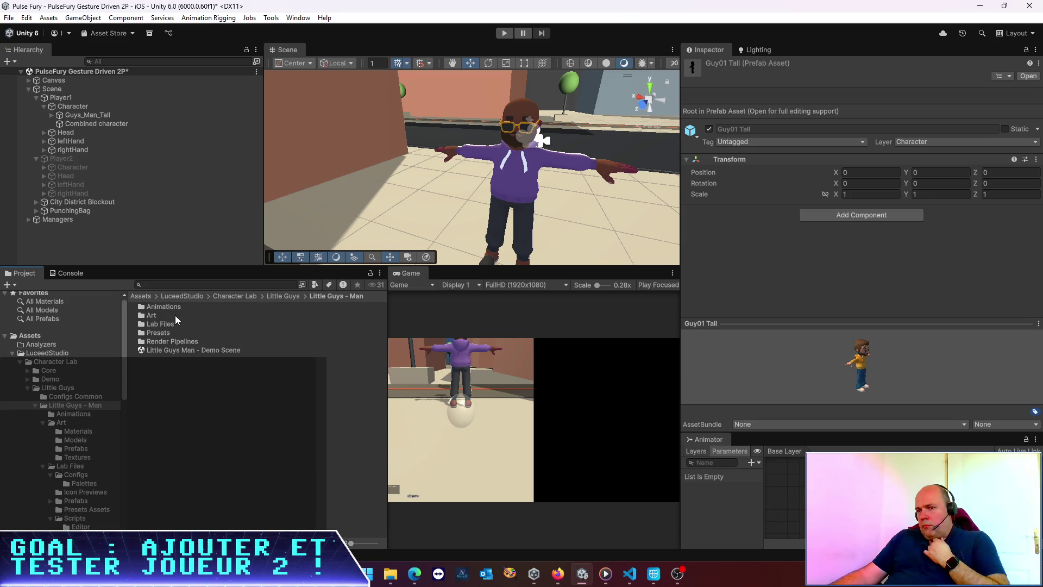
double_click(172, 350)
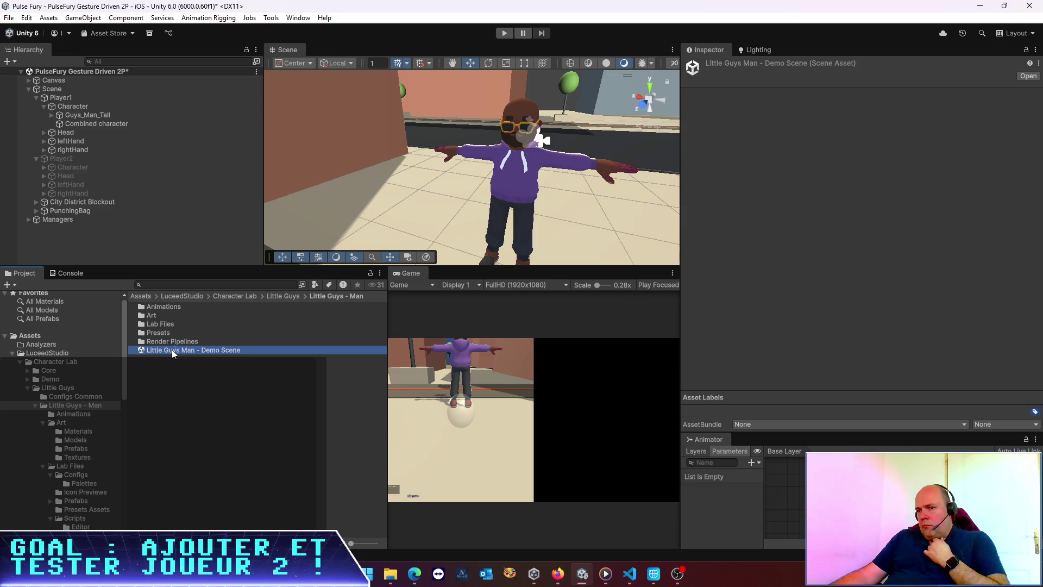
- Save the current scene and inspect the demo's characters, including Guy03, Guys_Man, Guy09 and Guy10
left_click(508, 310)
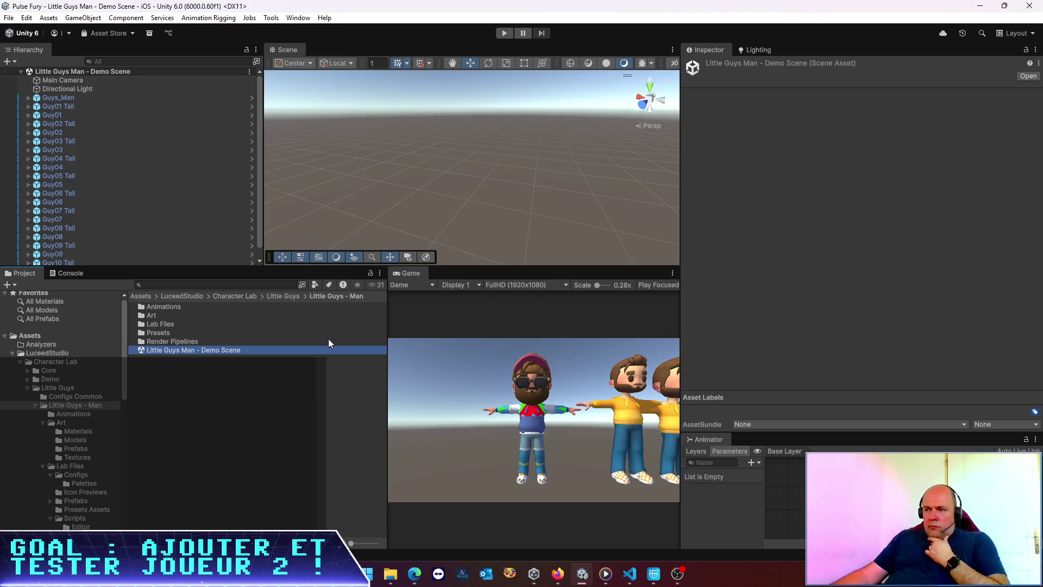
left_click(46, 151)
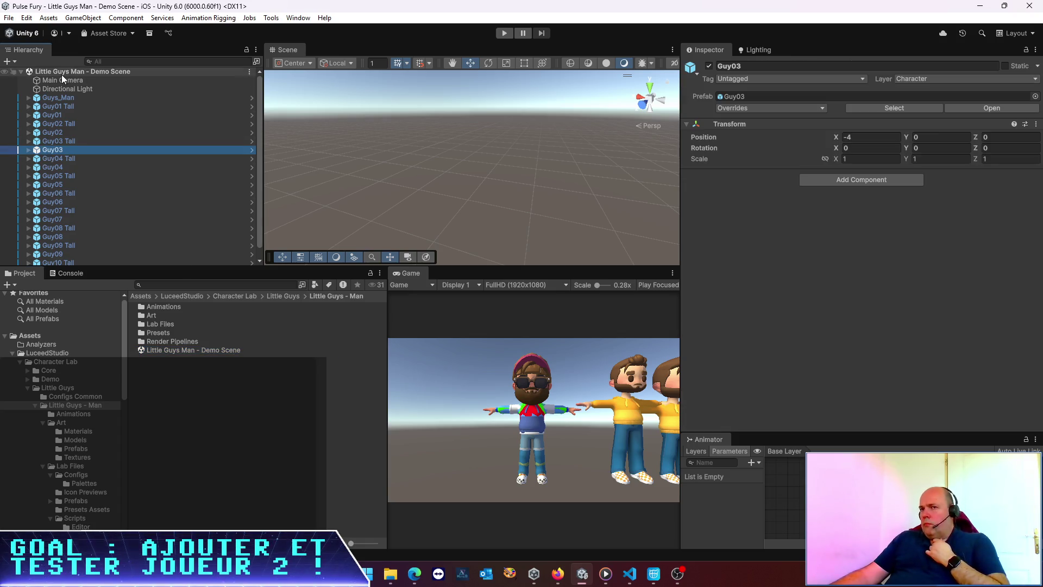
left_click(64, 97)
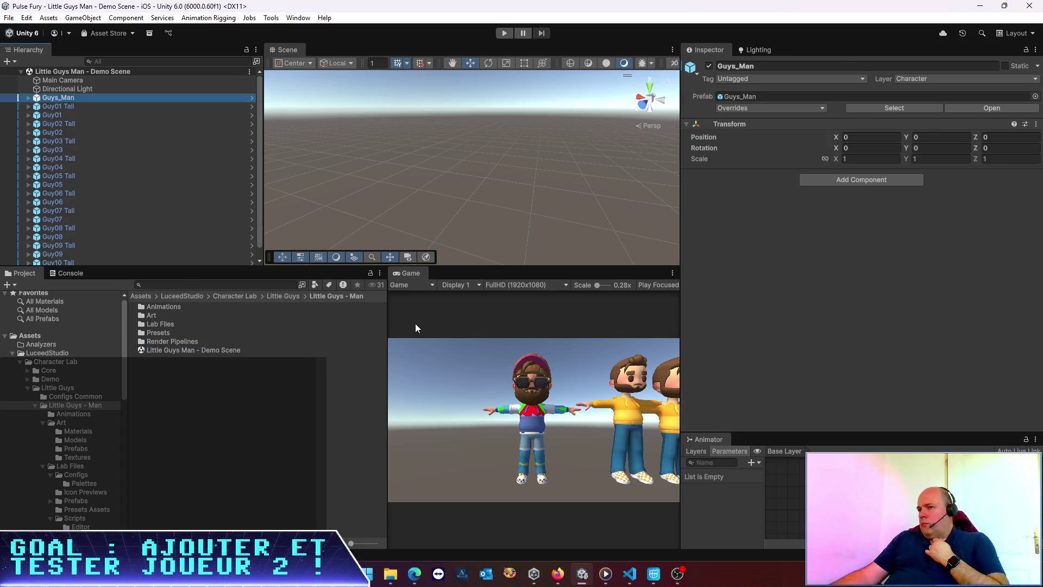
scroll(100, 214, "down", 1)
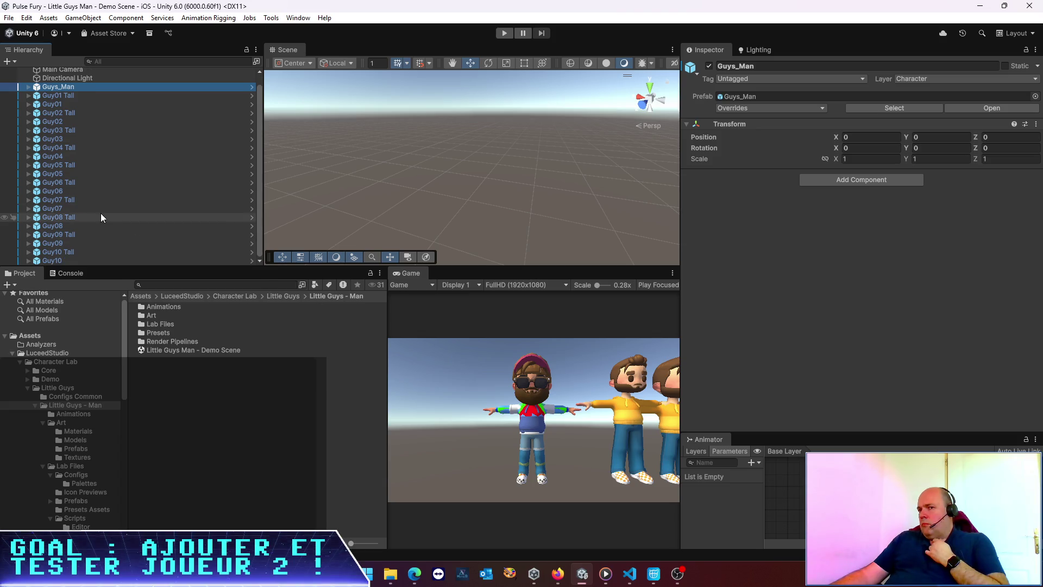
left_click(53, 244)
left_click(48, 260)
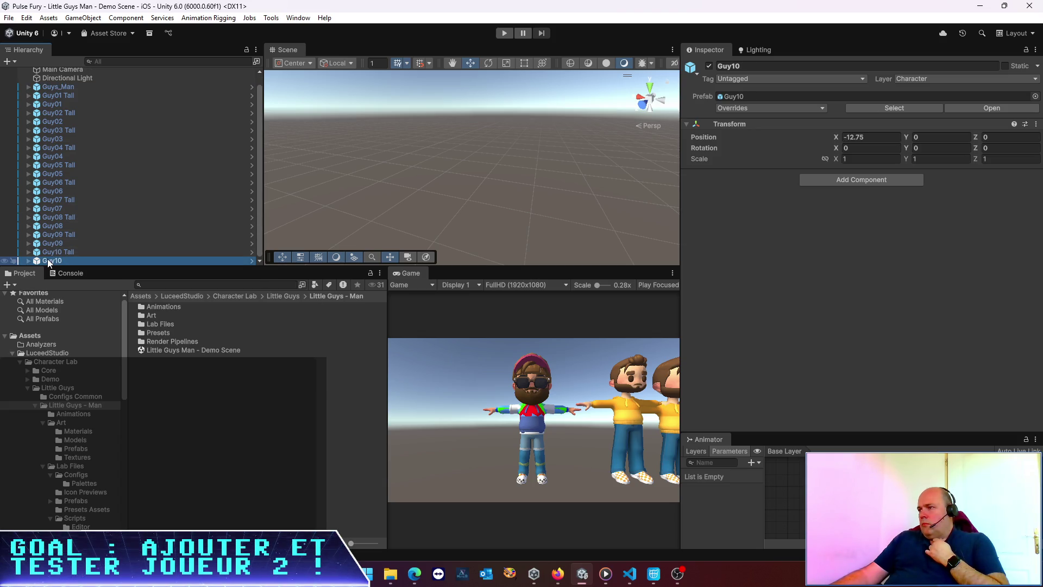
left_click(57, 140)
- Frame Guy03 Tall and inspect its Guys_Man_Tall, Armature.Man.Tall and Combined mesh children
left_click(57, 130)
double_click(56, 130)
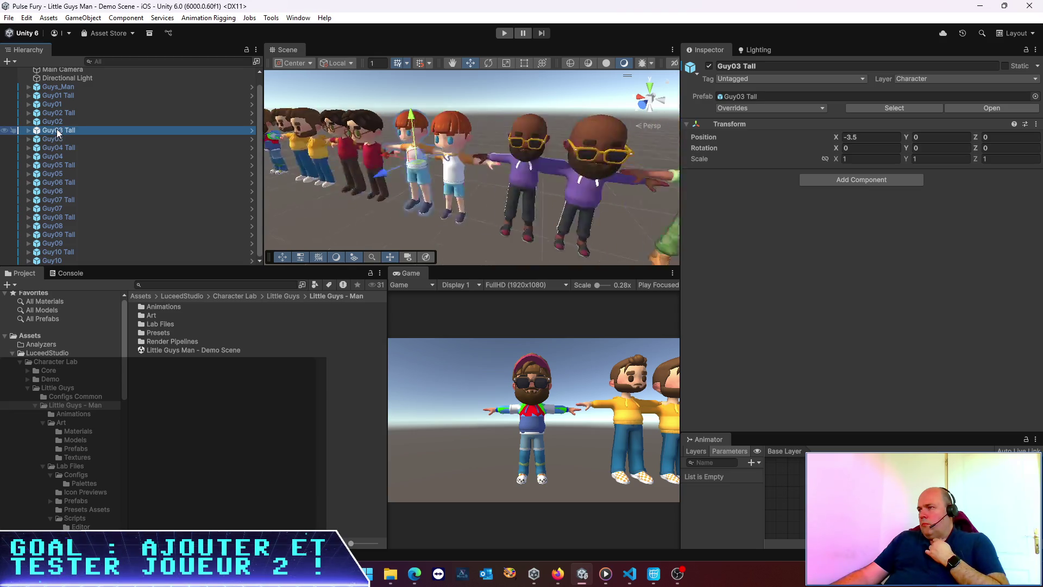
left_click(28, 130)
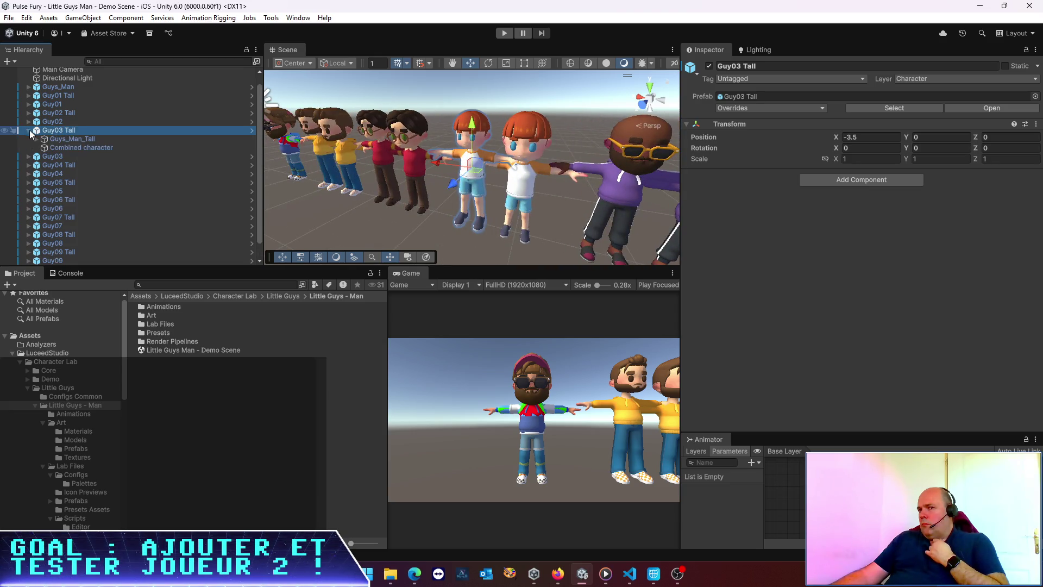
left_click(56, 139)
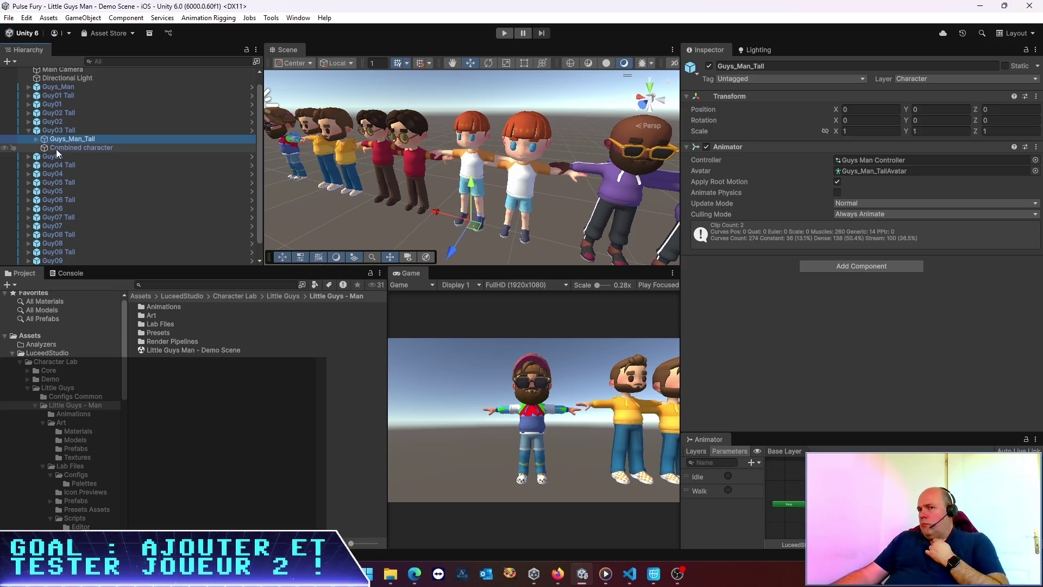
left_click(35, 139)
left_click(68, 148)
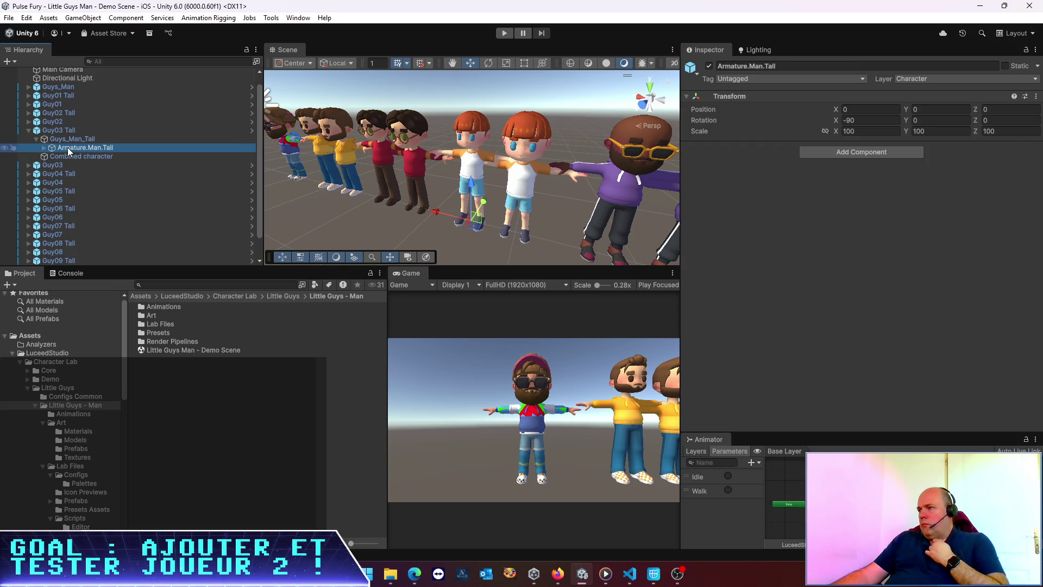
left_click(57, 155)
- Inspect the armature's Hips bone and the Guy03 Tall root, then open the Character Lab Demo Scene
scroll(784, 307, "down", 1)
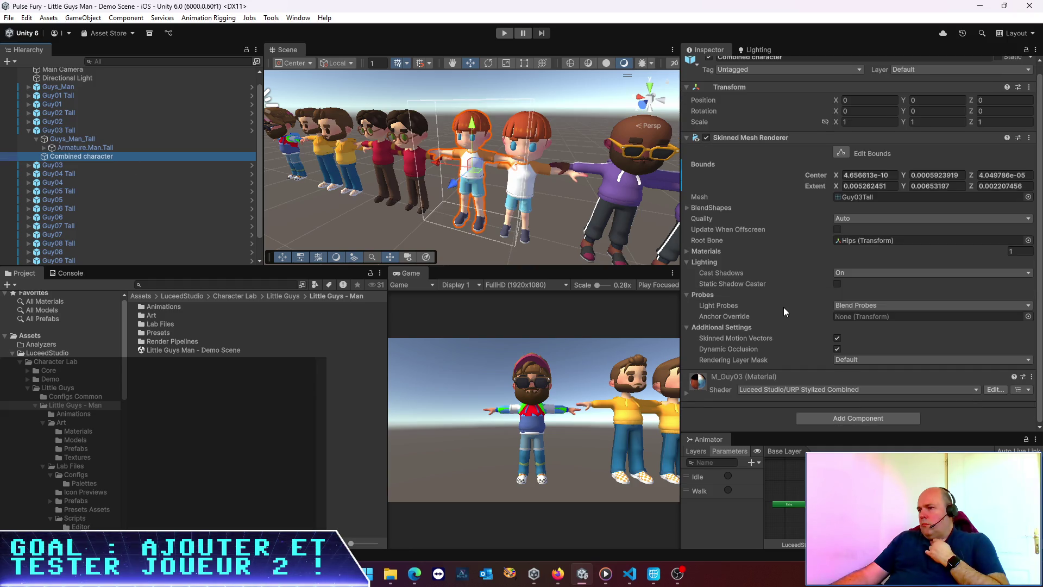
scroll(783, 308, "up", 1)
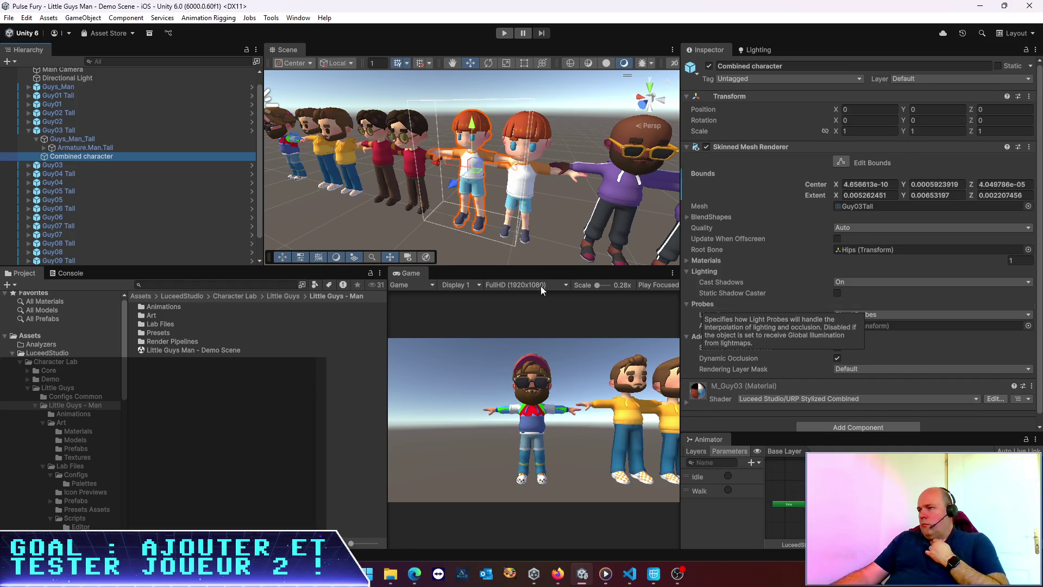
left_click(44, 148)
left_click(56, 157)
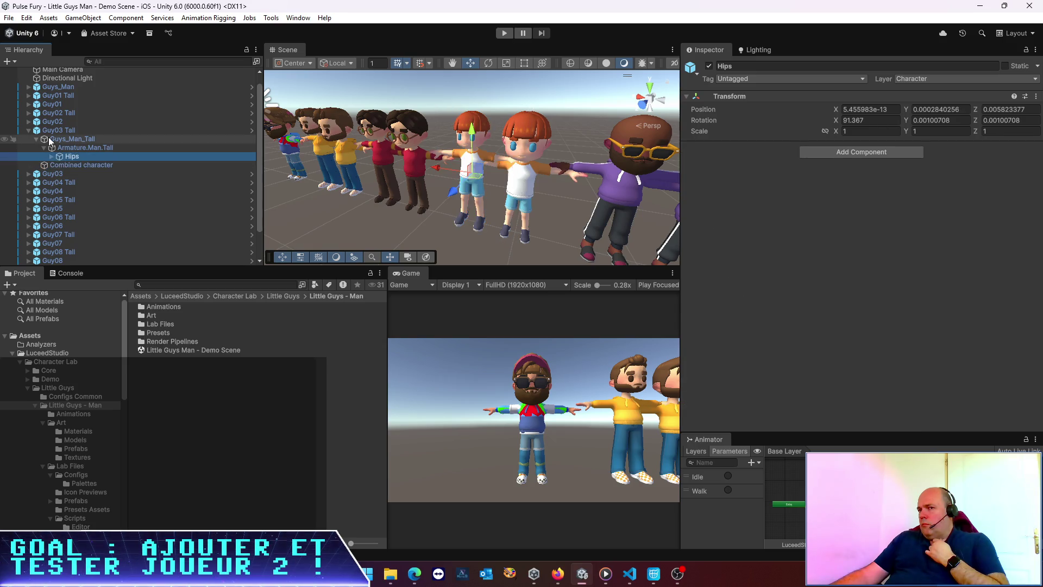
left_click(48, 138)
left_click(50, 131)
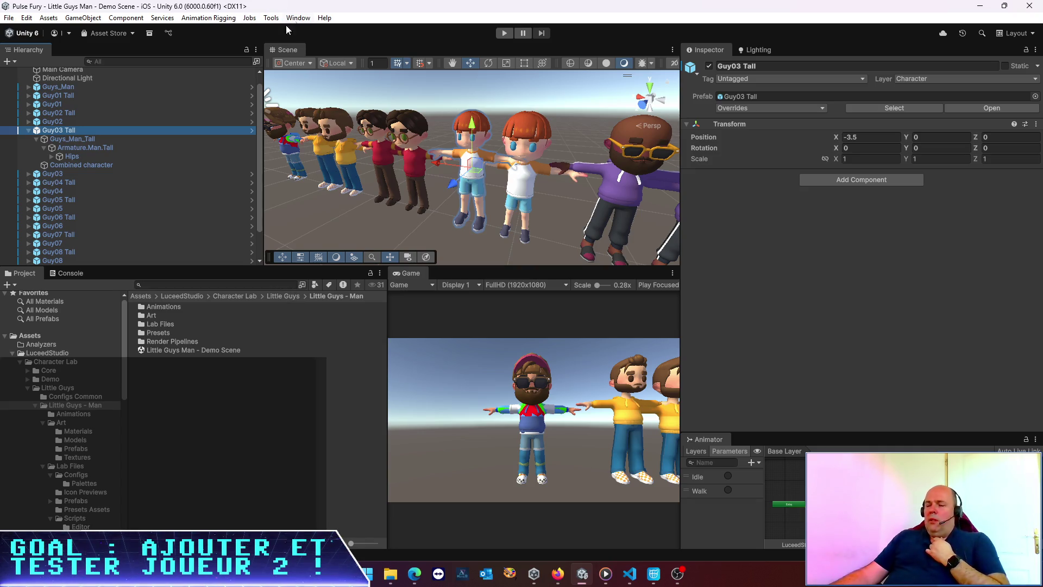
double_click(212, 323)
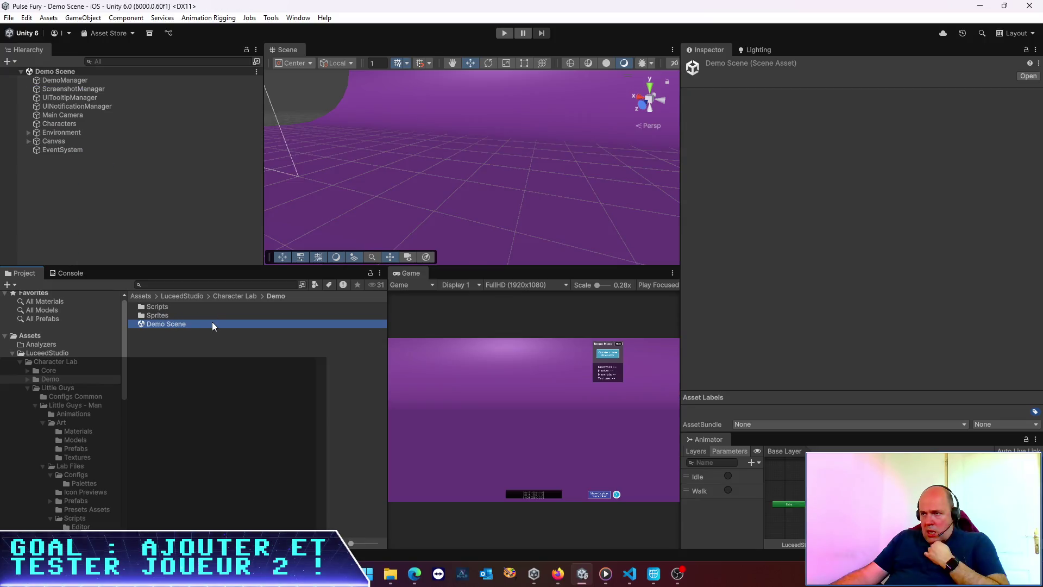
- Play the Character Lab Demo Scene with the Game view maximized
left_click(510, 28)
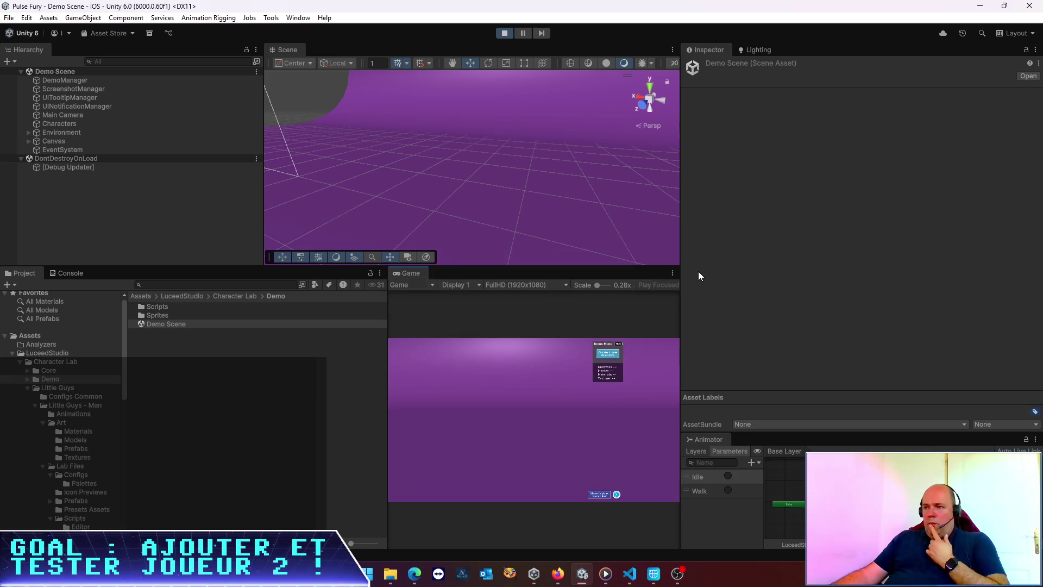
left_click(673, 272)
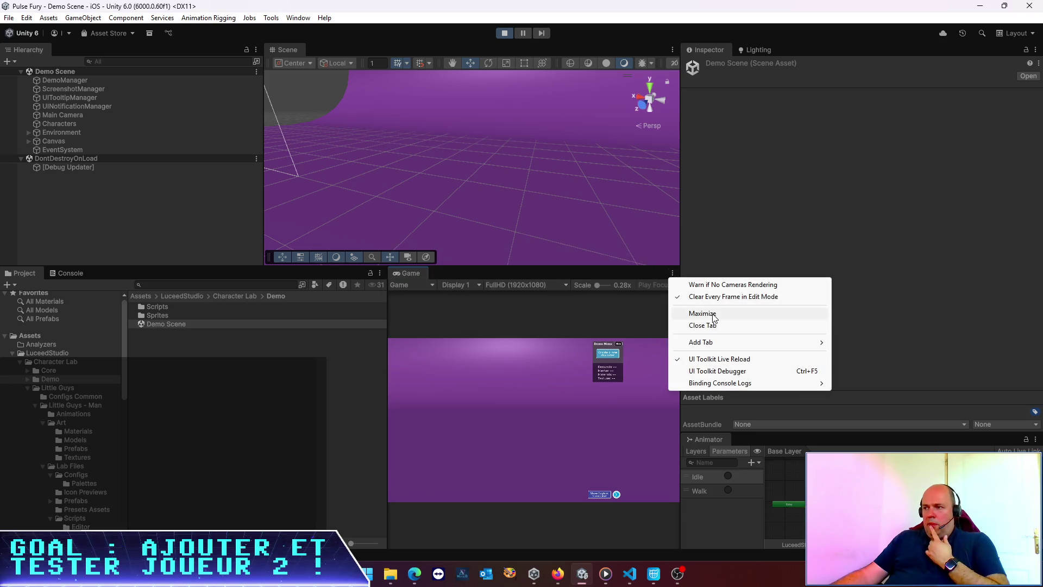
left_click(711, 314)
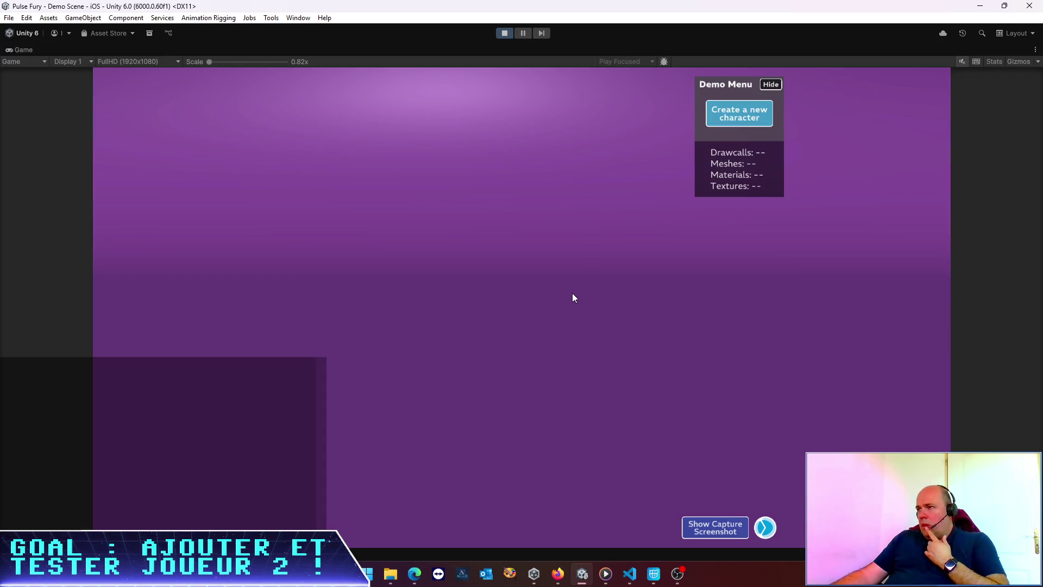
- Create a new woman character, bake it to one mesh and material, and restore the Game view size
left_click(729, 117)
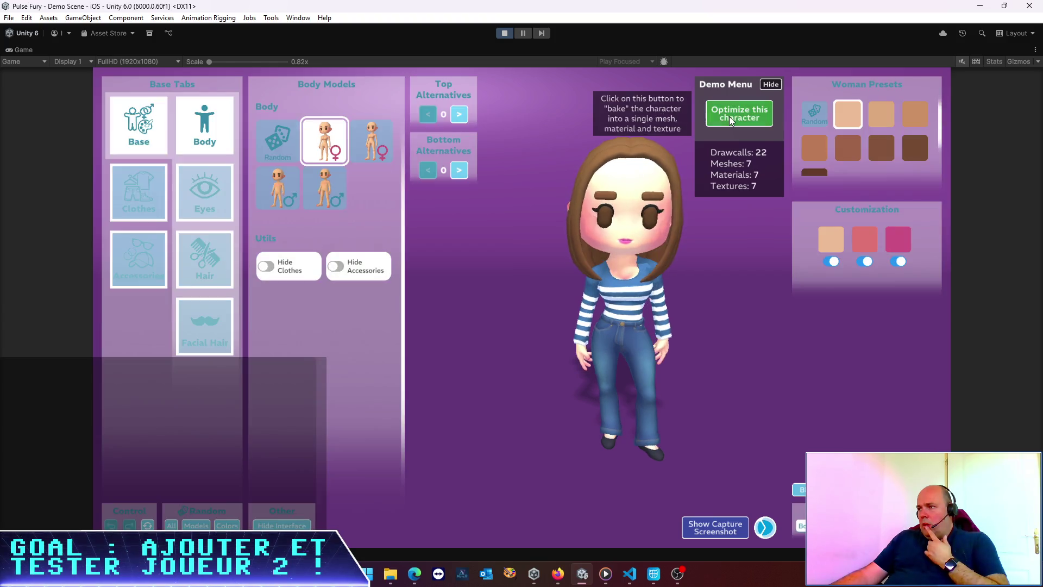
left_click(729, 117)
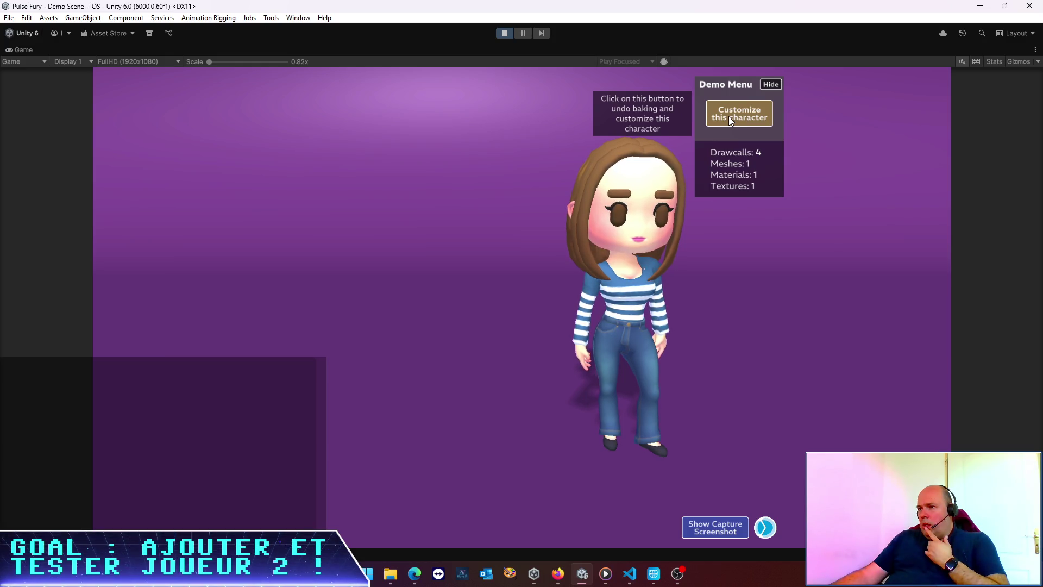
left_click(1035, 49)
left_click(929, 90)
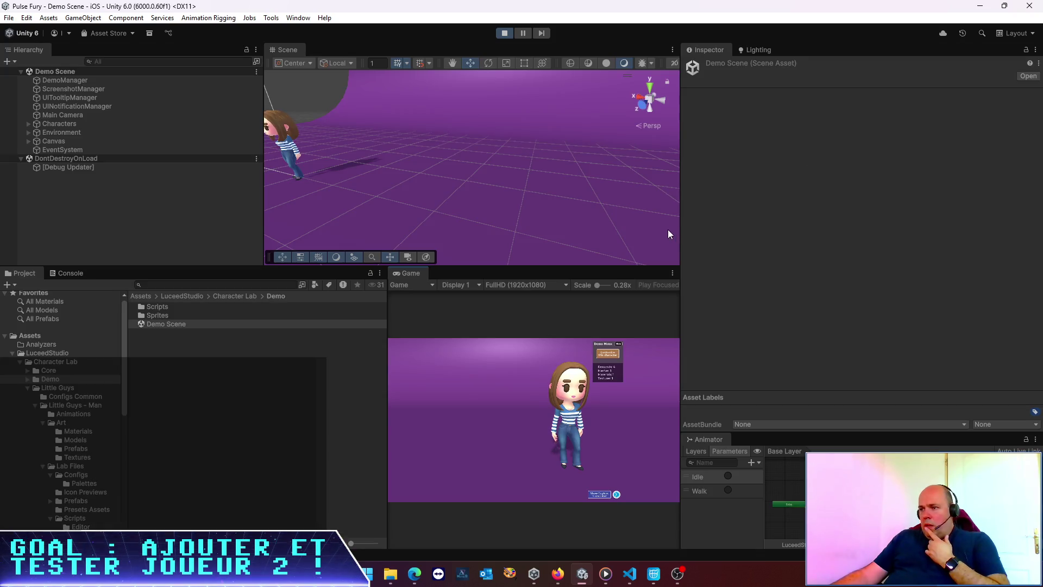
- Make the character customizable again and inspect the spawned Character(Clone) and its UI child
left_click(607, 354)
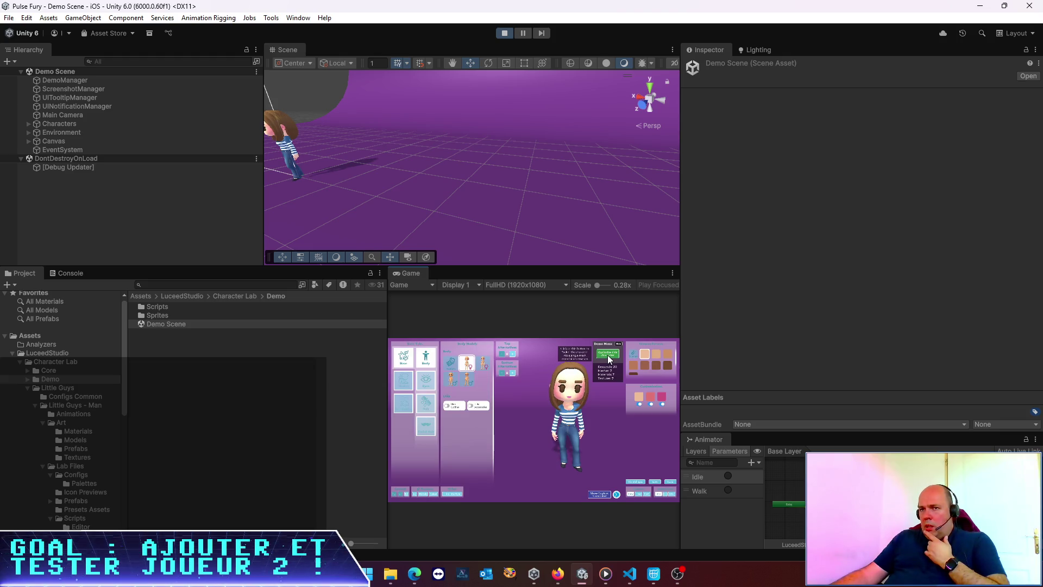
left_click(28, 123)
left_click(52, 132)
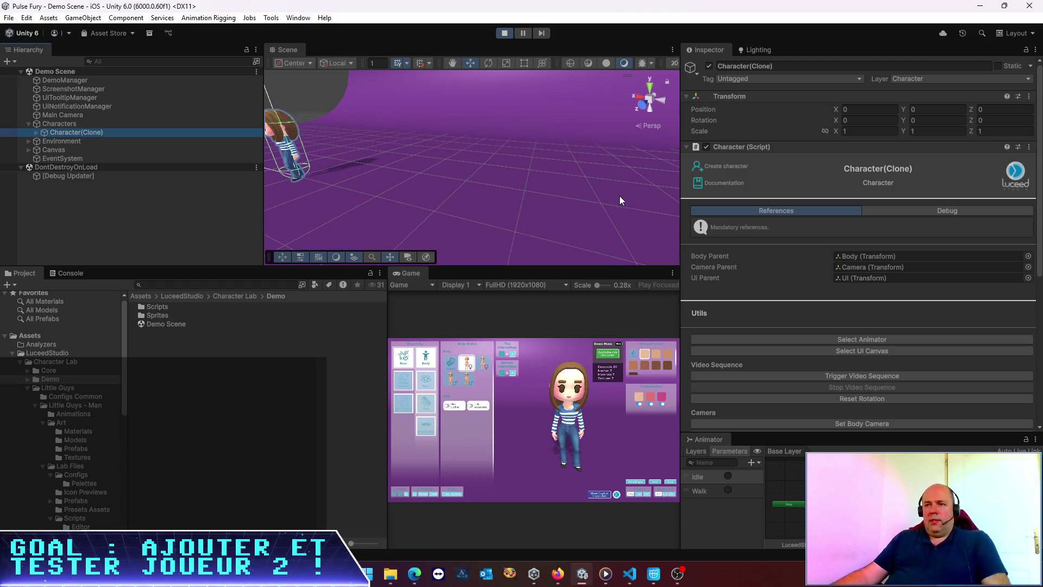
left_click(36, 133)
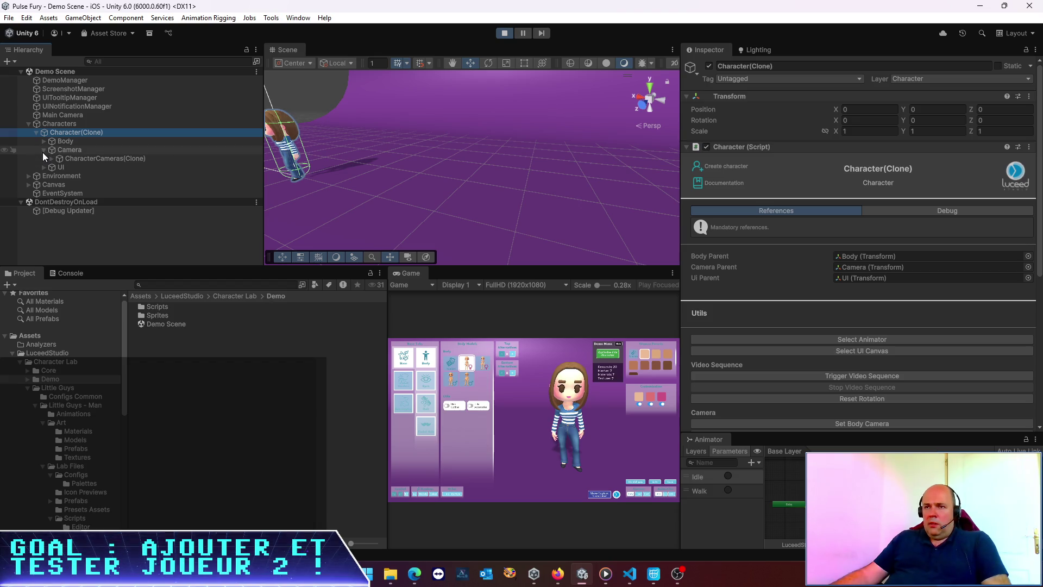
left_click(46, 159)
left_click(43, 159)
left_click(44, 159)
- Inspect the Camera and Body children and the Guys_Woman_Base(Clone) model's components
left_click(58, 150)
left_click(65, 142)
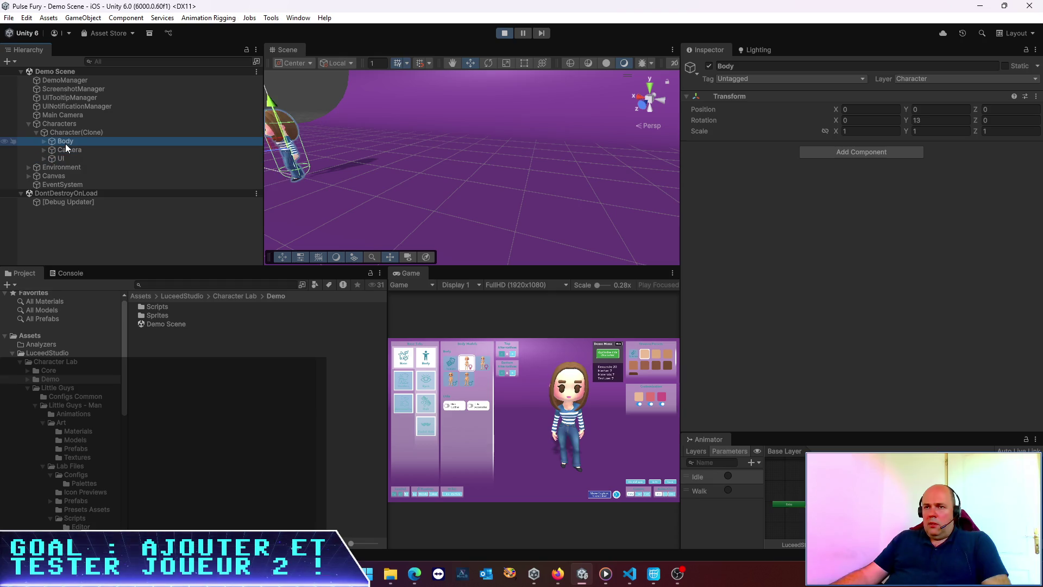
left_click(45, 142)
left_click(74, 151)
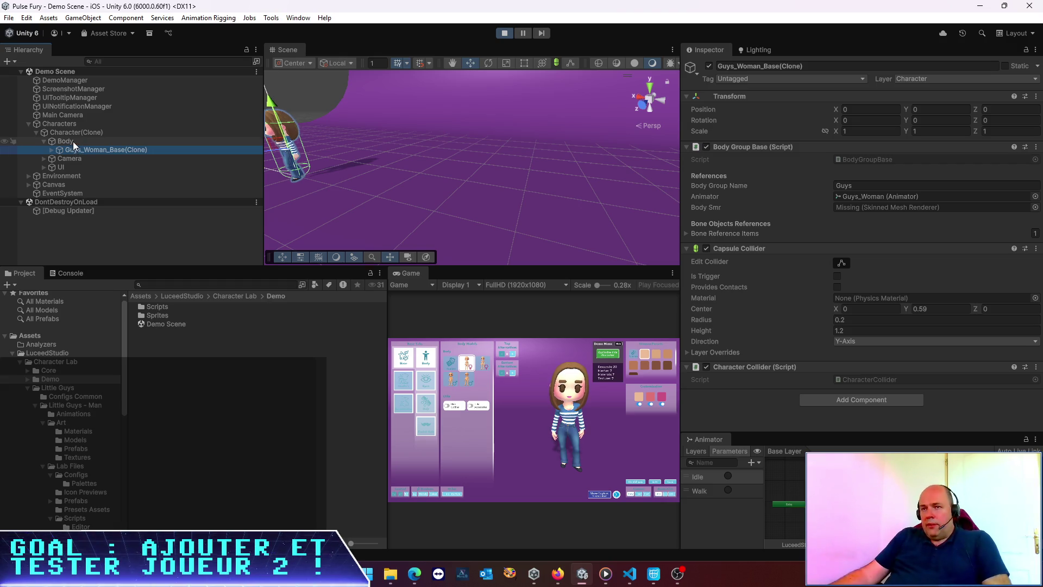
- Reselect Character(Clone), locate its Body Parent object, and stop play mode
left_click(72, 131)
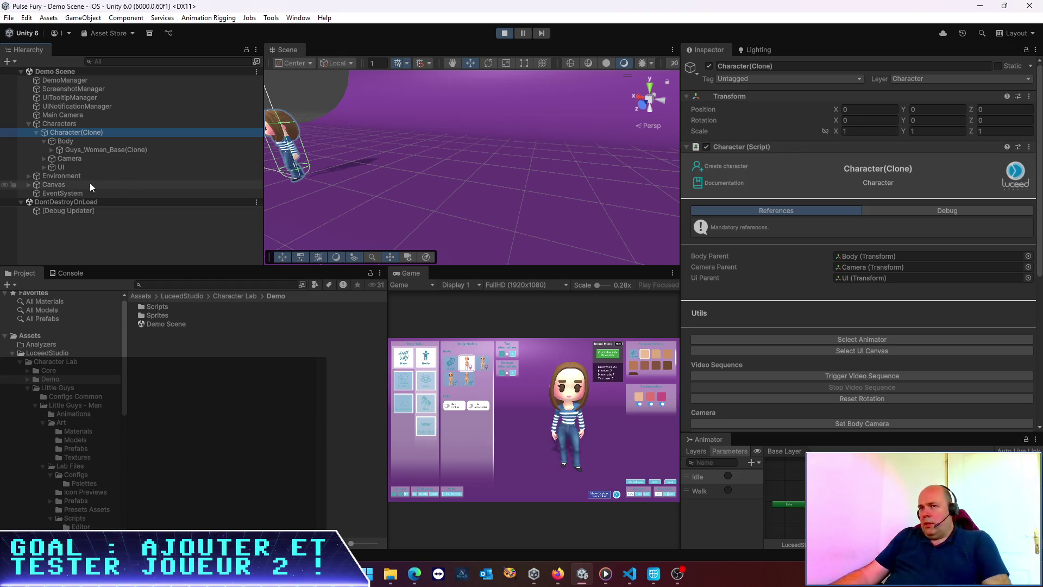
left_click(59, 124)
left_click(62, 134)
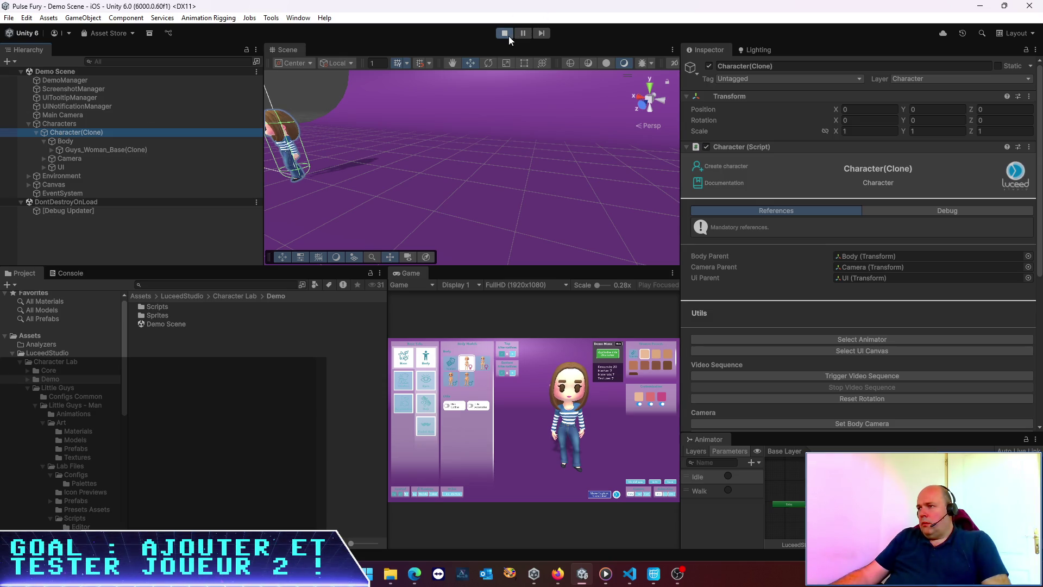
left_click(868, 258)
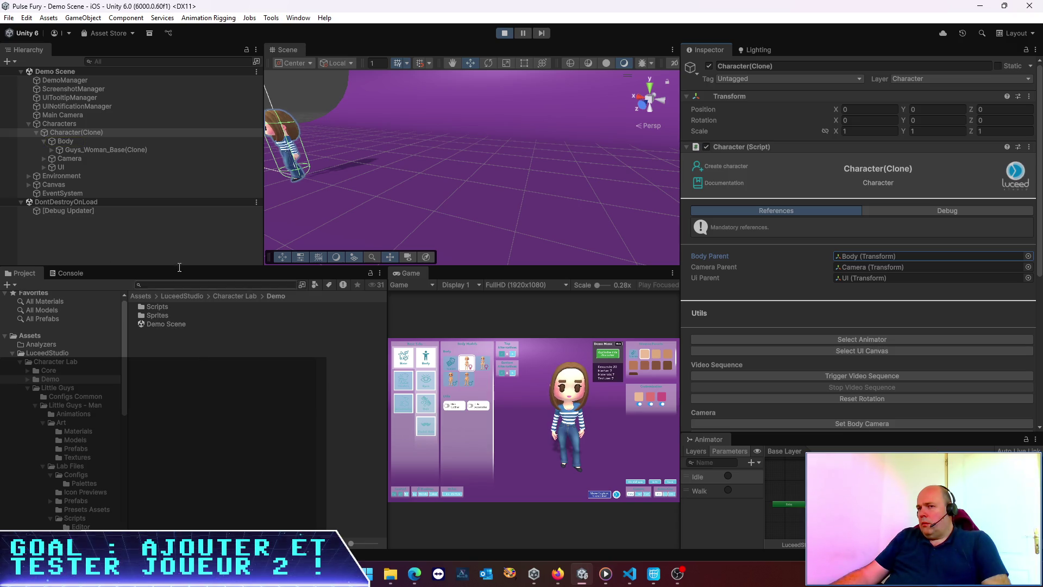
left_click(504, 32)
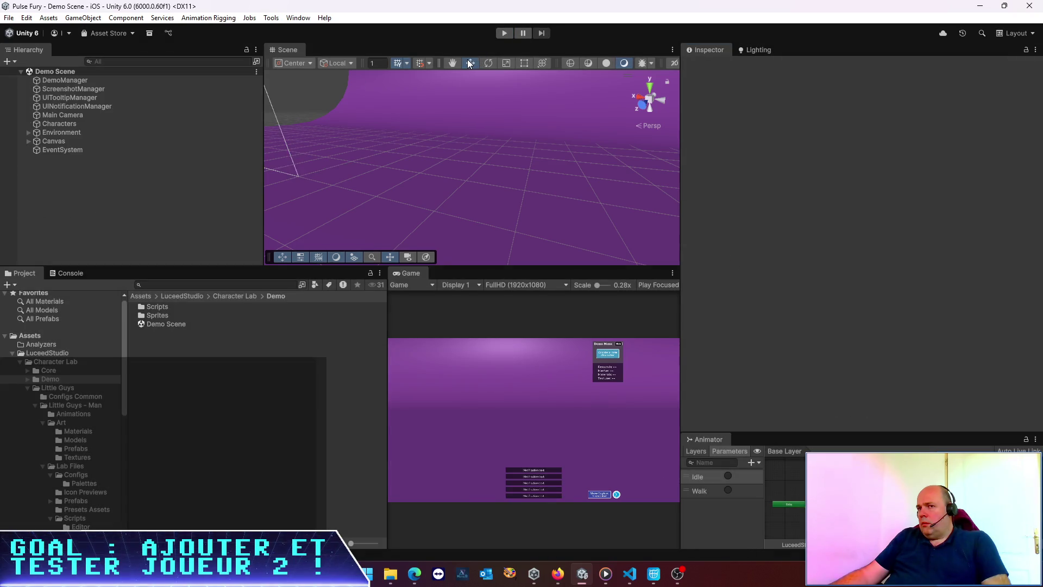
- Re-enter play mode and inspect Characters, Main Camera and the DemoManager script's references
left_click(499, 32)
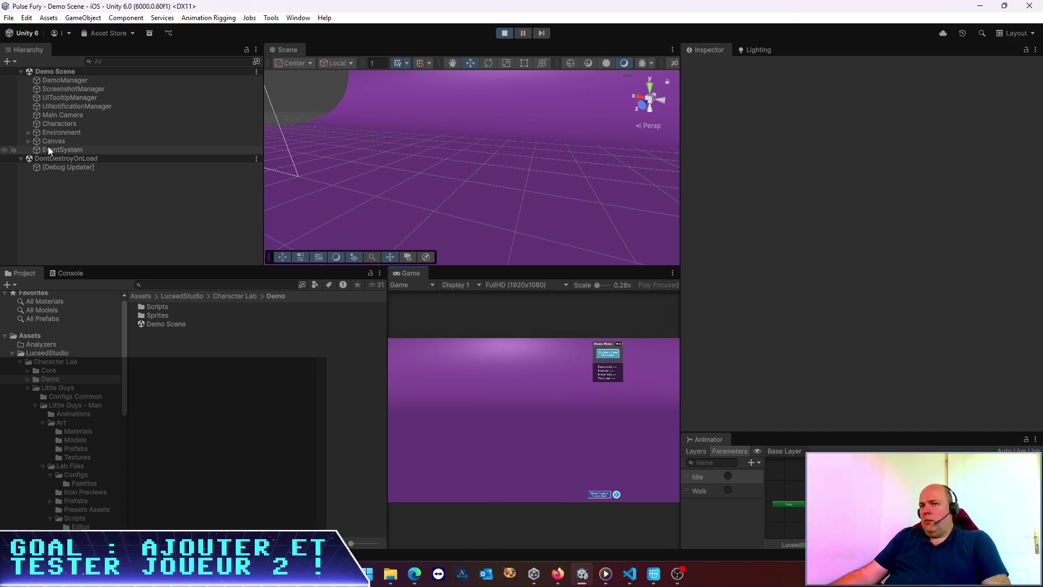
left_click(45, 124)
left_click(57, 114)
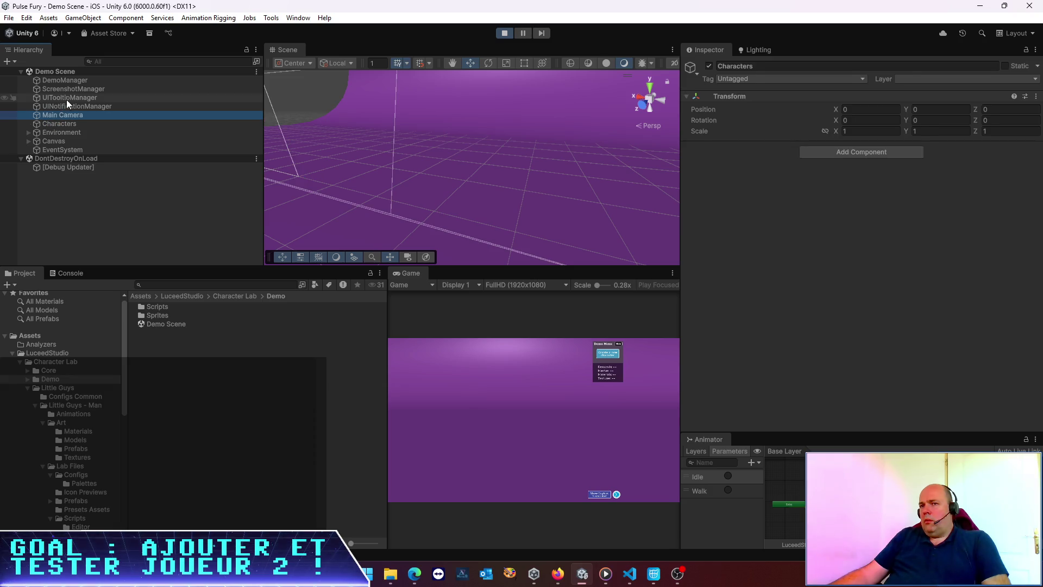
left_click(68, 80)
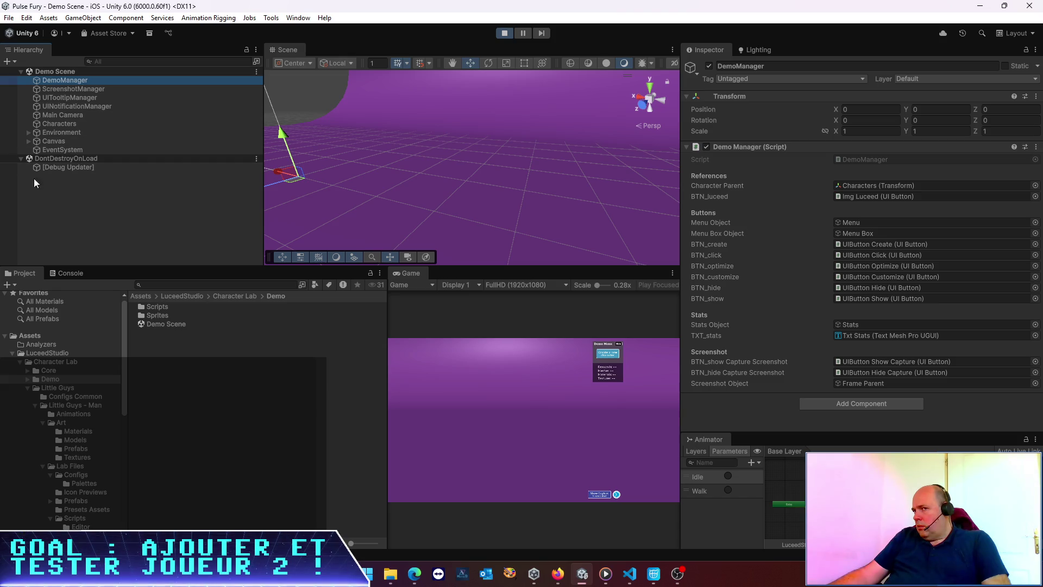
- Expand Canvas down through Demo Menu, Menu and Menu Box to select UIButton Create
left_click(30, 142)
left_click(29, 142)
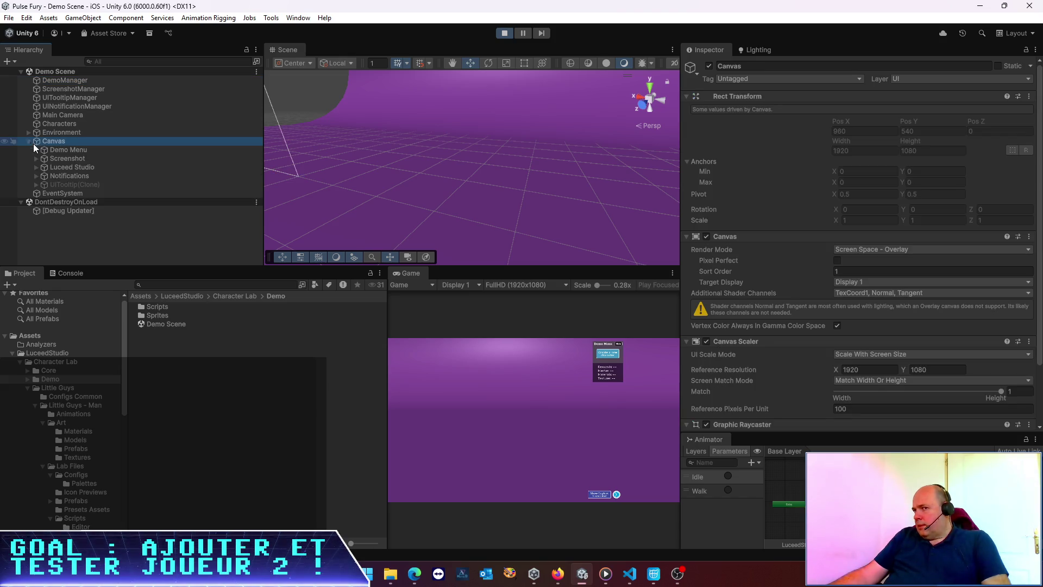
left_click(35, 150)
left_click(43, 159)
left_click(50, 169)
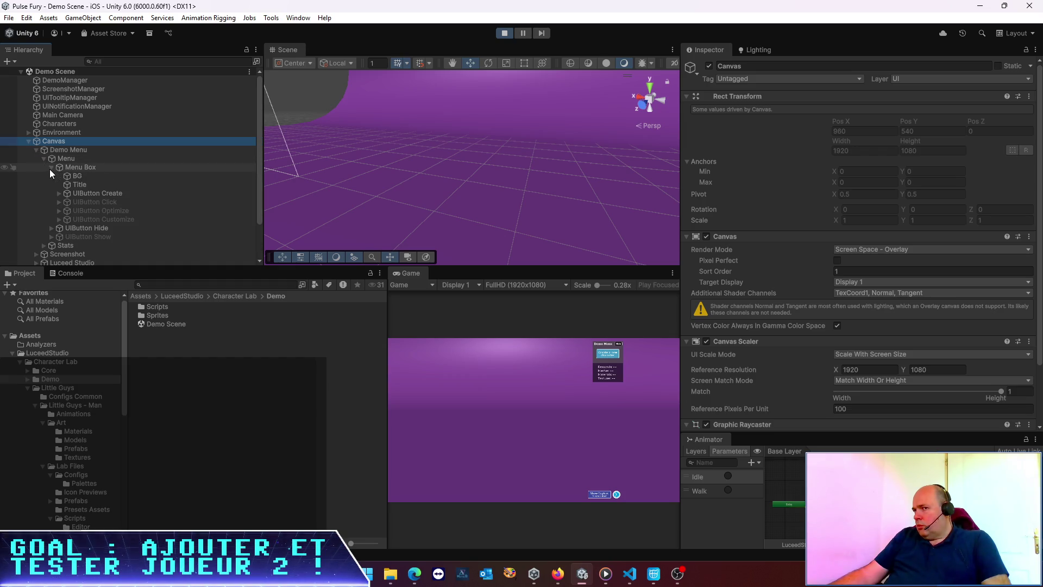
left_click(73, 193)
left_click(59, 194)
- Review UIButton Create's components, including its UI Tooltip settings, in the Inspector
scroll(770, 185, "down", 10)
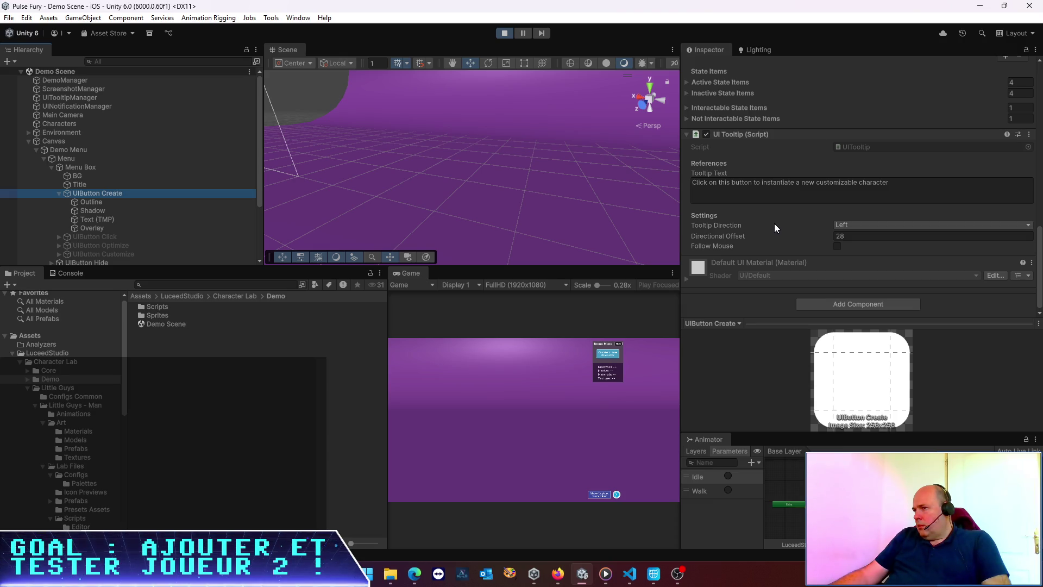
scroll(774, 223, "up", 5)
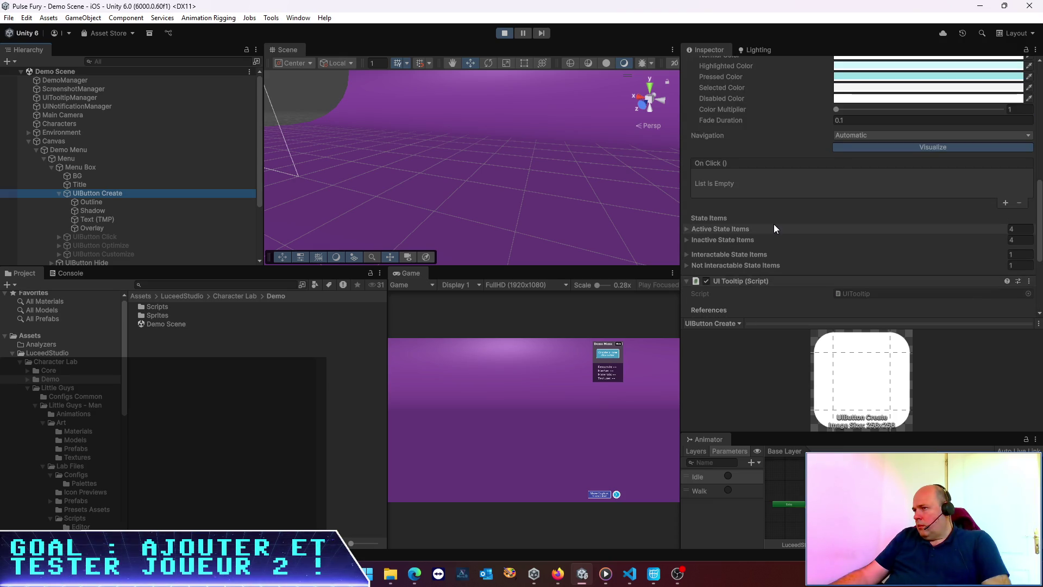
scroll(774, 225, "up", 4)
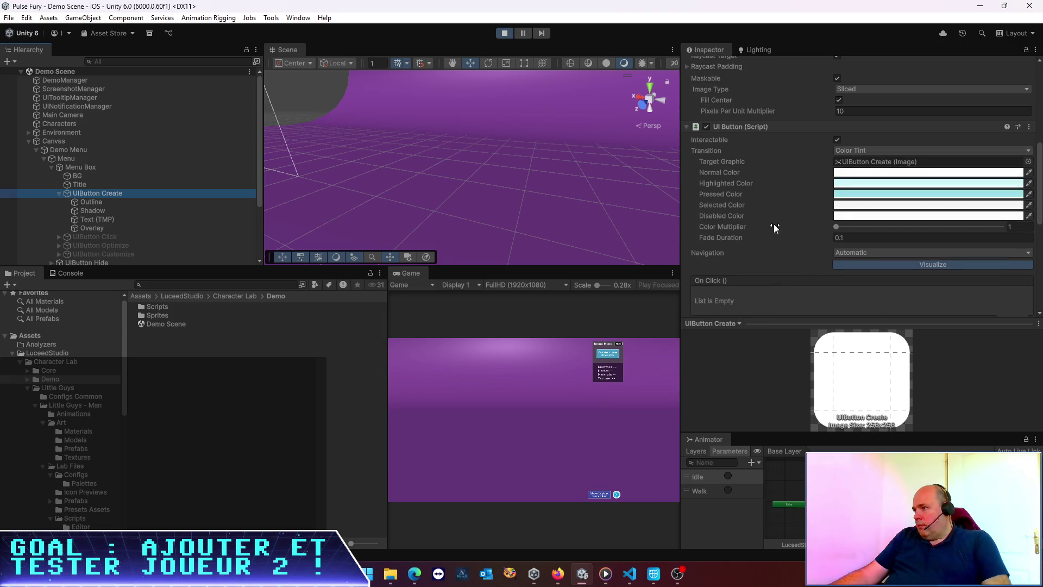
scroll(774, 224, "down", 1)
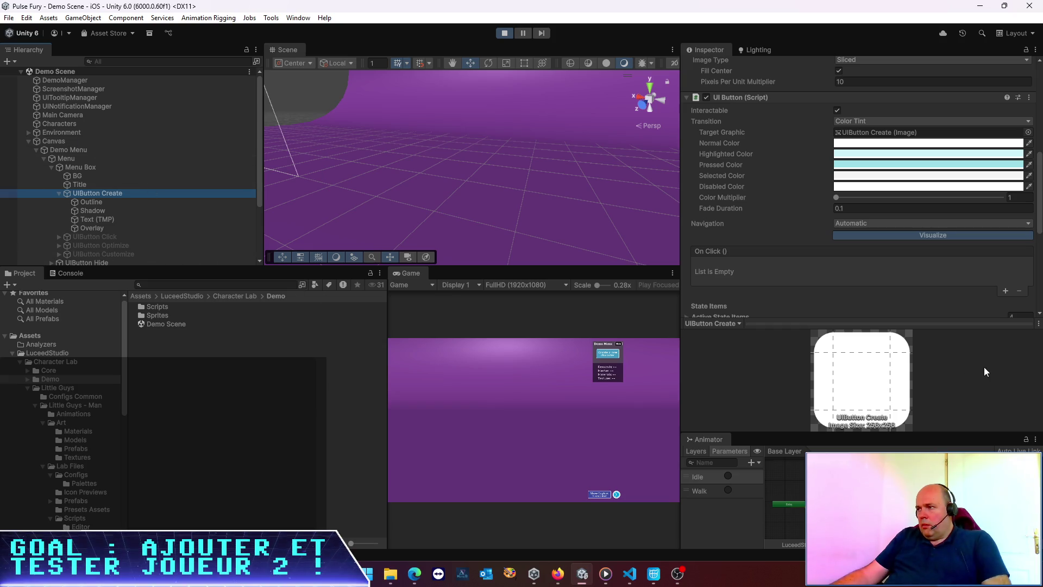
scroll(766, 206, "down", 4)
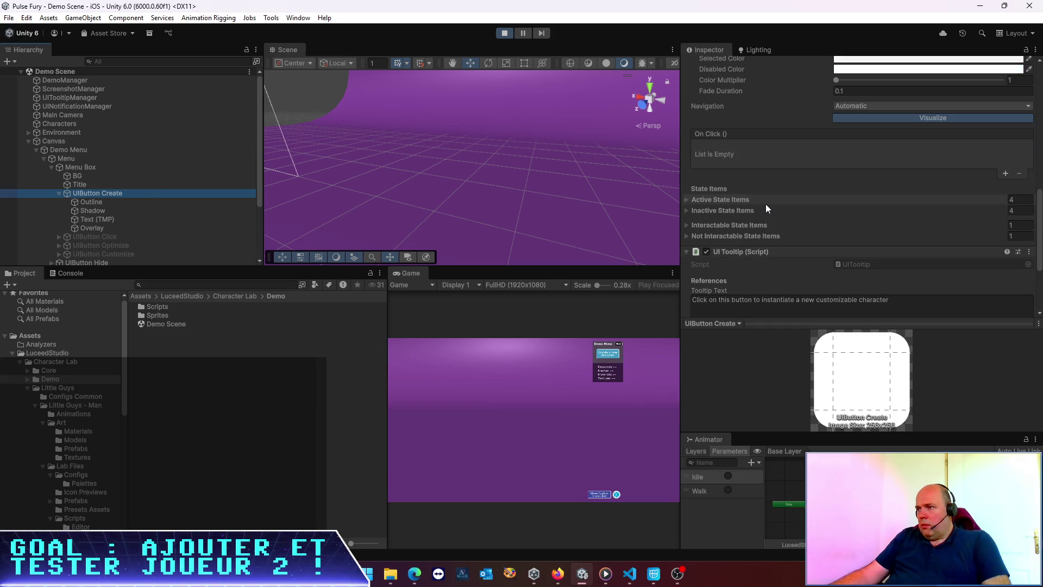
scroll(762, 209, "down", 4)
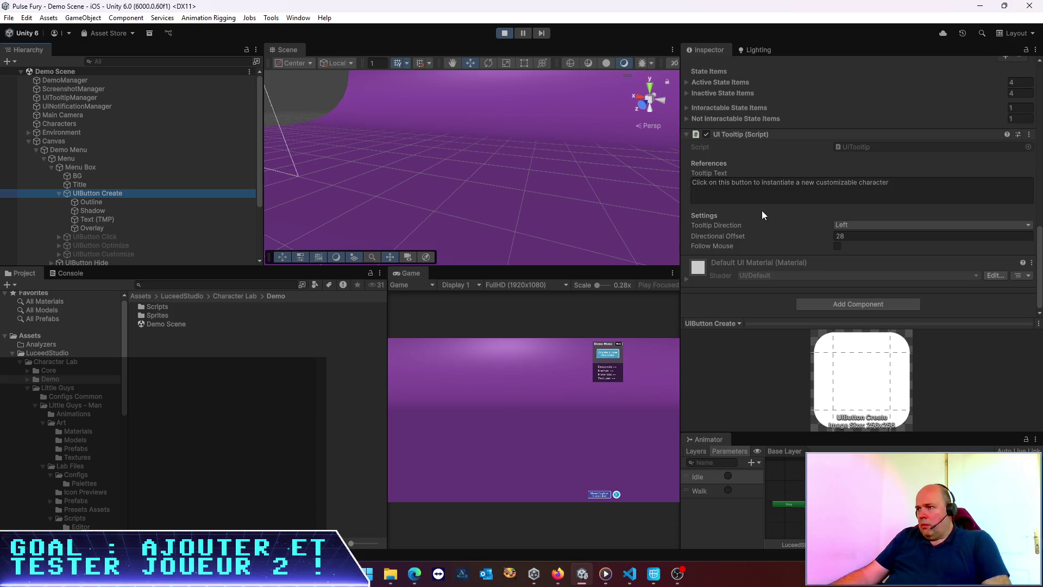
scroll(761, 210, "up", 3)
scroll(761, 210, "up", 10)
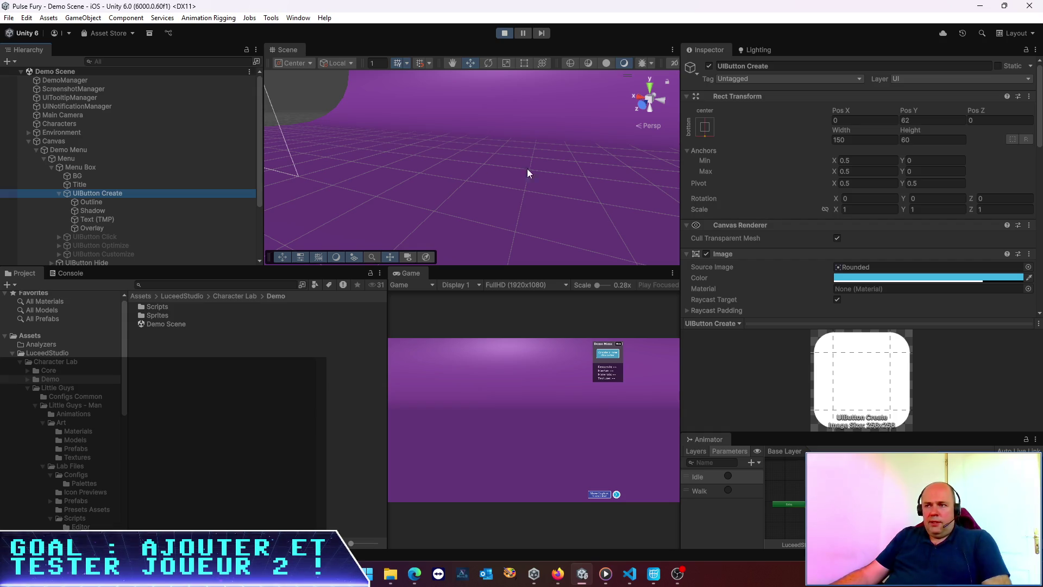
scroll(125, 223, "down", 3)
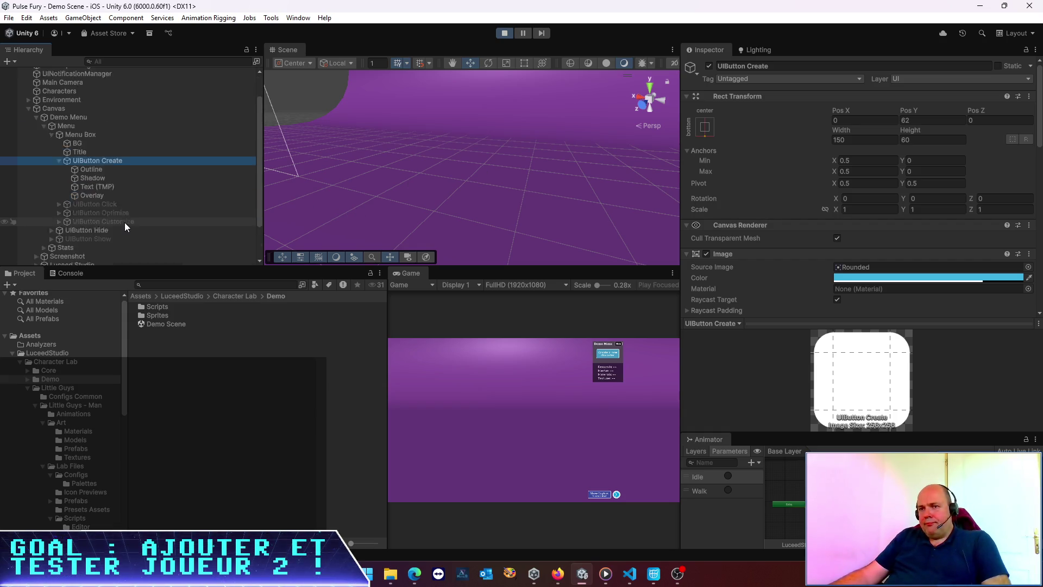
- Inspect Notifications, EventSystem, UITooltip(Clone), Luceed Studio and the Img Luceed logo's tooltip
left_click(73, 224)
left_click(83, 243)
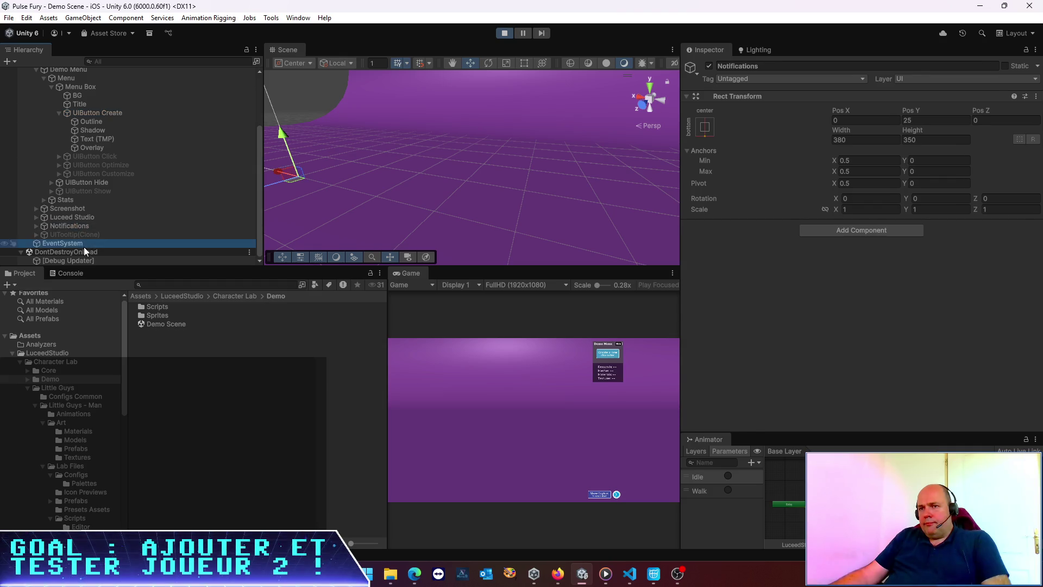
left_click(72, 259)
left_click(74, 251)
left_click(76, 235)
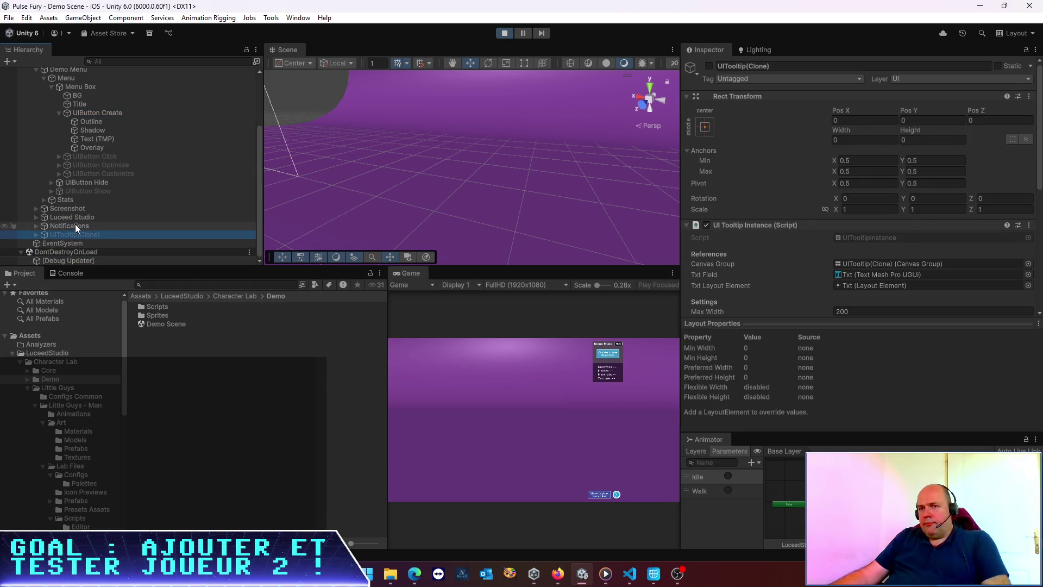
left_click(75, 224)
left_click(76, 217)
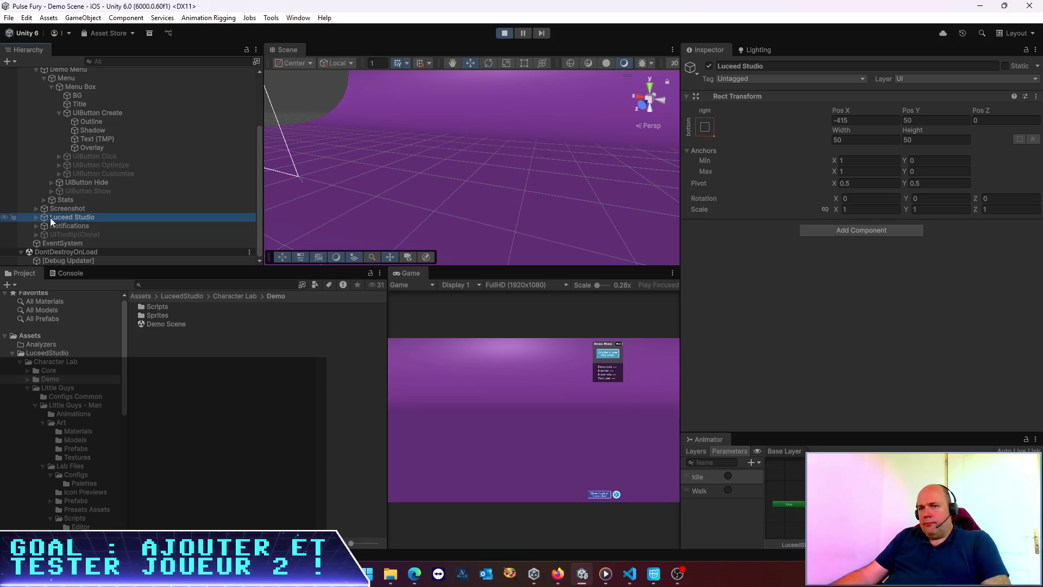
left_click(38, 215)
left_click(81, 226)
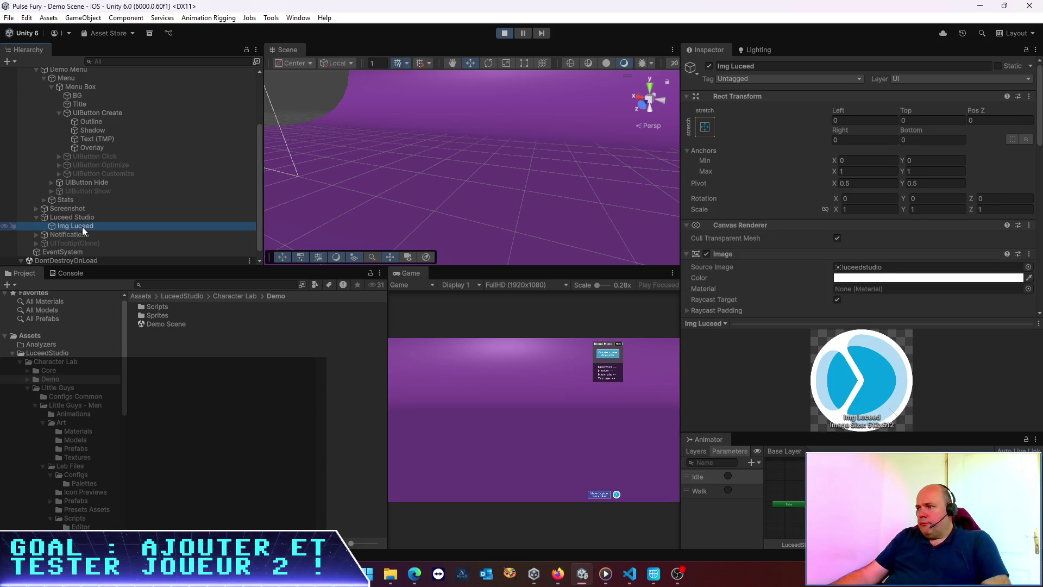
scroll(866, 243, "down", 10)
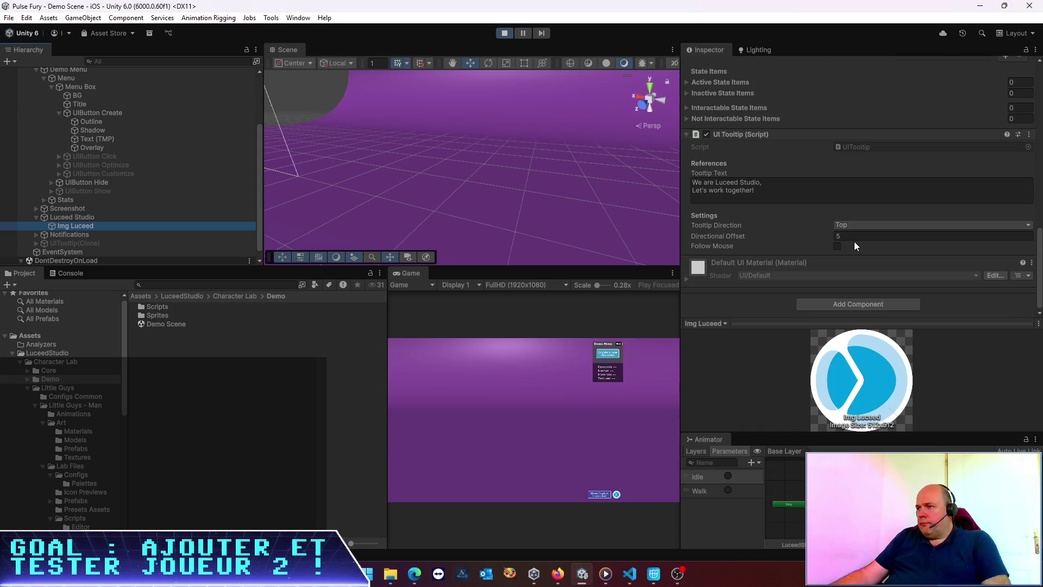
scroll(85, 180, "up", 3)
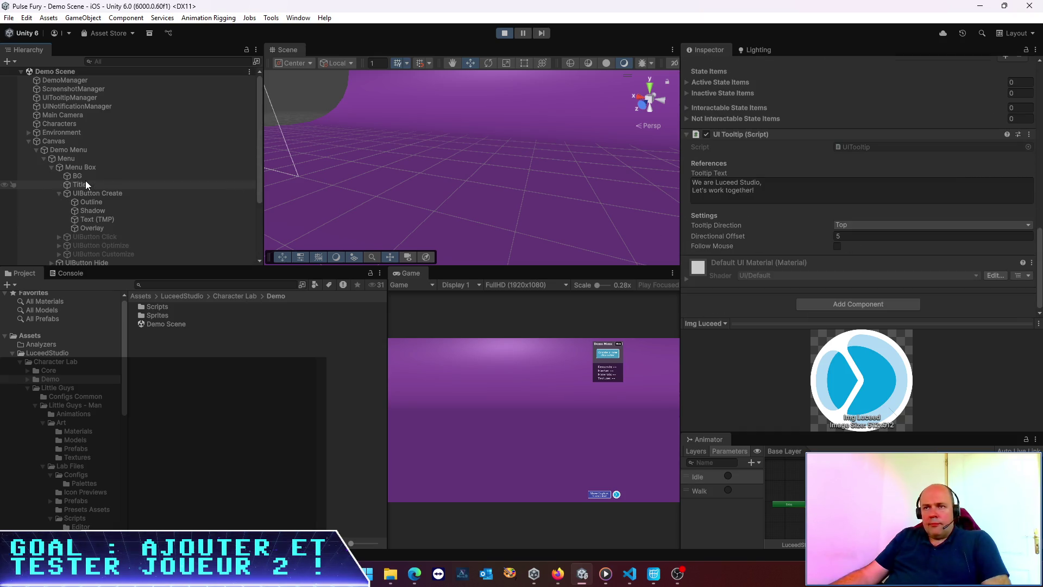
- Review the Canvas, Demo Menu and Menu objects, then collapse the Canvas branch
left_click(47, 140)
left_click(52, 151)
left_click(52, 159)
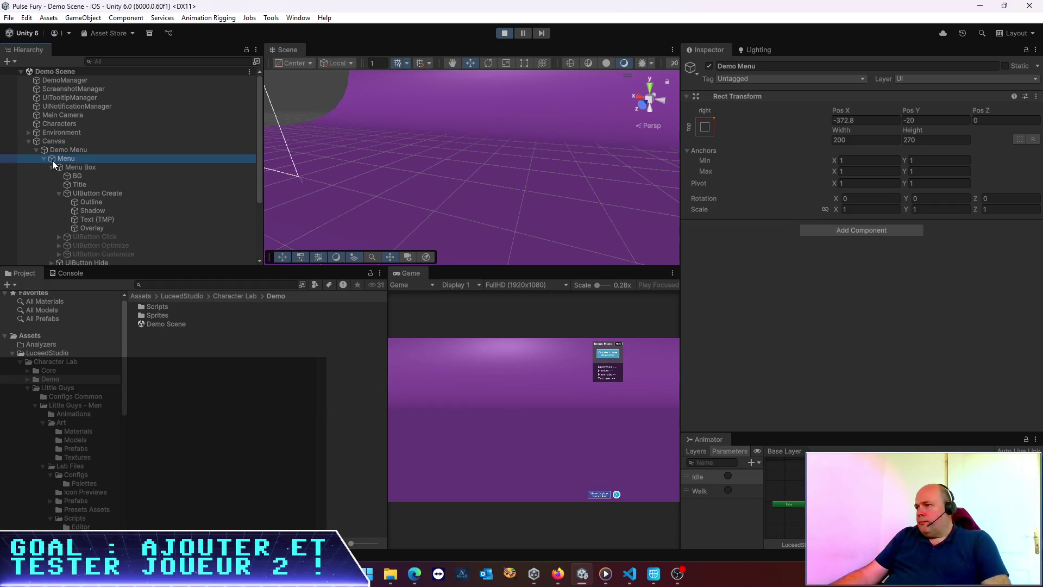
left_click(29, 140)
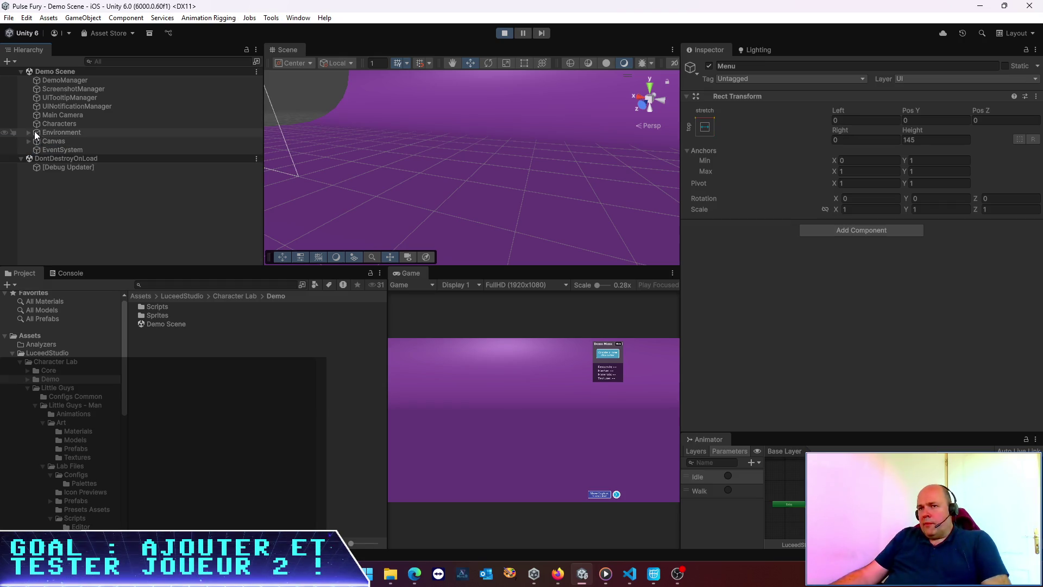
- Select DemoManager, ping Characters from its Character Parent field, and open DemoManager.cs in VS Code
left_click(83, 81)
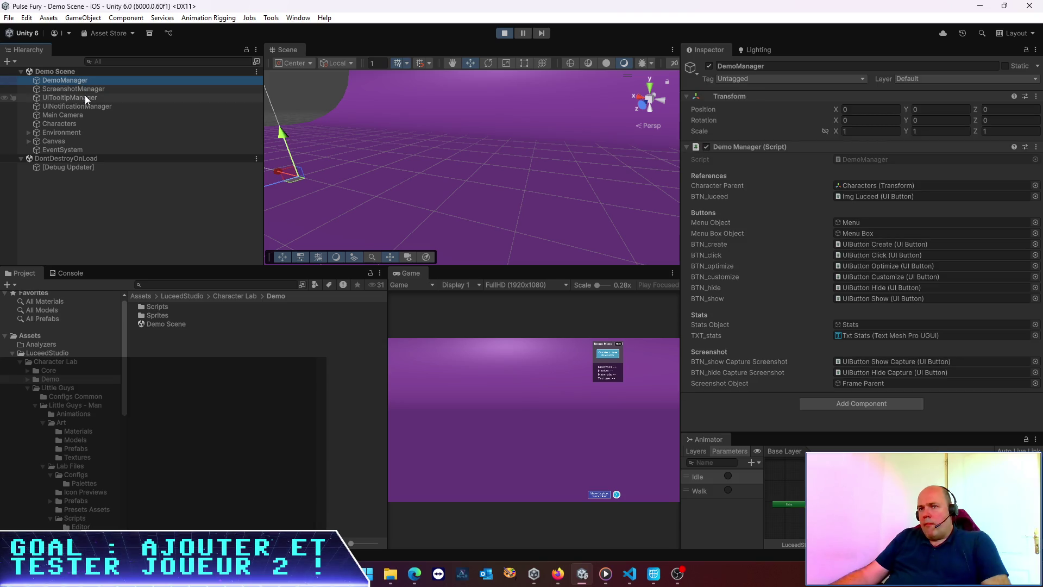
left_click(881, 186)
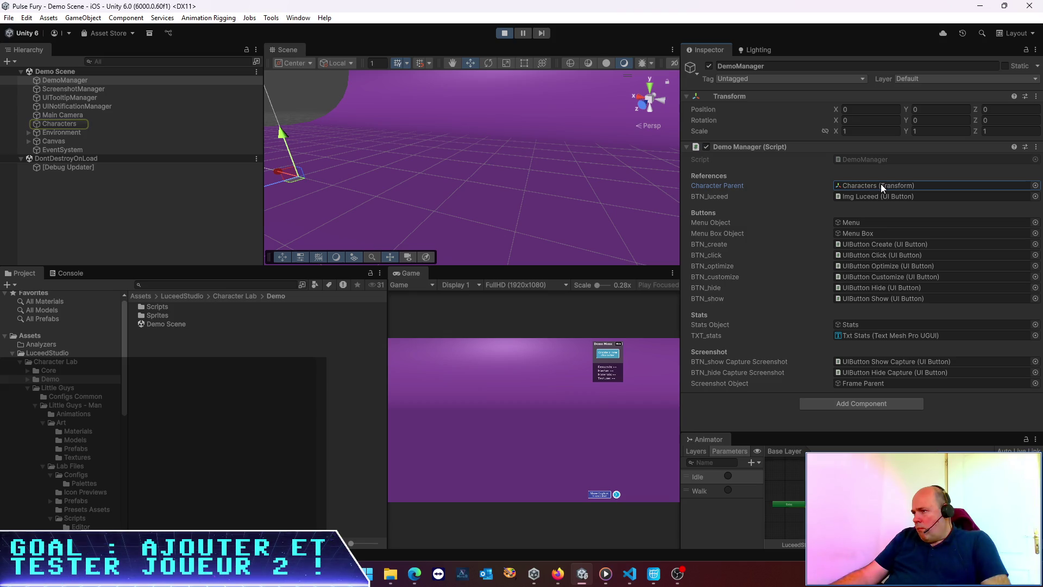
double_click(885, 159)
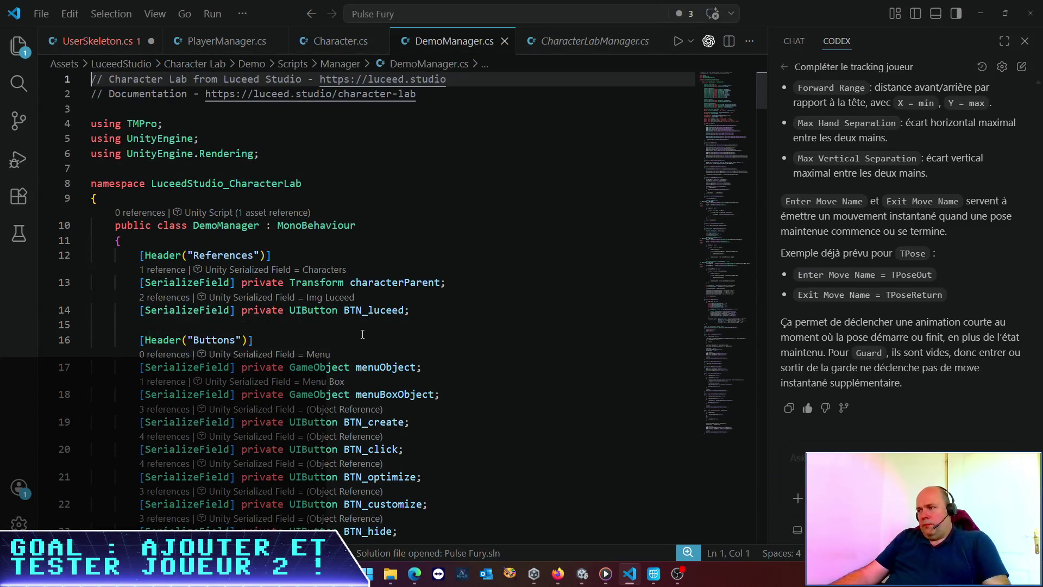
- Scroll to Start() and go from the CreateNewCharacter call on line 52 to its definition at line 242
scroll(361, 353, "down", 1)
scroll(363, 355, "down", 10)
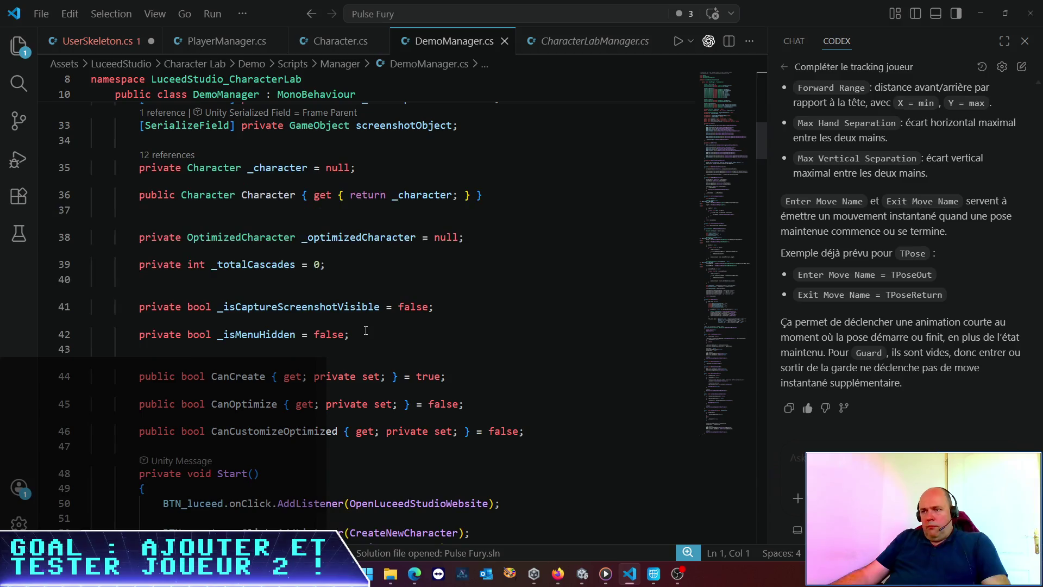
scroll(365, 330, "down", 5)
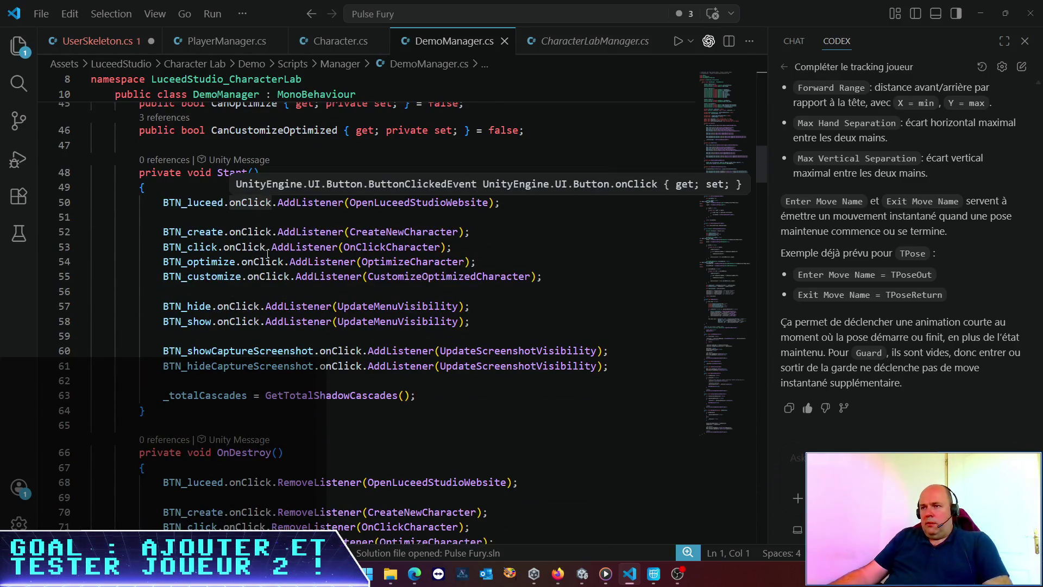
double_click(433, 235)
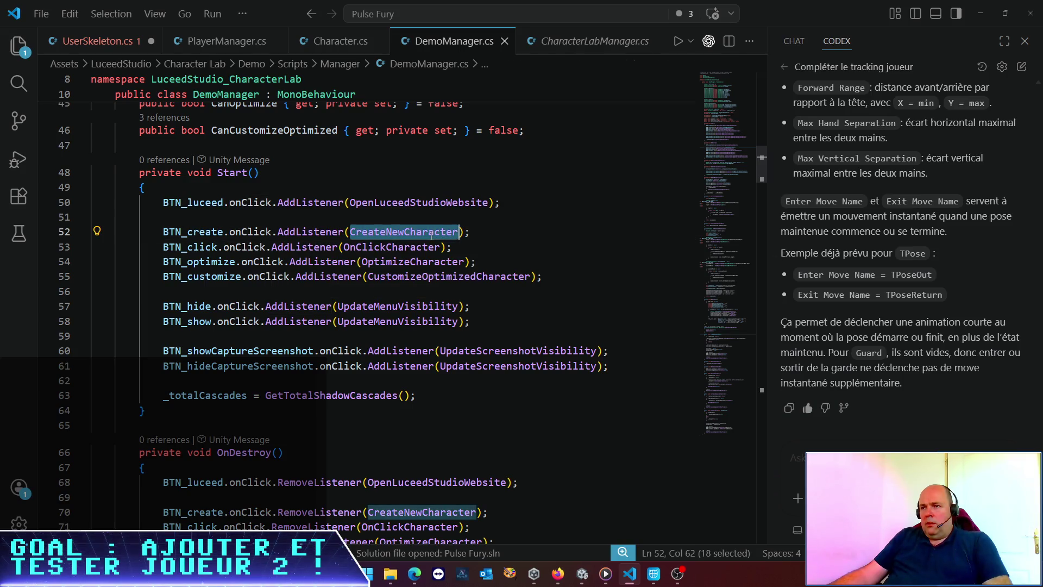
left_click(382, 232)
right_click(382, 233)
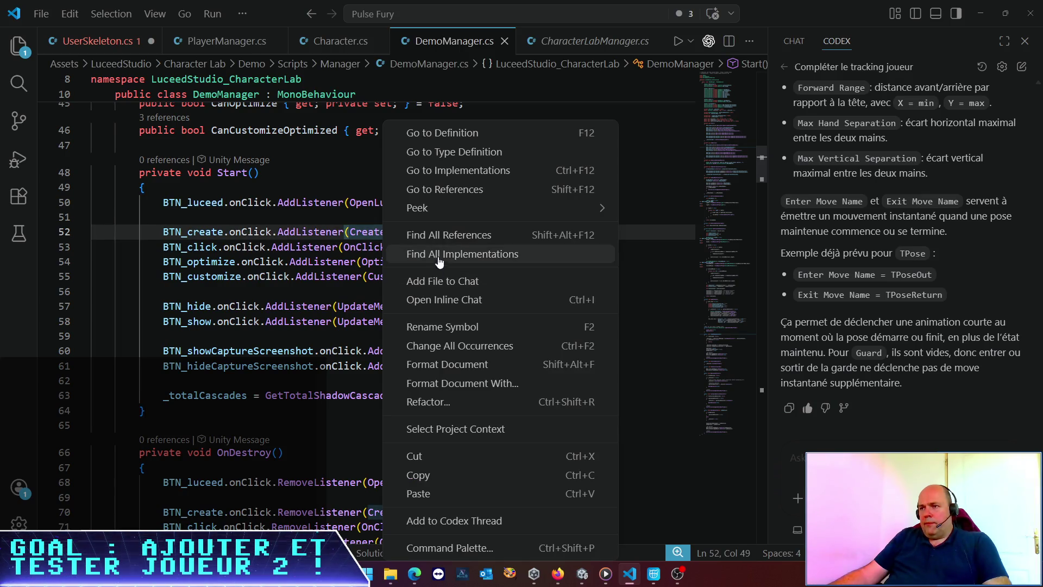
mouse_move(444, 208)
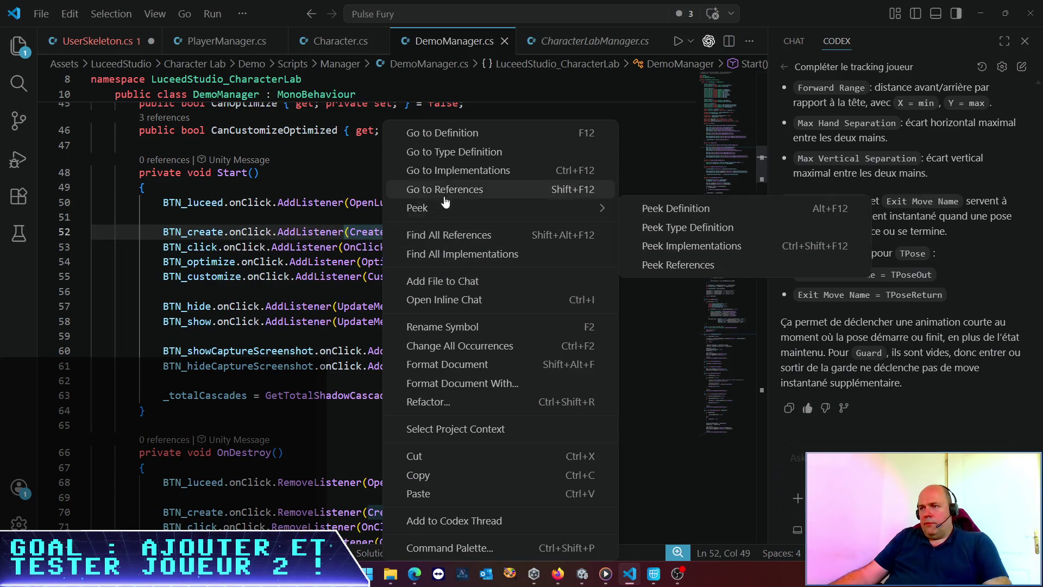
left_click(441, 133)
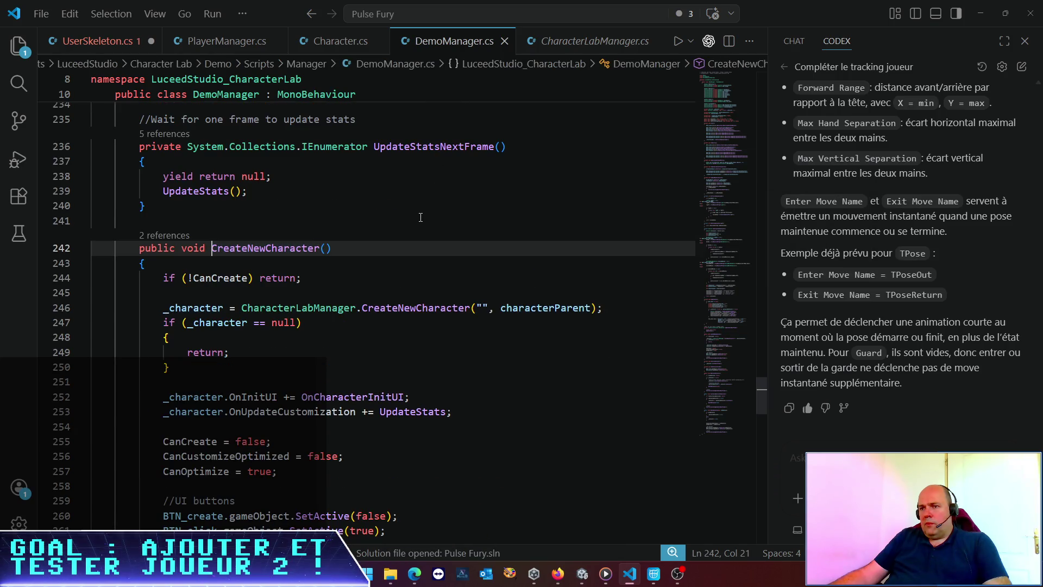
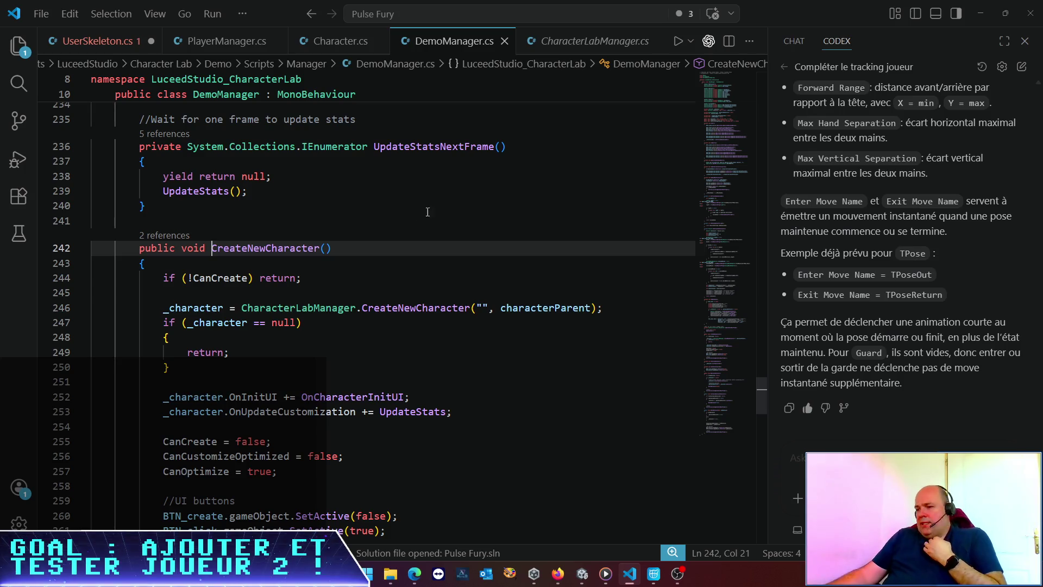
- Bring Unity forward and select CharacterLabSettings in Character Lab/Core/Resources
mouse_move(583, 573)
left_click(538, 498)
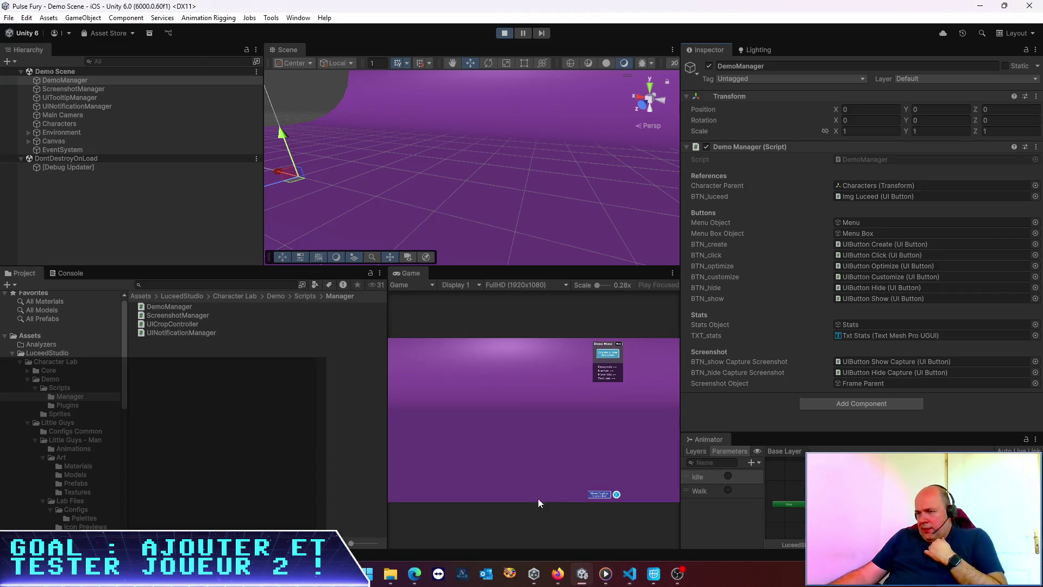
left_click(233, 296)
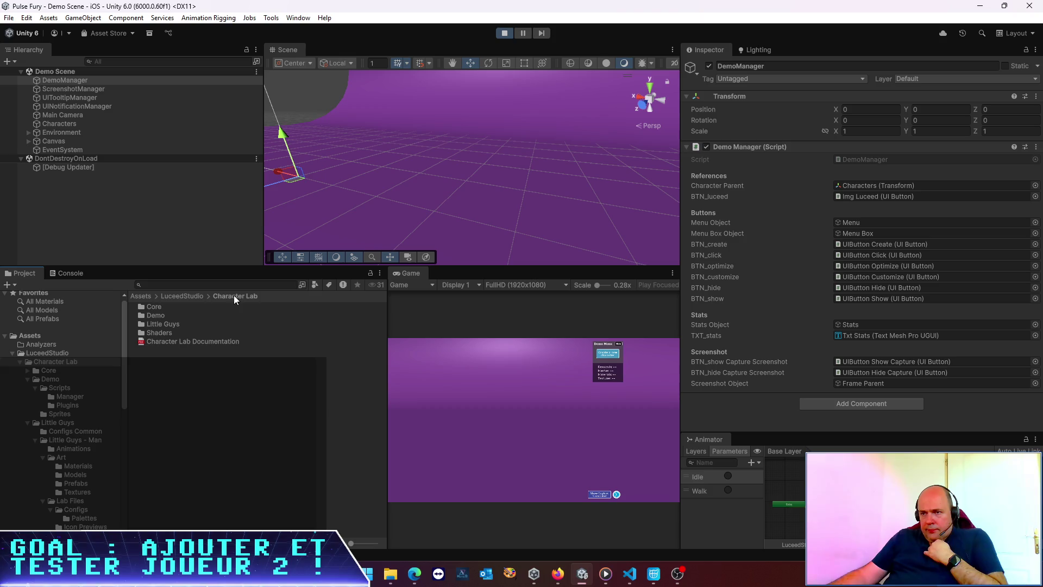
double_click(155, 307)
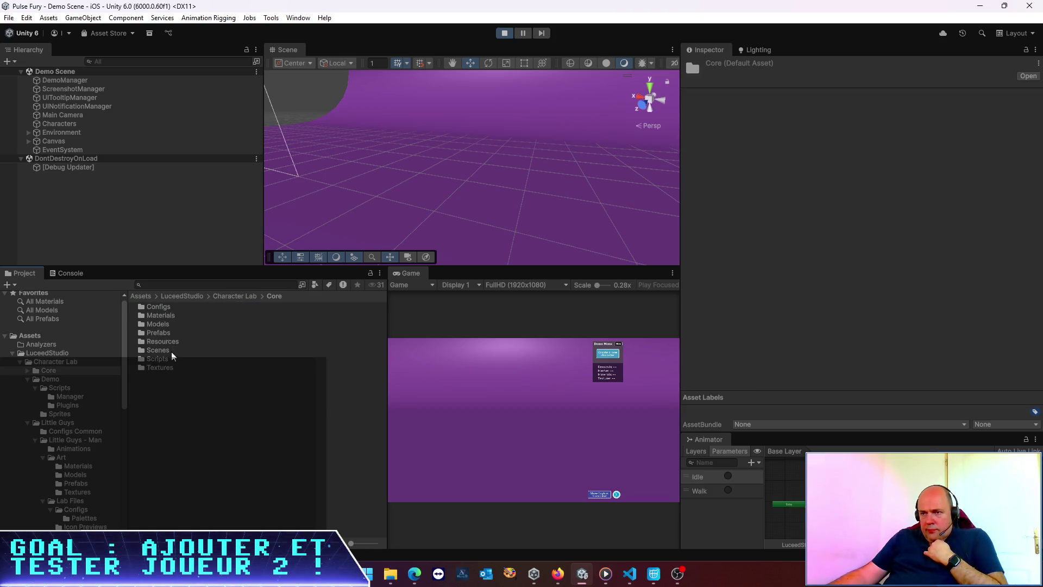
double_click(164, 341)
left_click(193, 308)
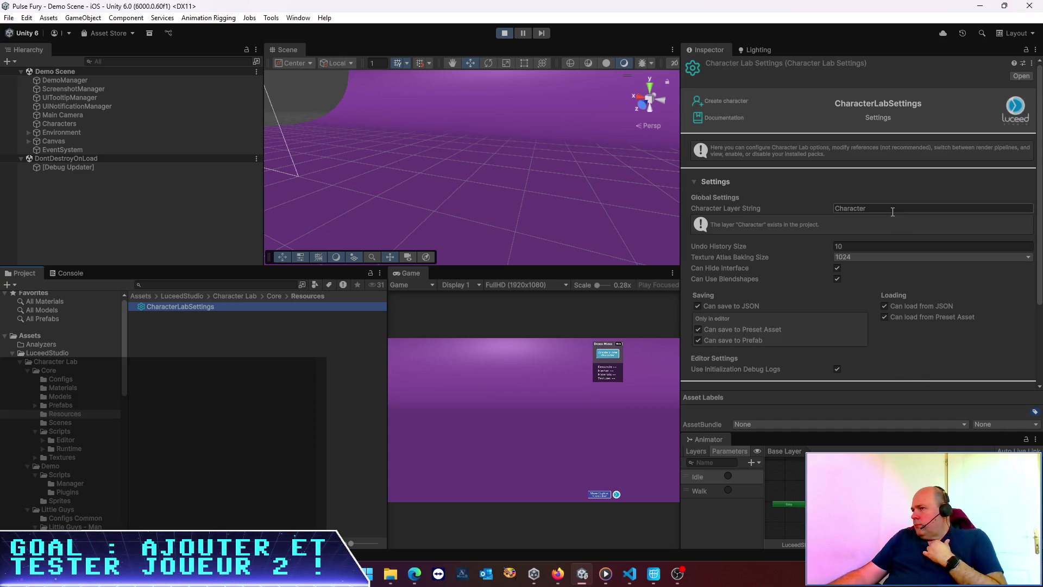
- Find and select the Character prefab under the settings' References, and stop the running game
scroll(893, 215, "down", 3)
scroll(891, 215, "down", 1)
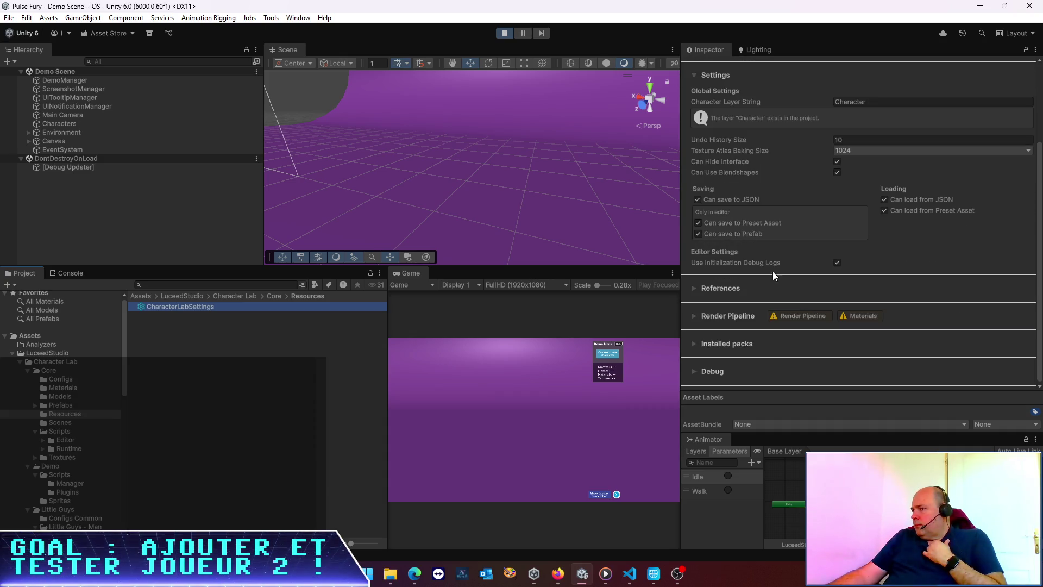
left_click(696, 288)
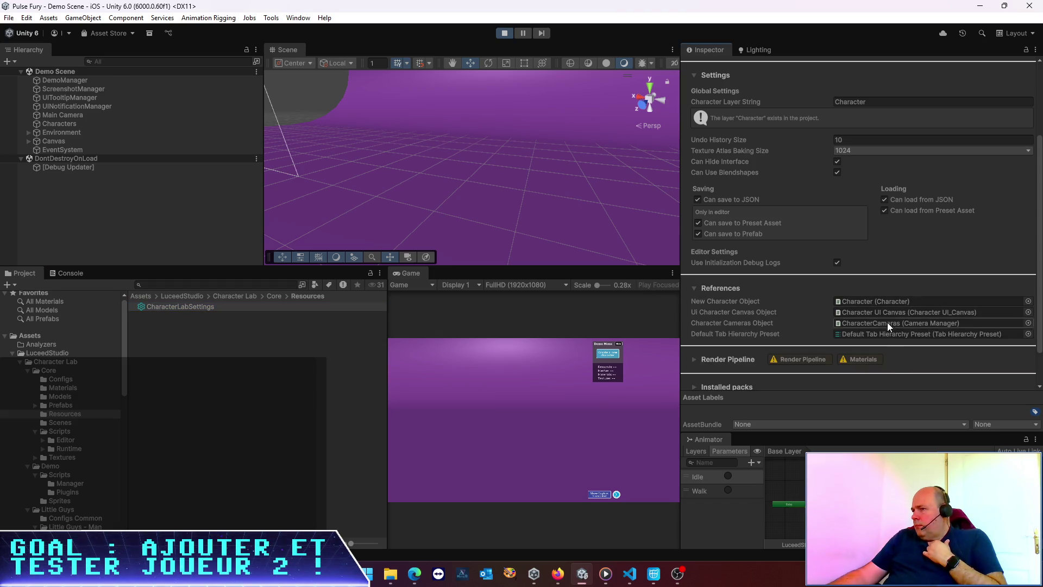
left_click(878, 300)
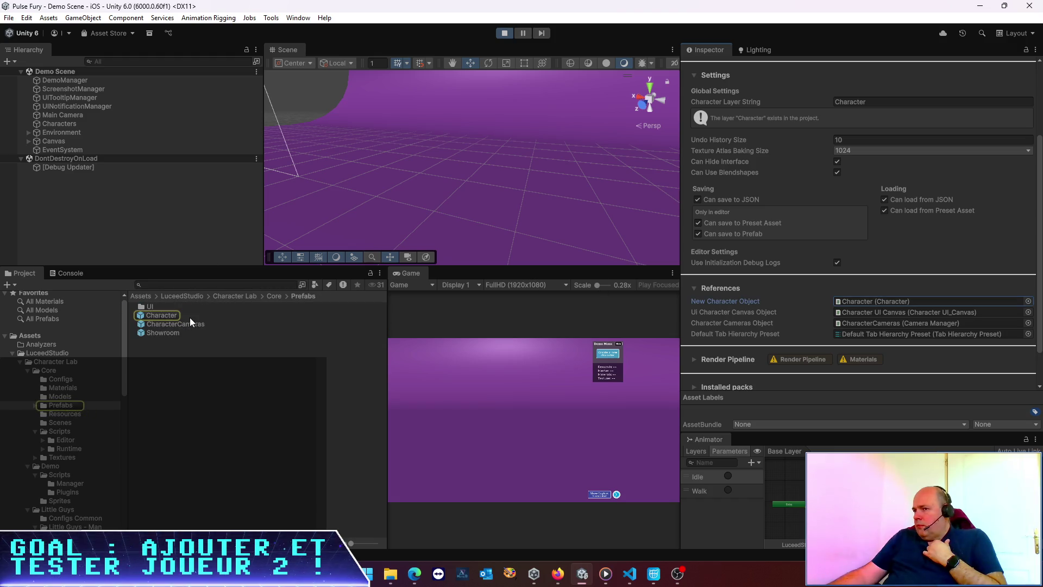
left_click(162, 316)
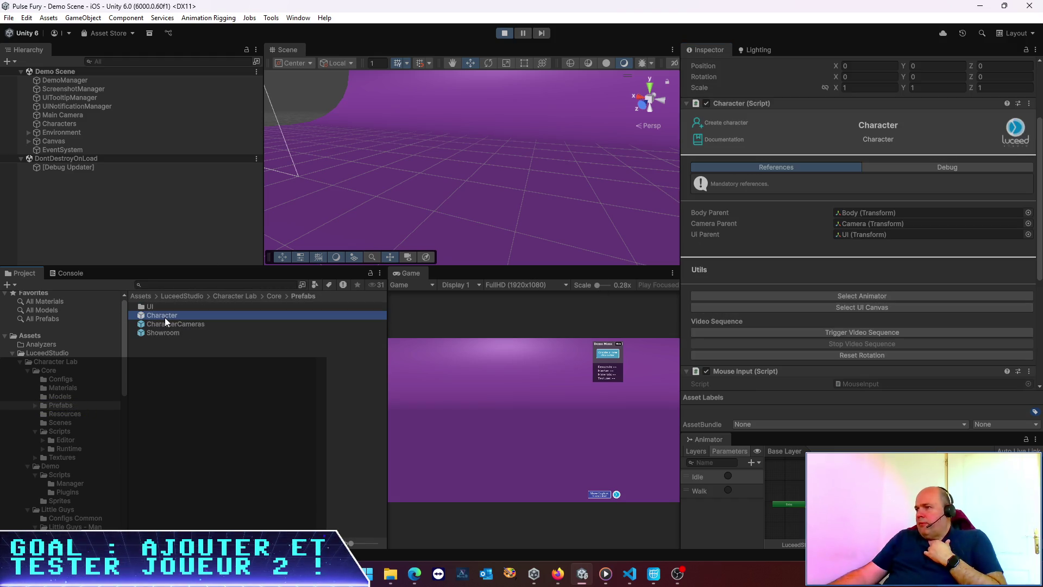
left_click(506, 33)
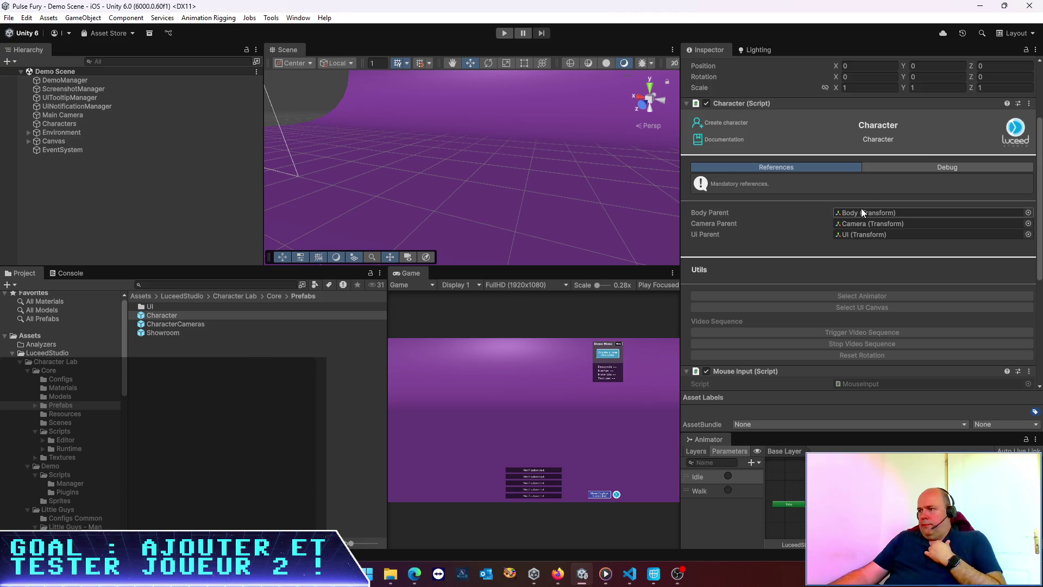
scroll(794, 260, "down", 5)
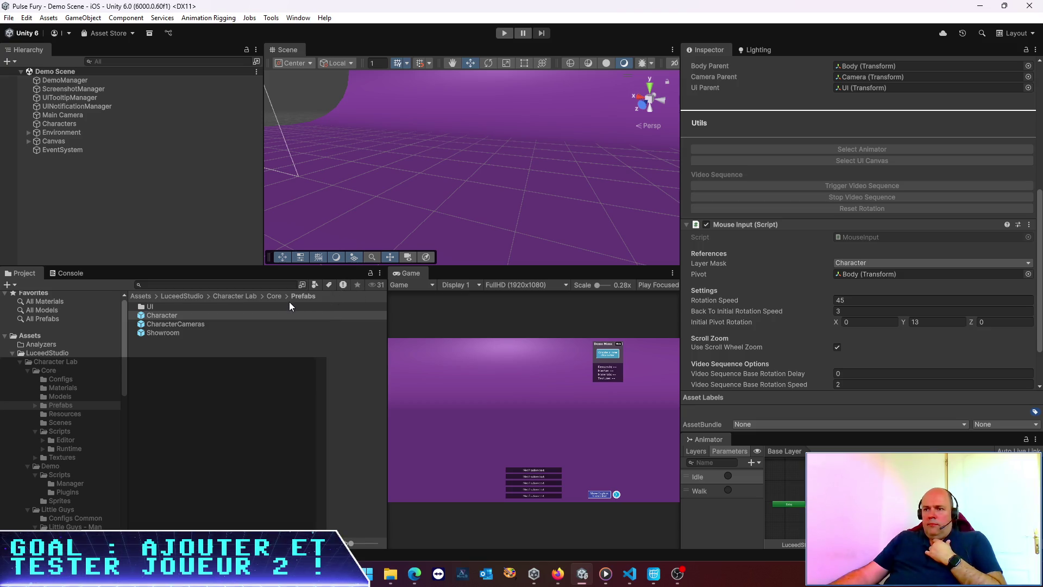
- Show the Character prefab in File Explorer, minimize Explorer, and go back to the top-level Assets folder
right_click(168, 314)
left_click(228, 254)
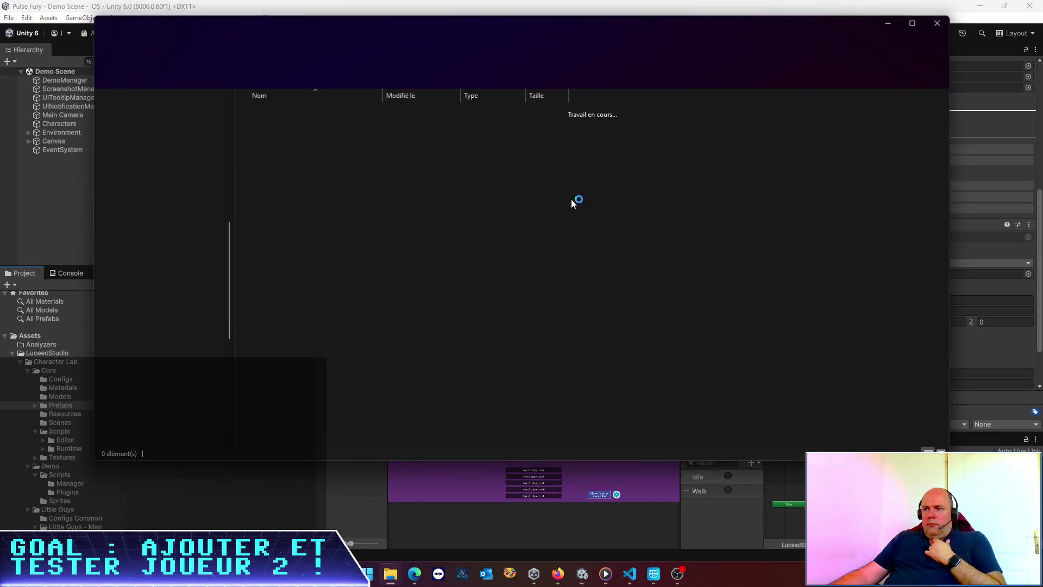
key("super+Down")
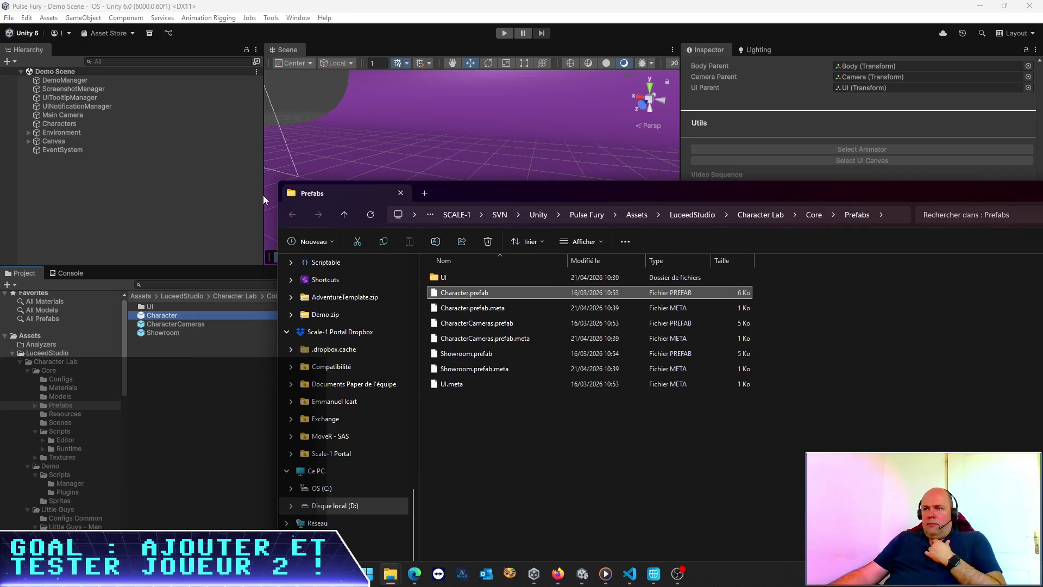
left_click(143, 296)
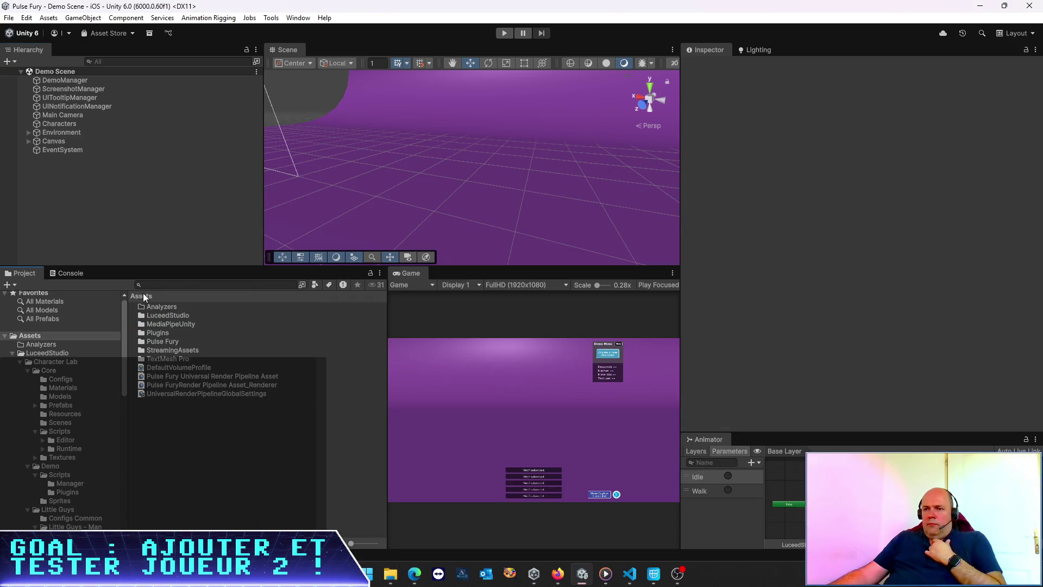
- Open the PulseFury Gesture Driven scene from Assets/Pulse Fury/Scenes
double_click(168, 341)
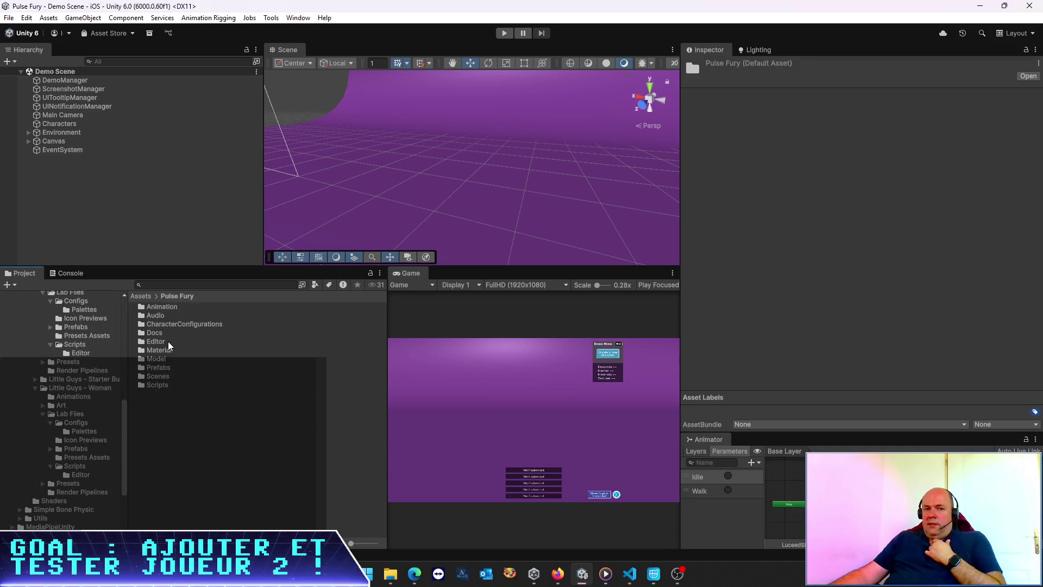
double_click(159, 376)
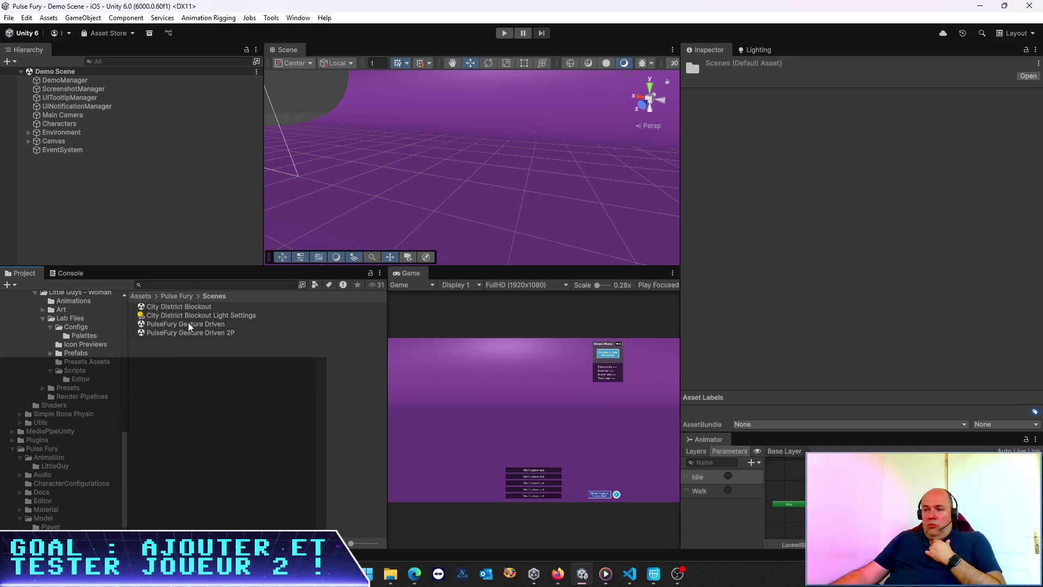
double_click(189, 324)
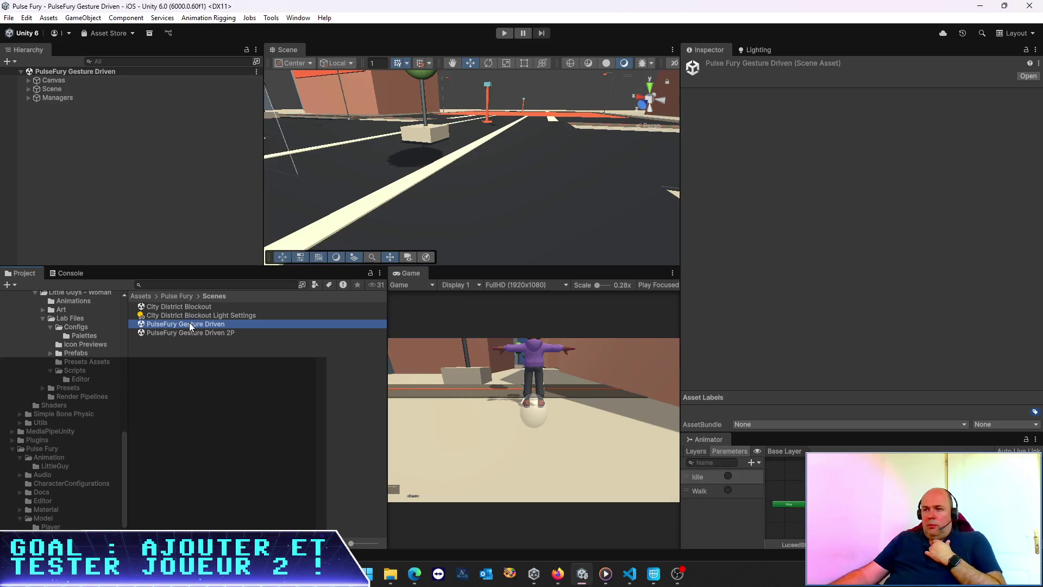
- Change Player1's Player Region to a different option and save the scene
left_click(38, 90)
left_click(28, 90)
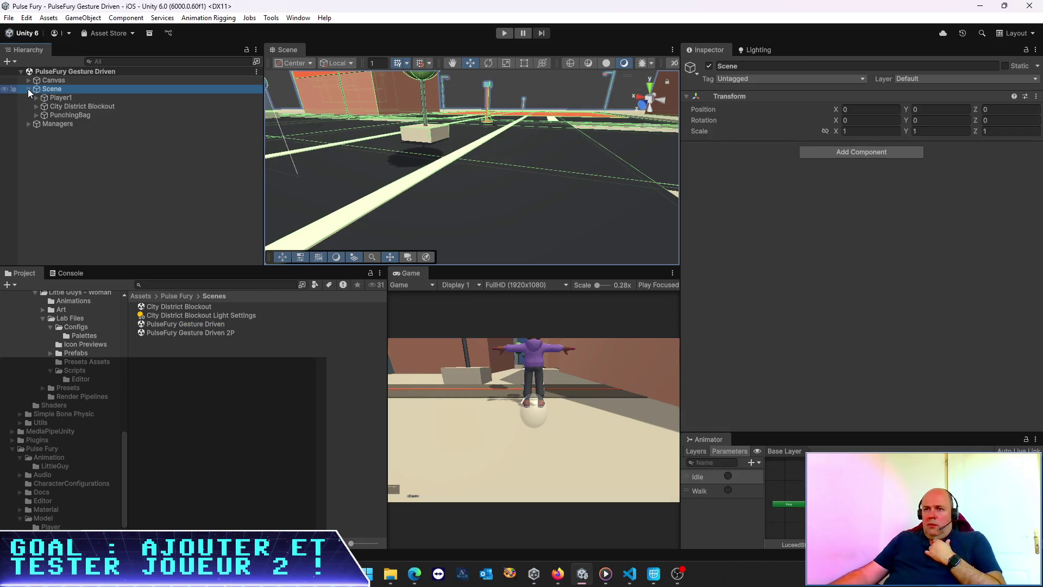
left_click(40, 97)
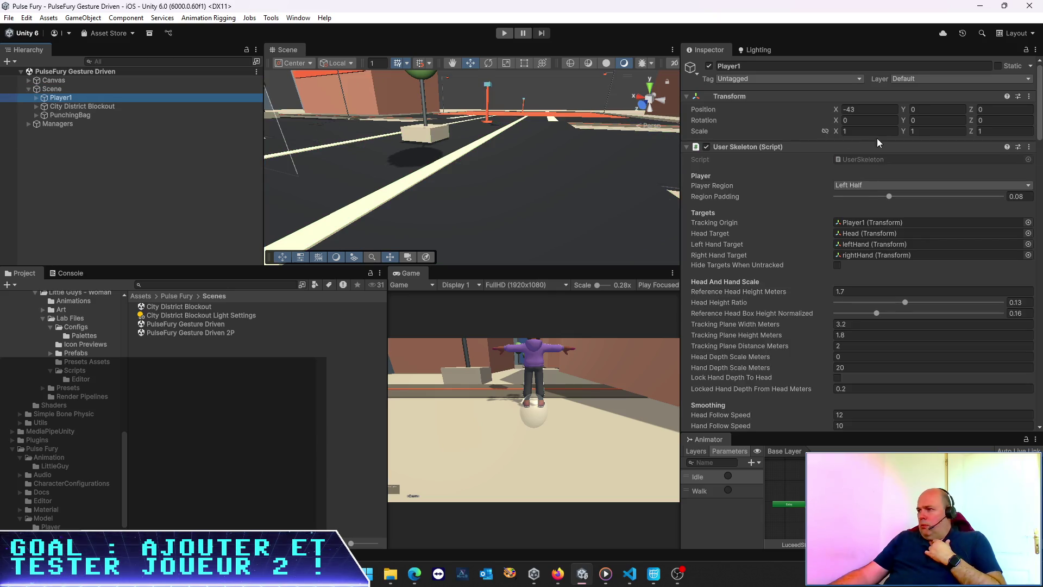
left_click(864, 186)
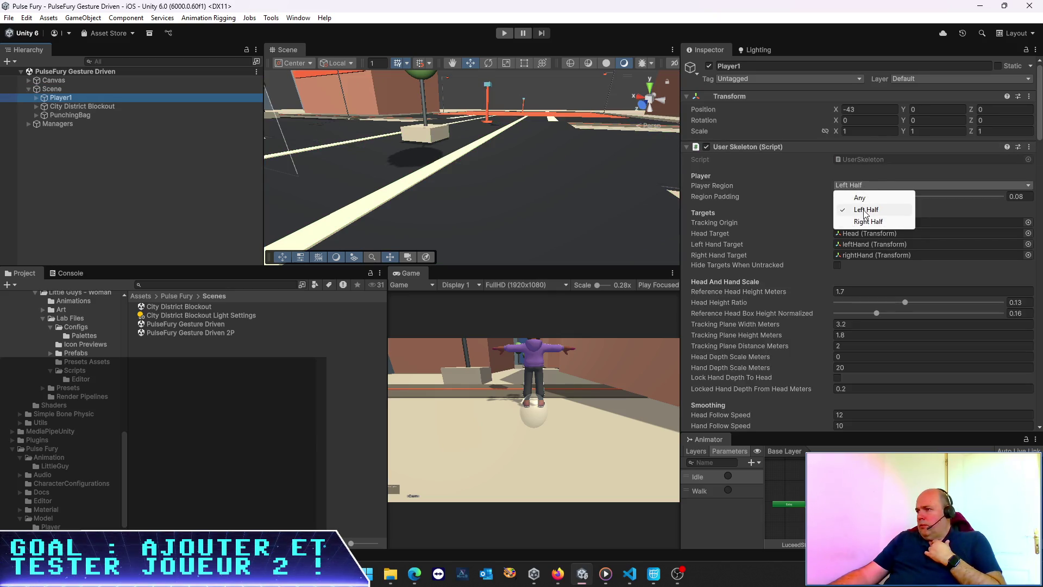
left_click(860, 198)
left_click(158, 171)
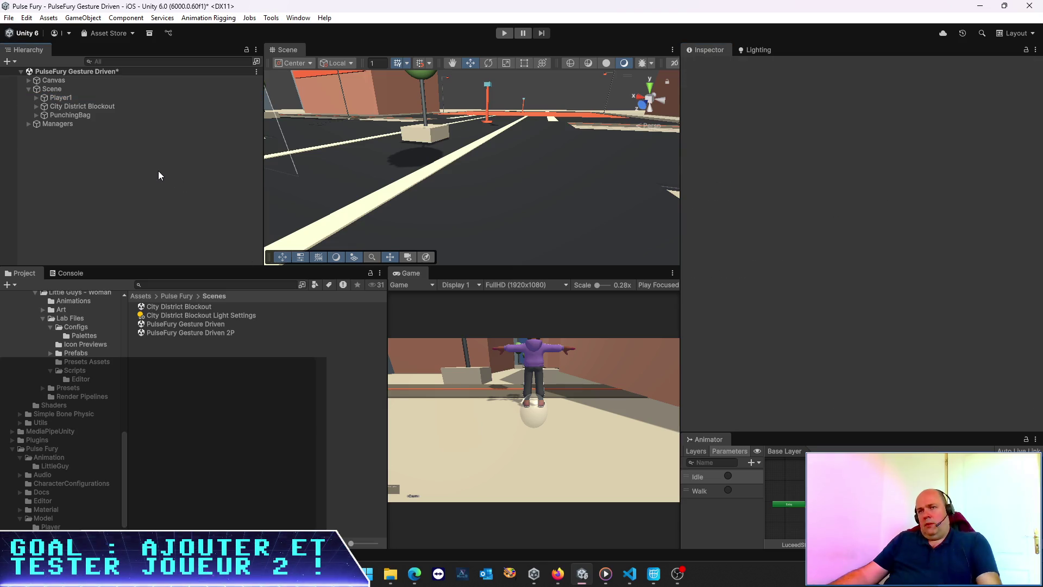
key("ctrl+s")
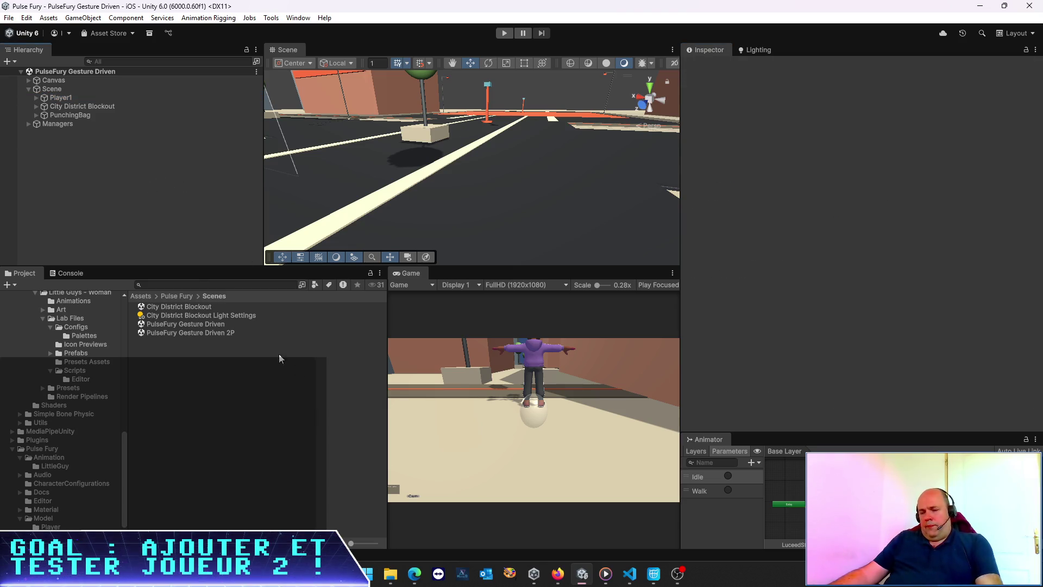
- Drag the Character prefab from LuceedStudio/Character Lab/Core/Prefabs into the scene
mouse_move(416, 579)
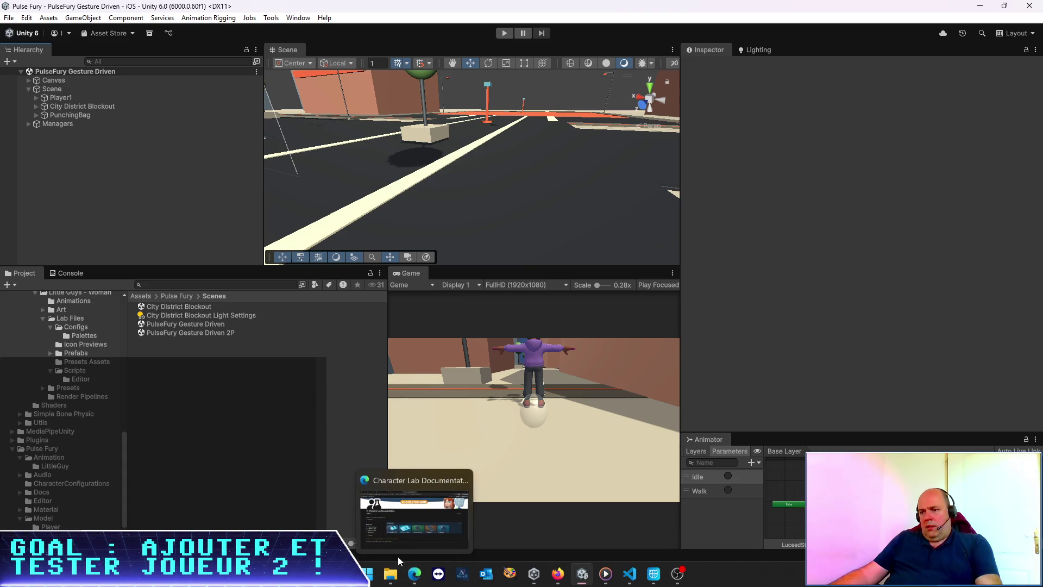
left_click(145, 296)
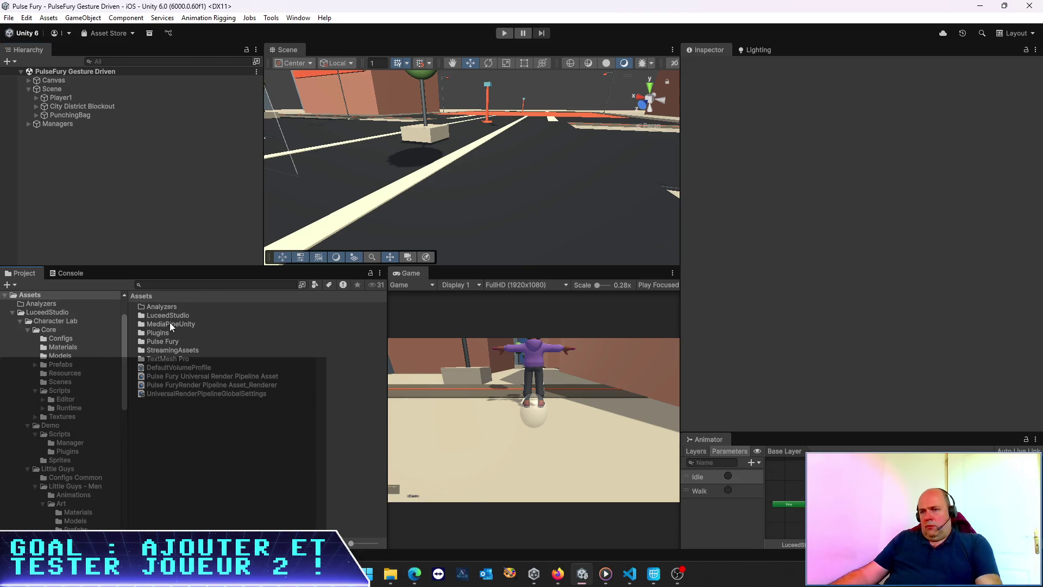
double_click(168, 316)
double_click(170, 308)
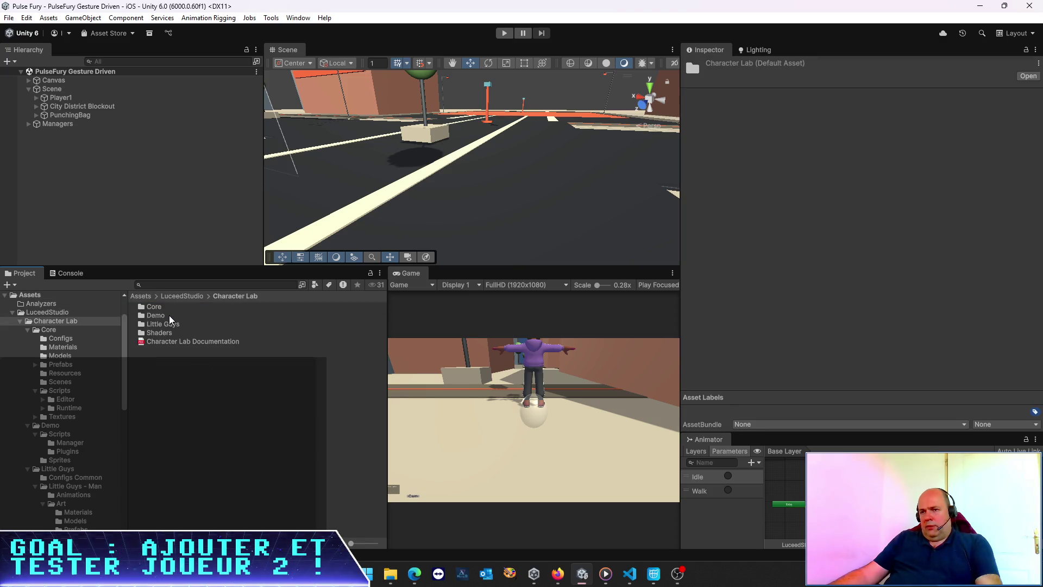
double_click(154, 307)
double_click(158, 332)
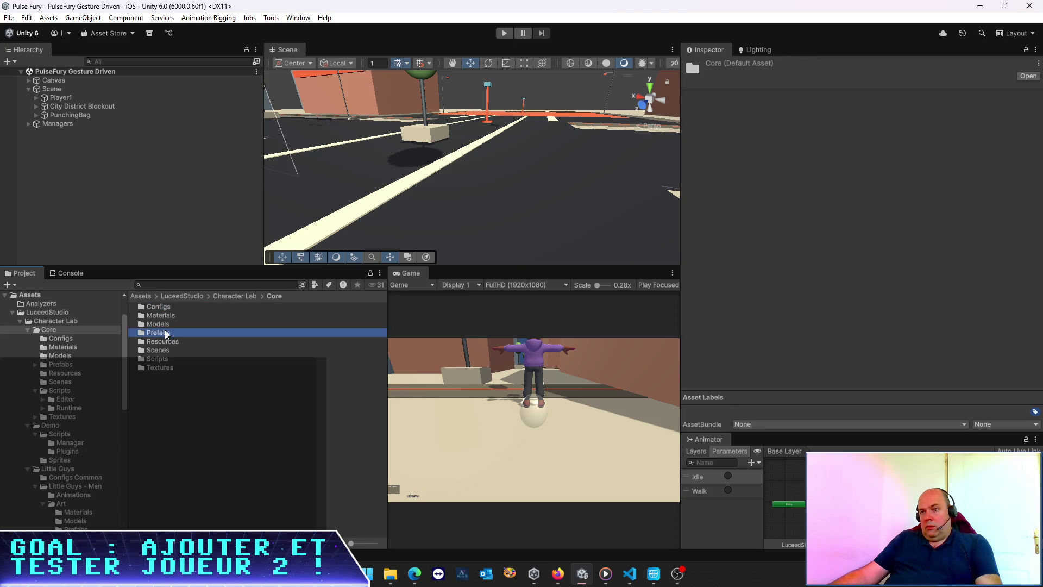
left_click_drag(162, 315, 102, 191)
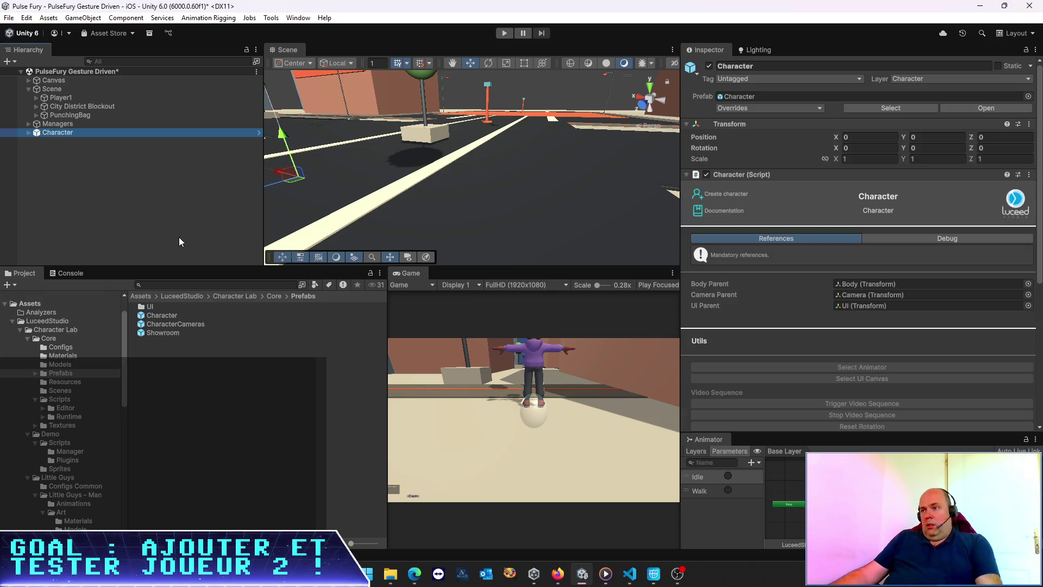
- Disable the Camera and UI child objects of the Character instance
left_click(70, 164)
left_click(29, 132)
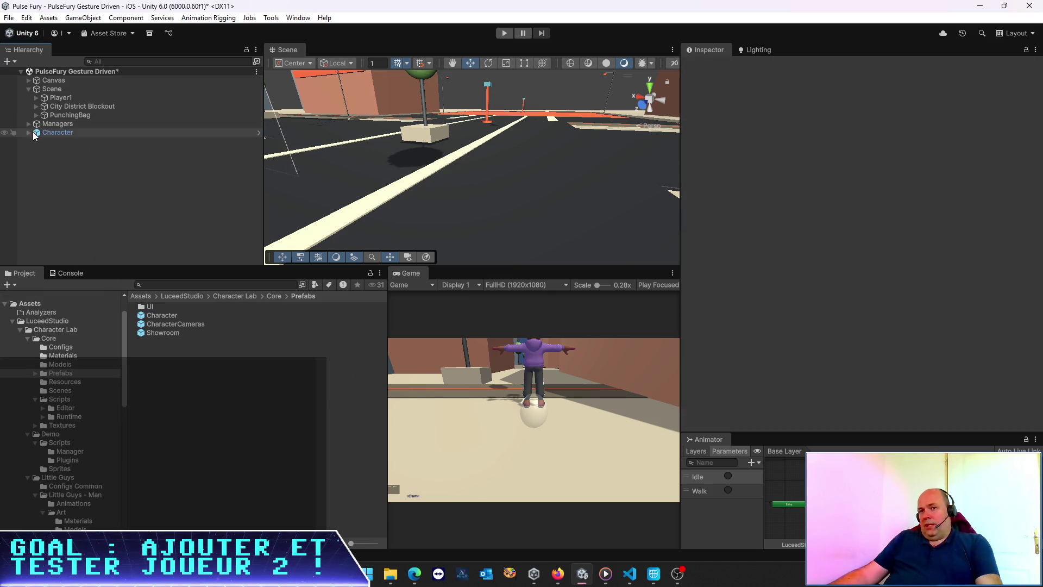
left_click(33, 132)
left_click(78, 142)
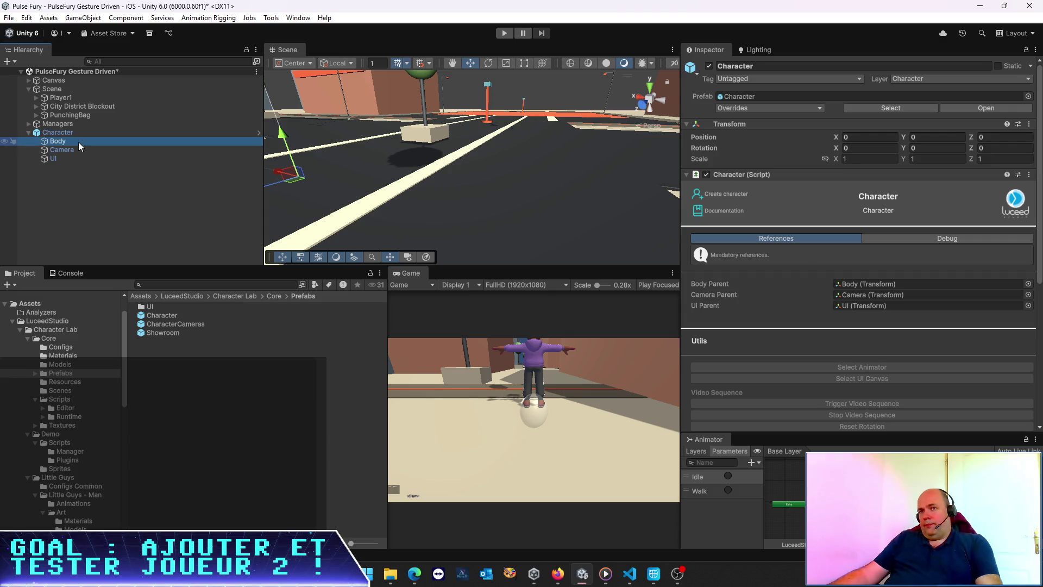
key("Escape")
left_click(60, 151)
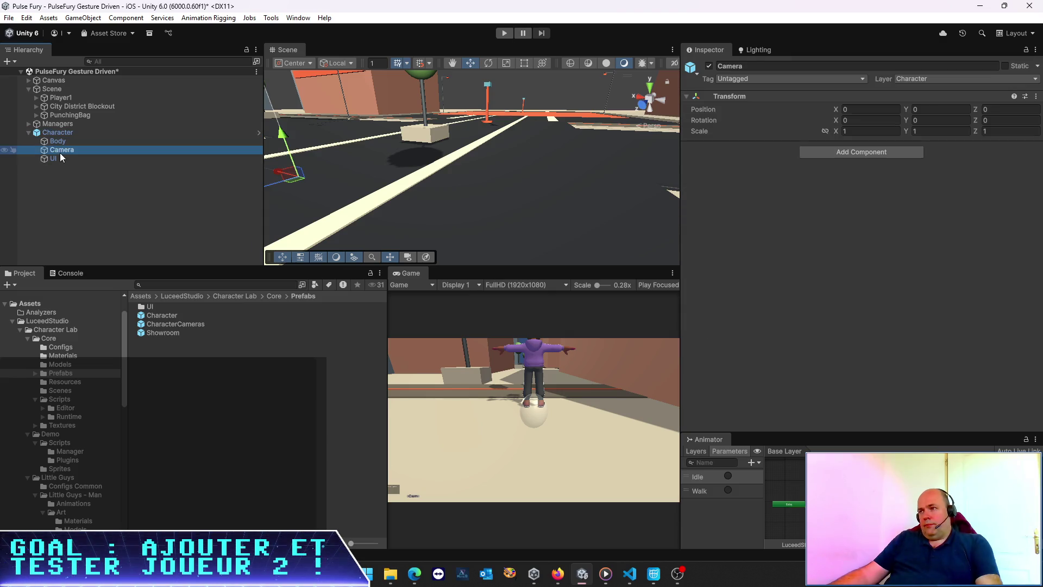
left_click(709, 65)
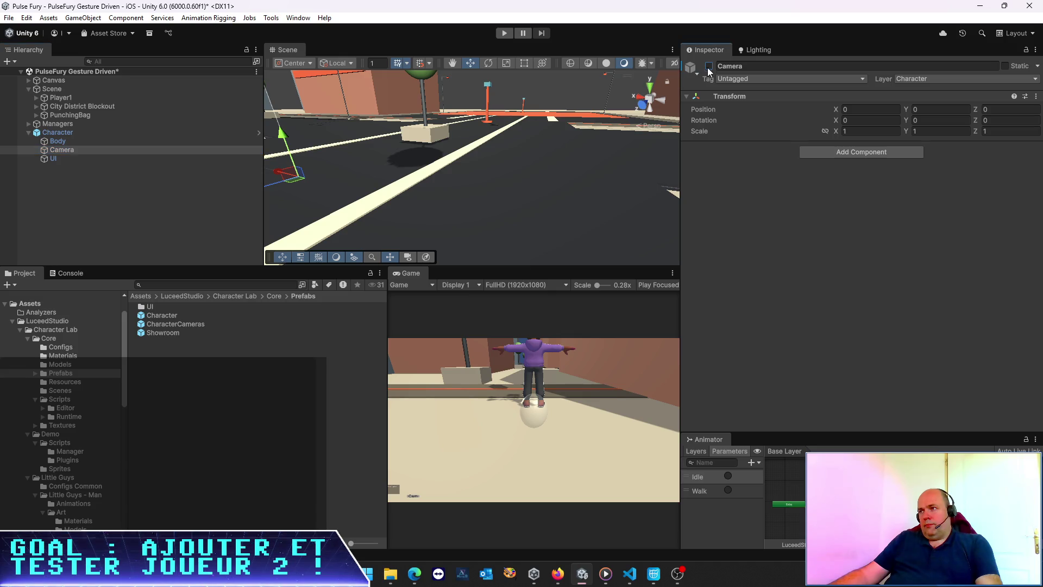
left_click(75, 161)
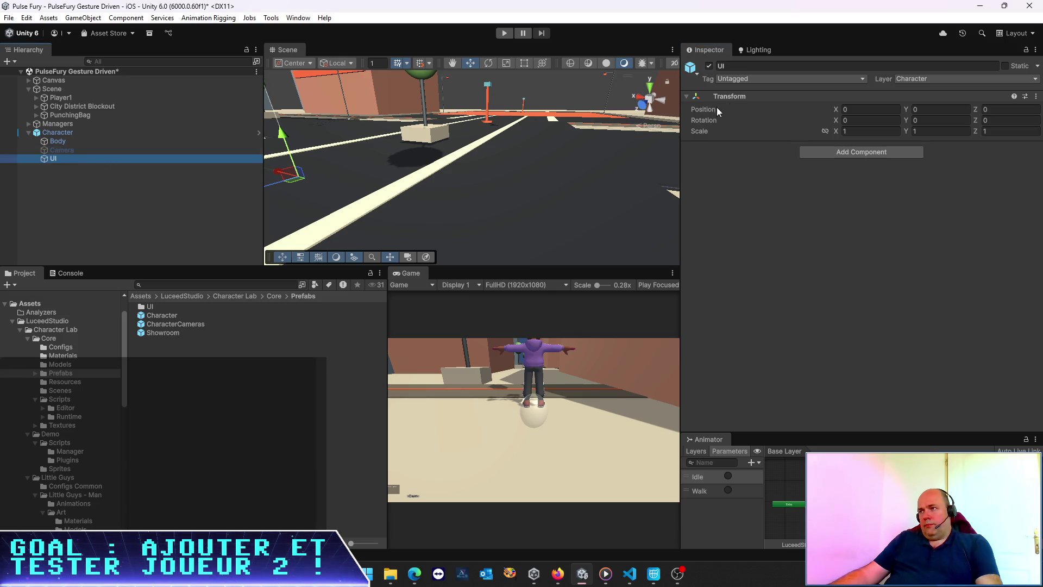
left_click(709, 65)
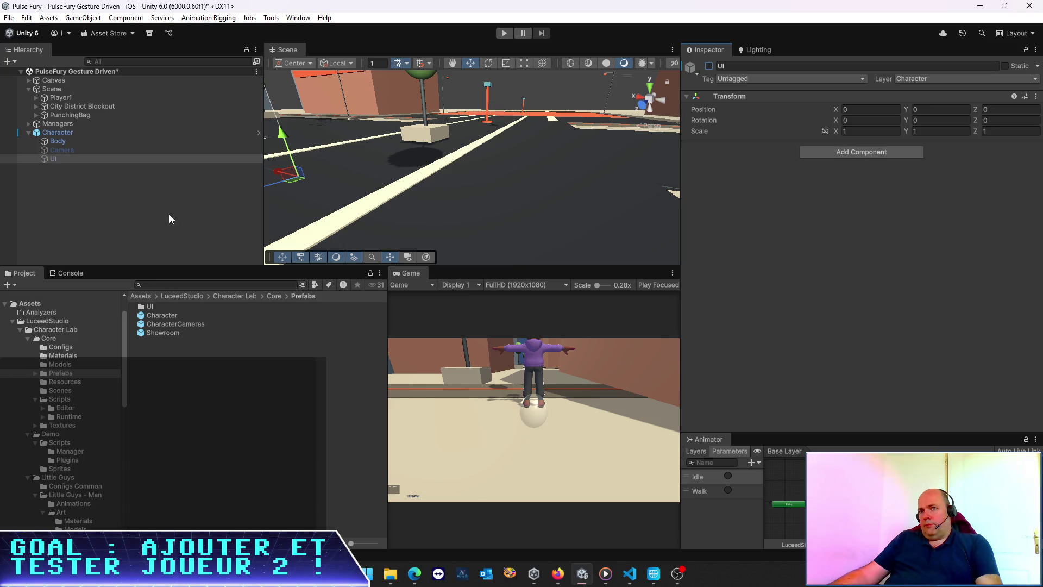
left_click(83, 172)
- Compare Character's and Dude's components, then nest Character inside Player1 above Dude
left_click(76, 132)
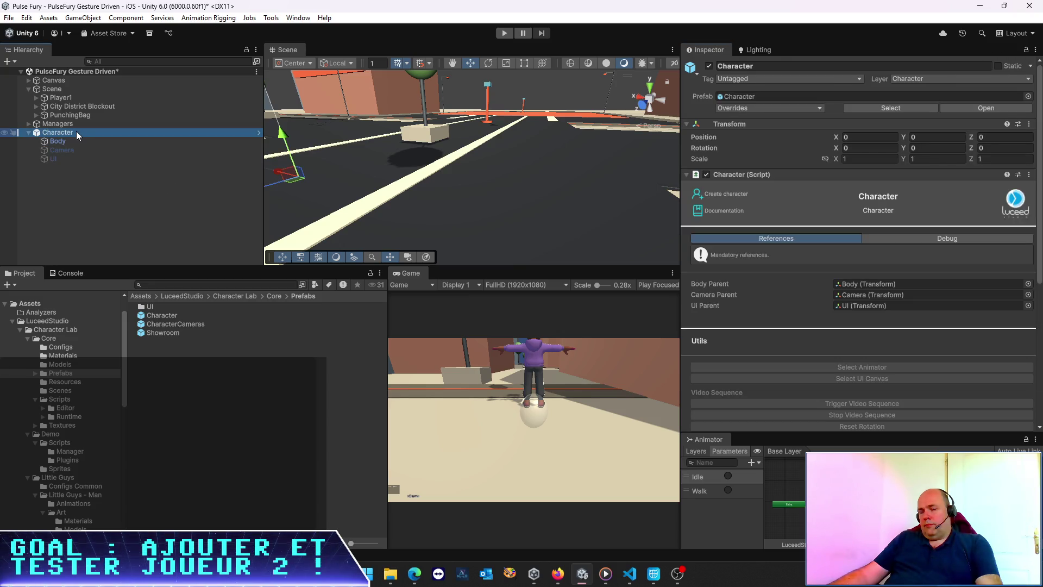
scroll(799, 285, "down", 8)
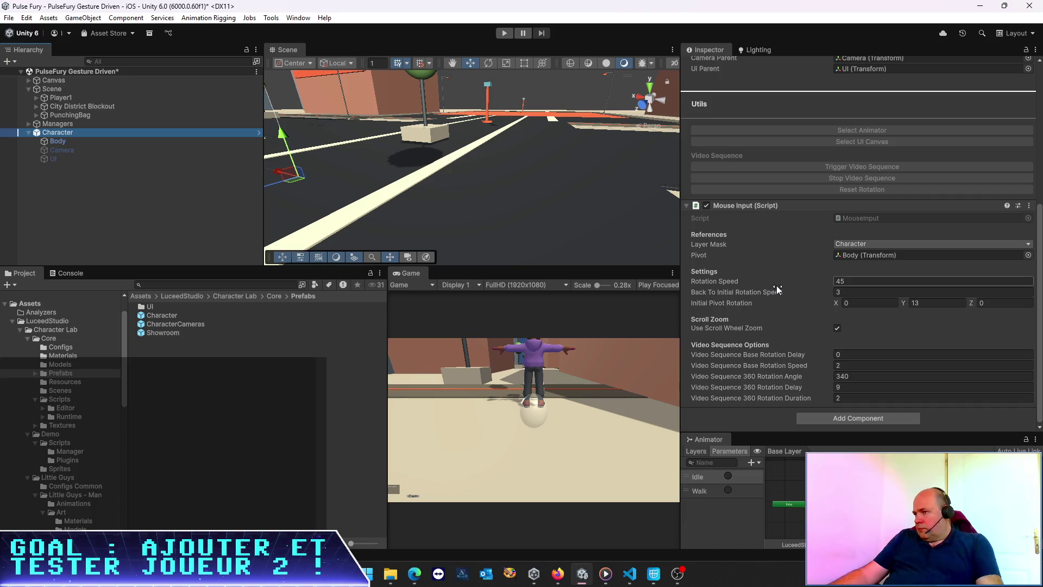
scroll(752, 248, "up", 5)
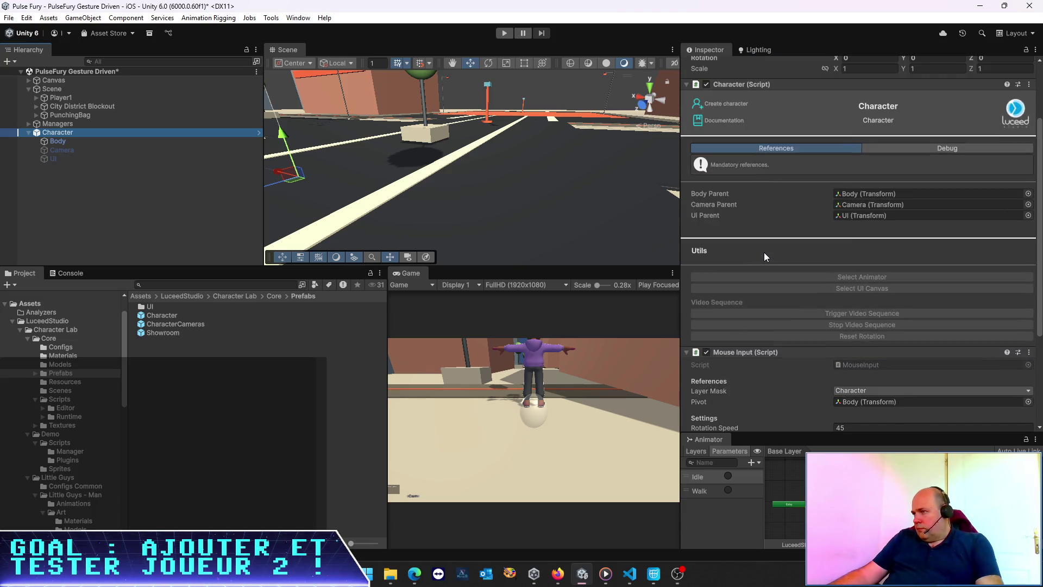
left_click(87, 149)
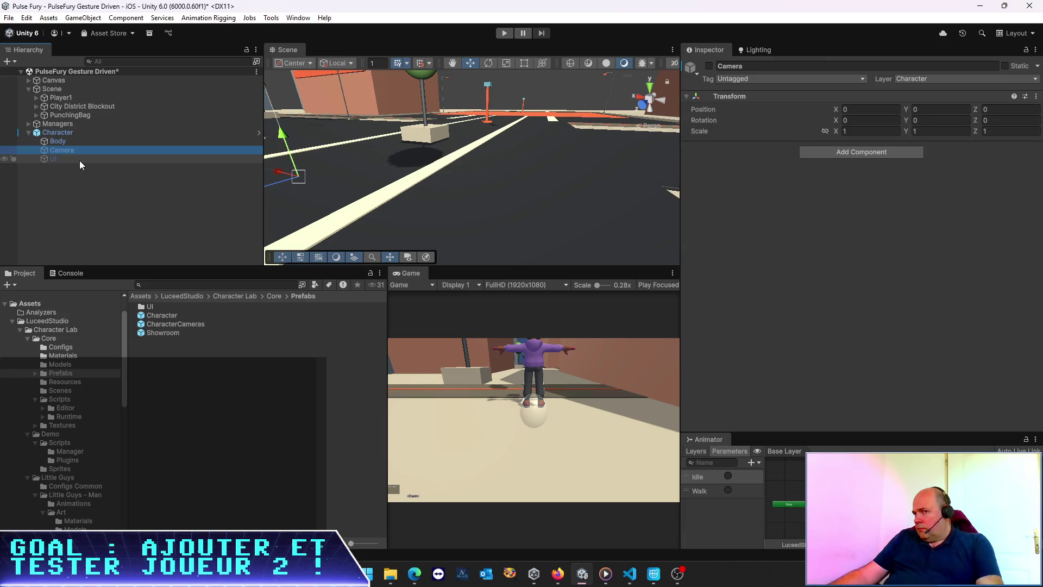
left_click(37, 98)
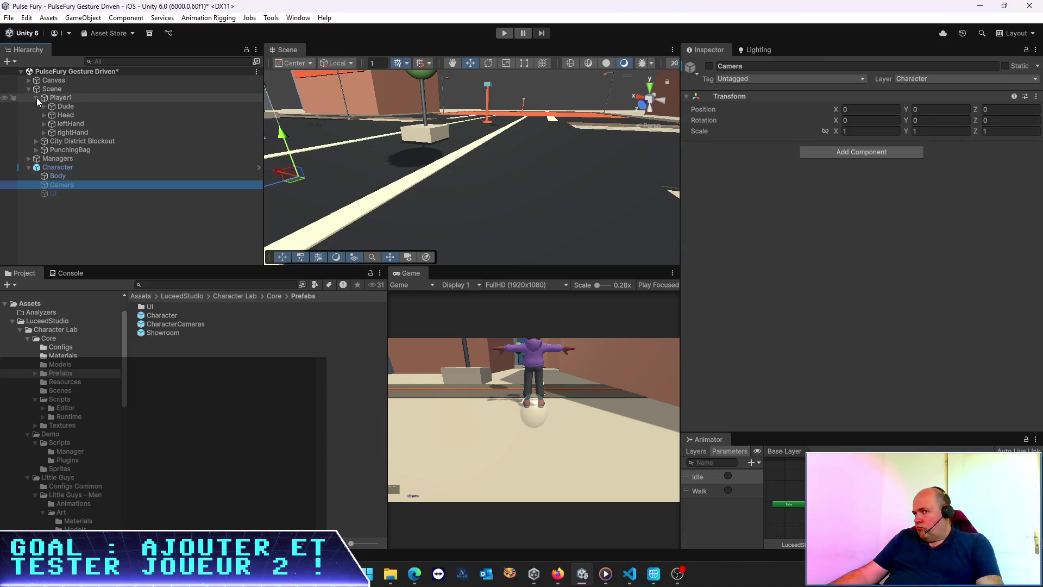
left_click(66, 107)
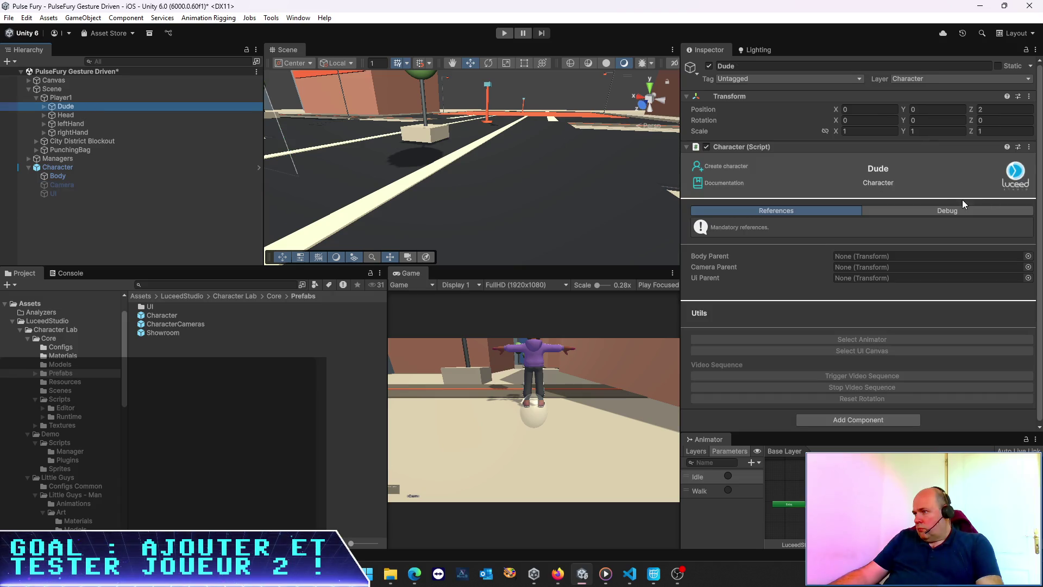
left_click(43, 106)
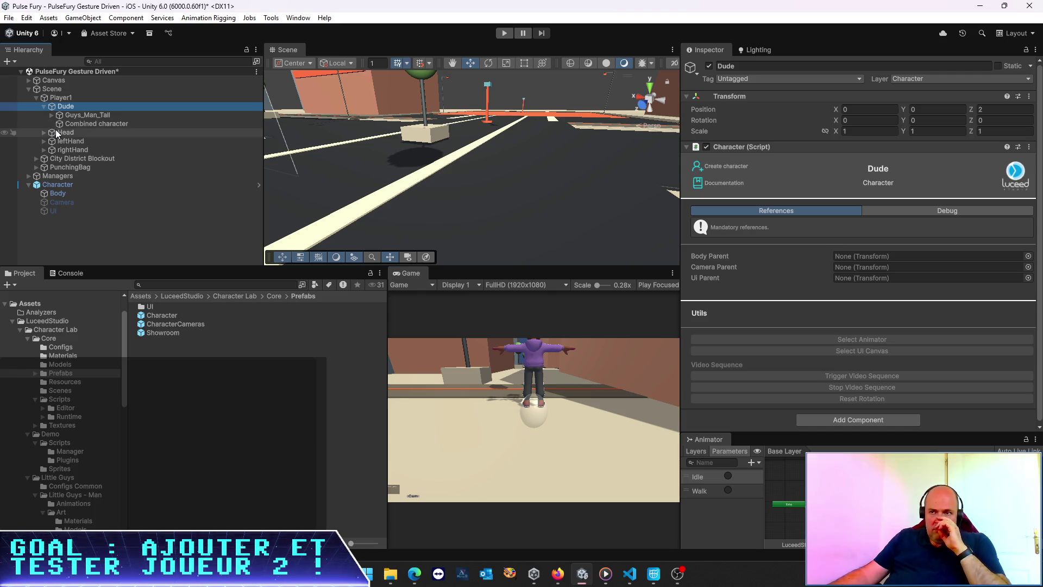
left_click(95, 225)
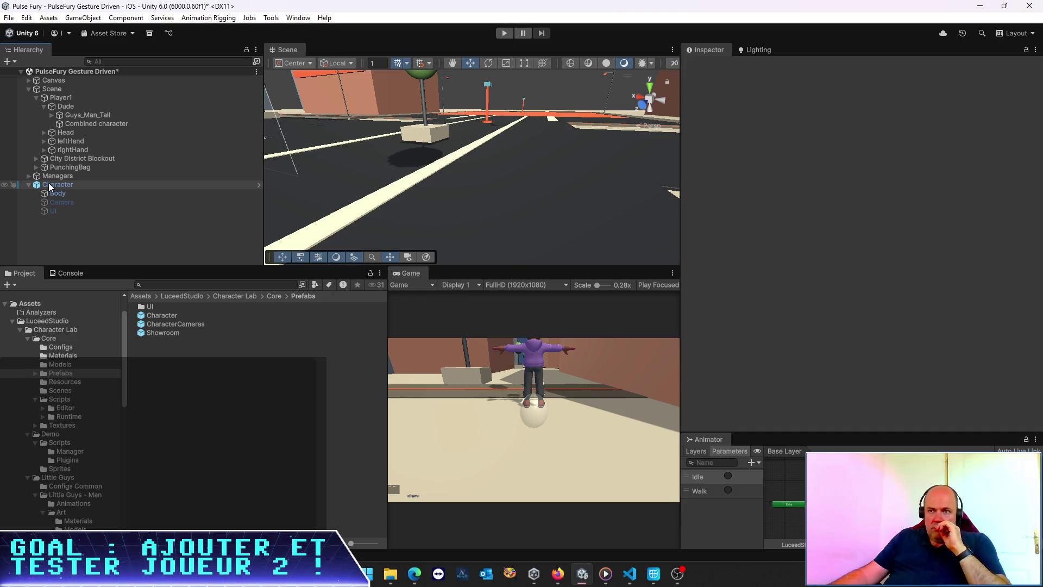
left_click_drag(38, 186, 105, 103)
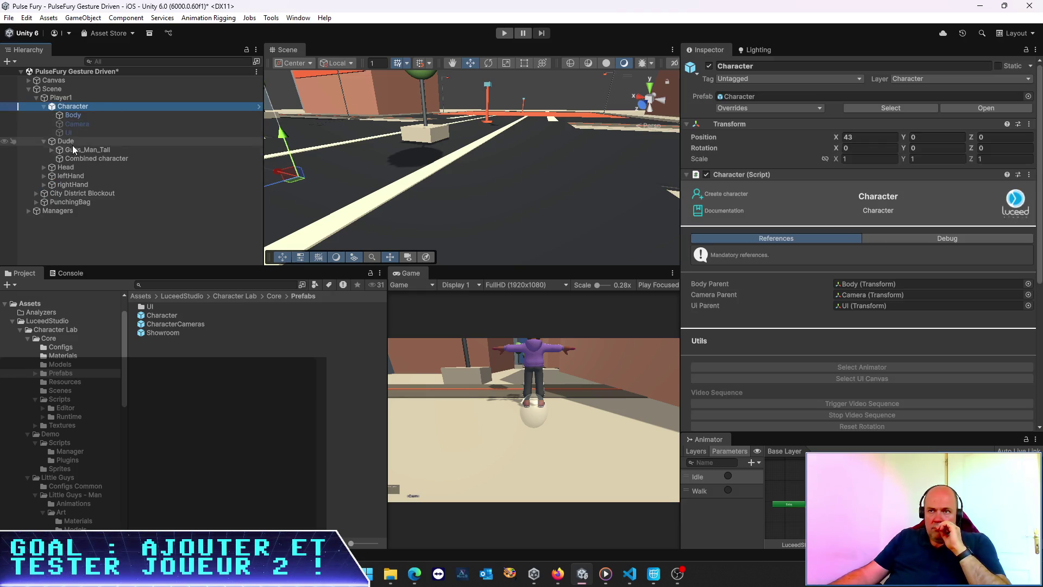
left_click(43, 107)
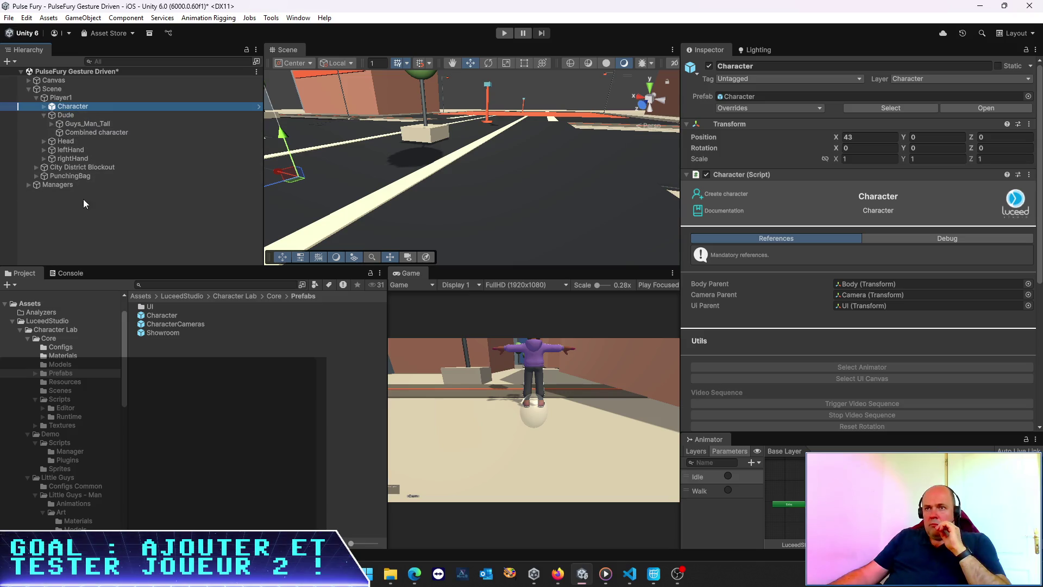
- Remove the Character script component from the Dude object
left_click(74, 116)
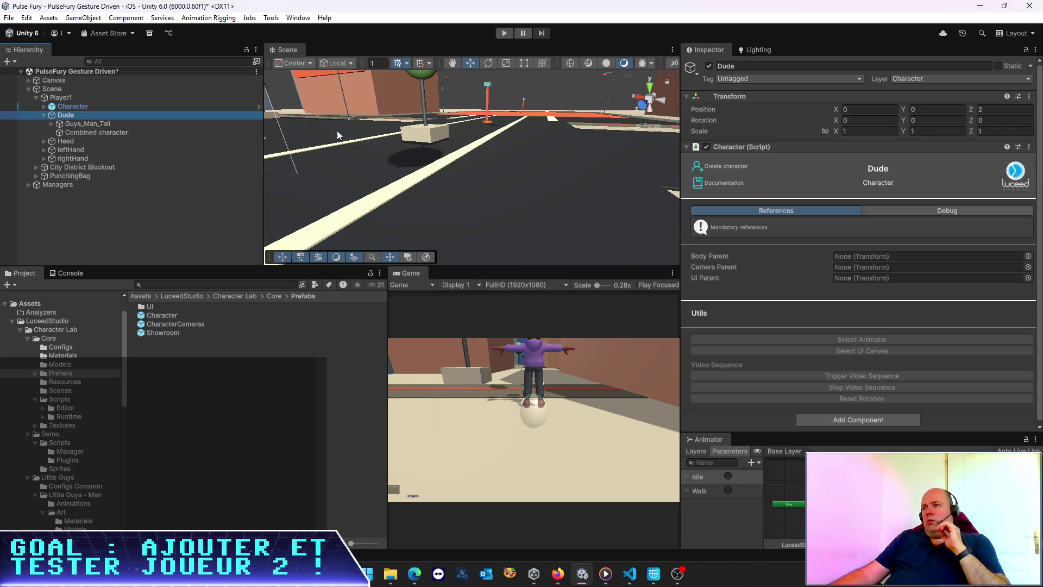
left_click(1029, 146)
left_click(964, 200)
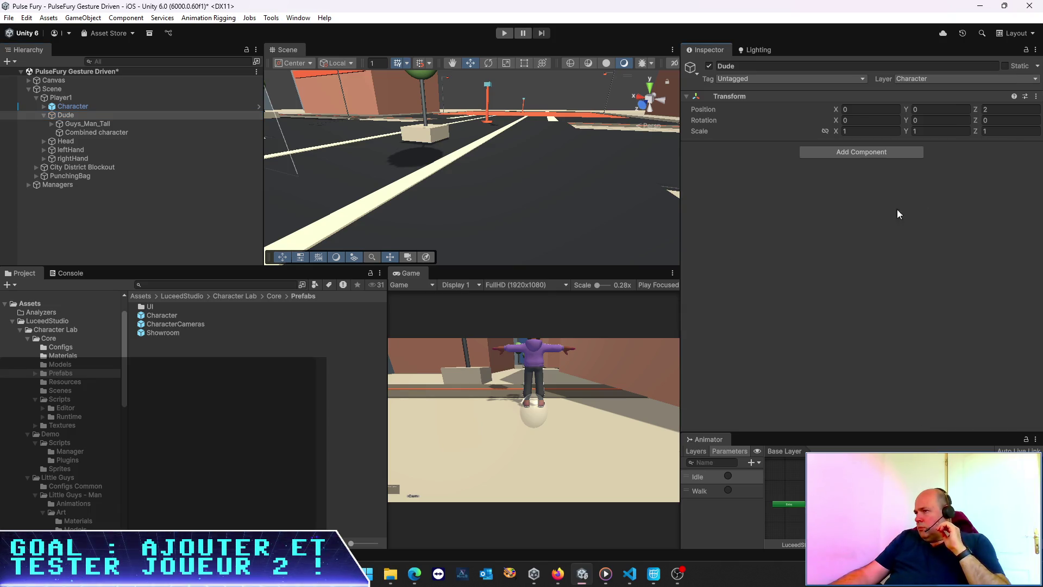
left_click(70, 106)
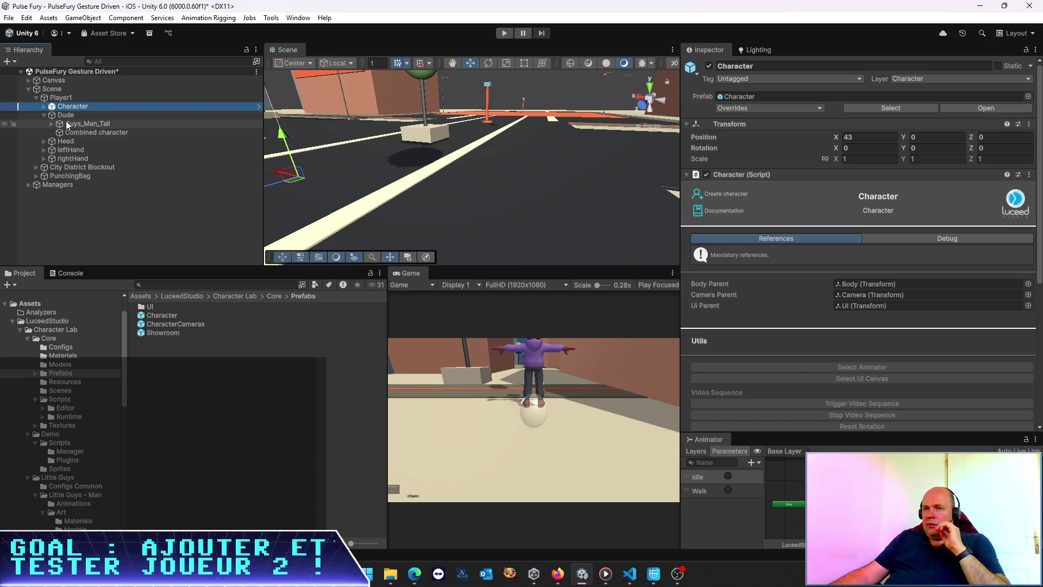
left_click(66, 115)
left_click(72, 101)
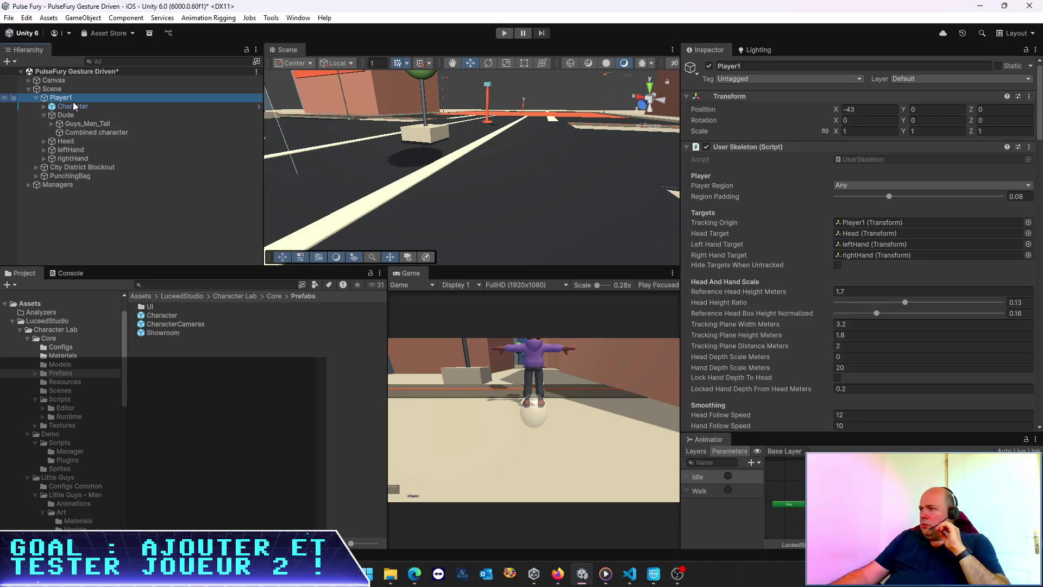
mouse_move(73, 106)
left_mouse_down()
mouse_move(67, 130)
mouse_move(77, 108)
left_mouse_up()
left_click(74, 115)
- Set the Character object's position to X 0 and Z 2
left_click(74, 107)
left_click(869, 137)
type("00")
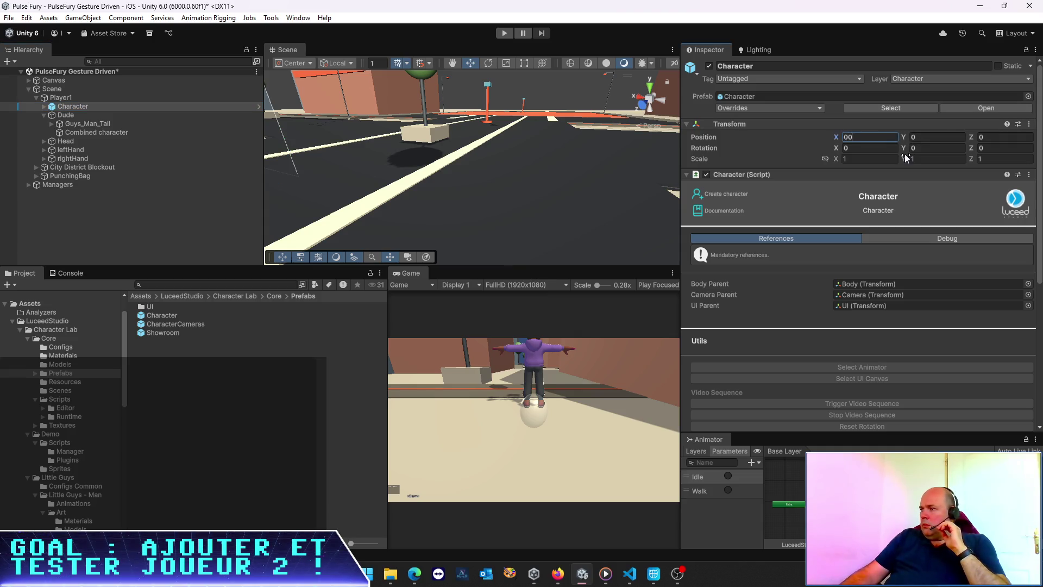
left_click(992, 138)
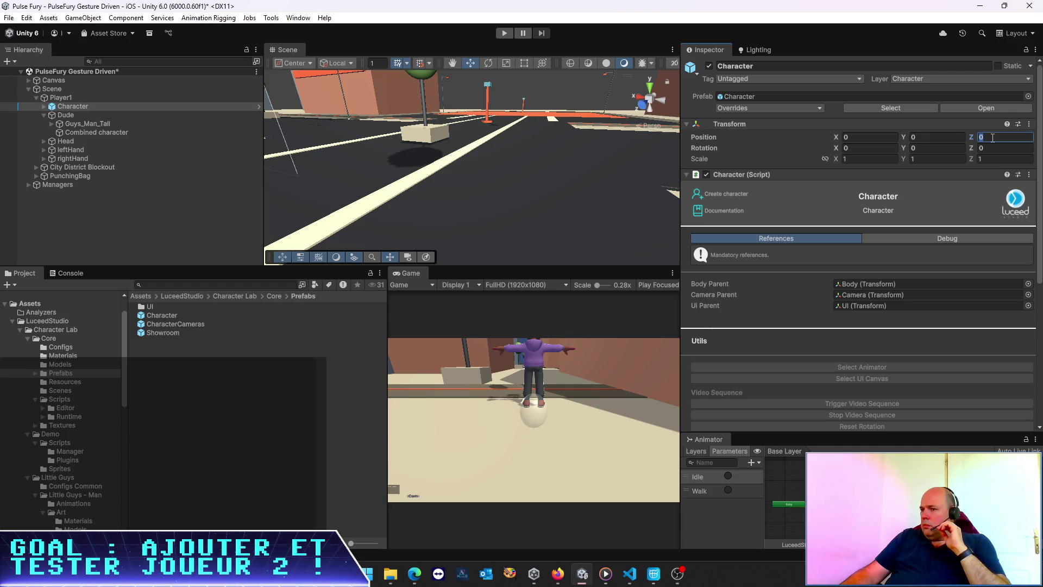
type("2")
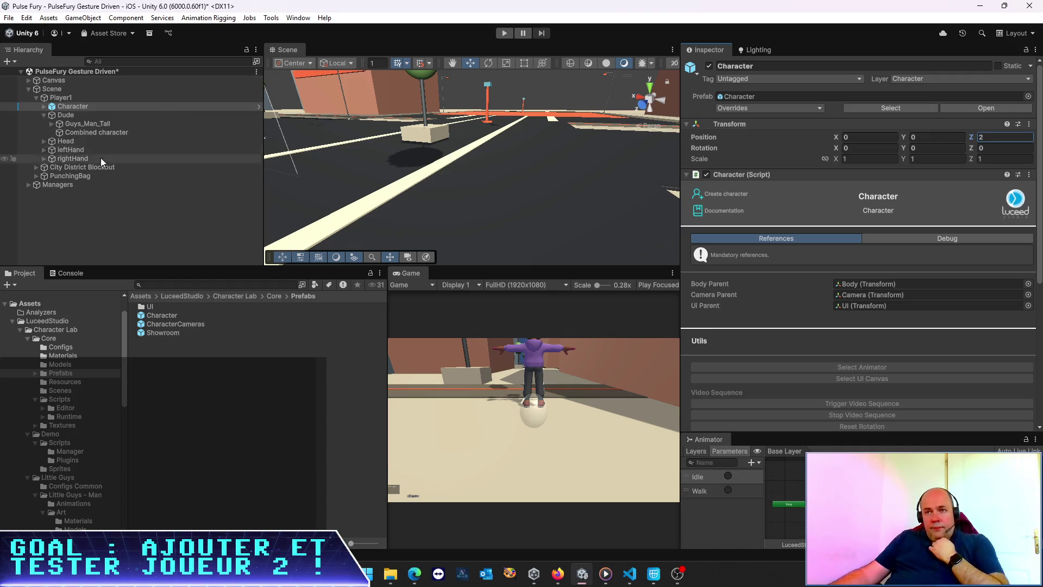
left_click(67, 98)
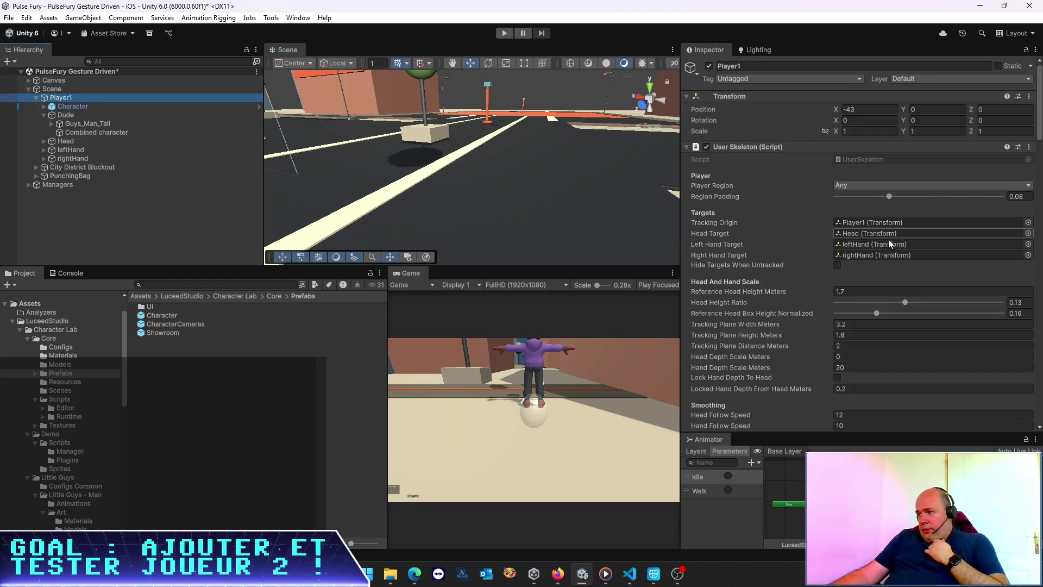
- Give Player1's Player Manager the name P1, the Player1 character definition, and the Character object reference
scroll(866, 253, "down", 15)
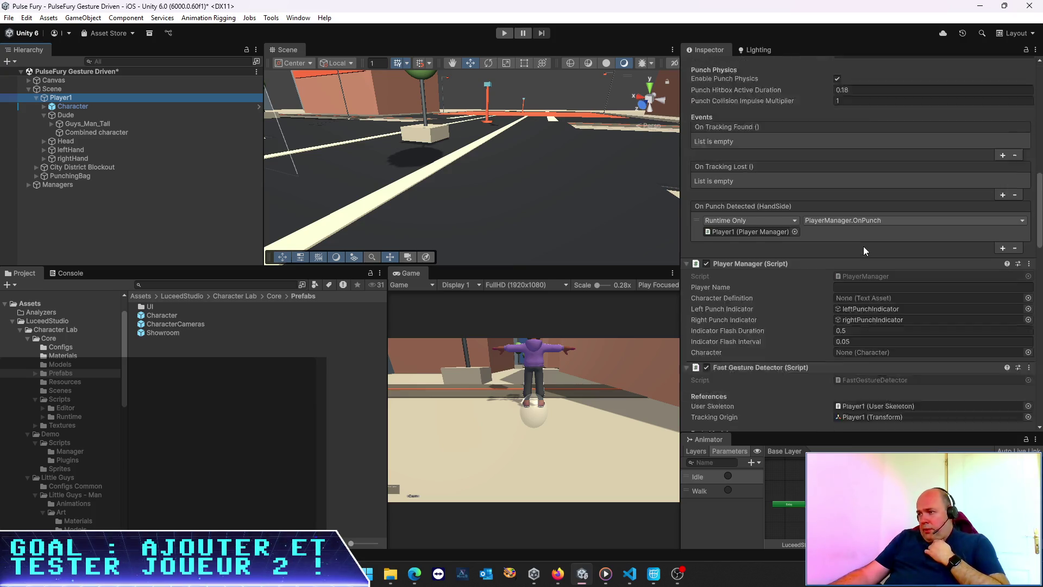
left_click(850, 228)
type("P1")
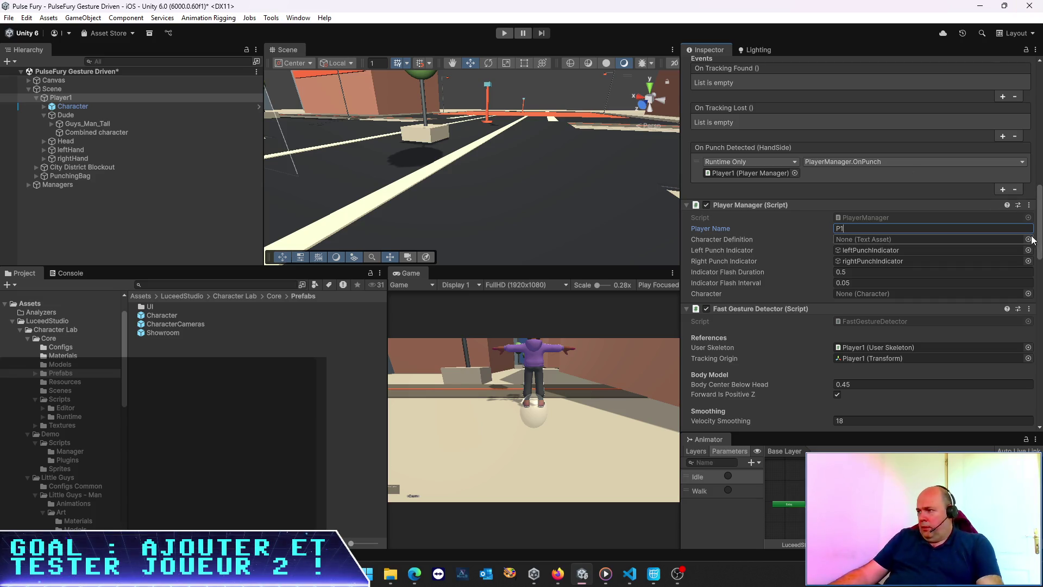
left_click(1028, 239)
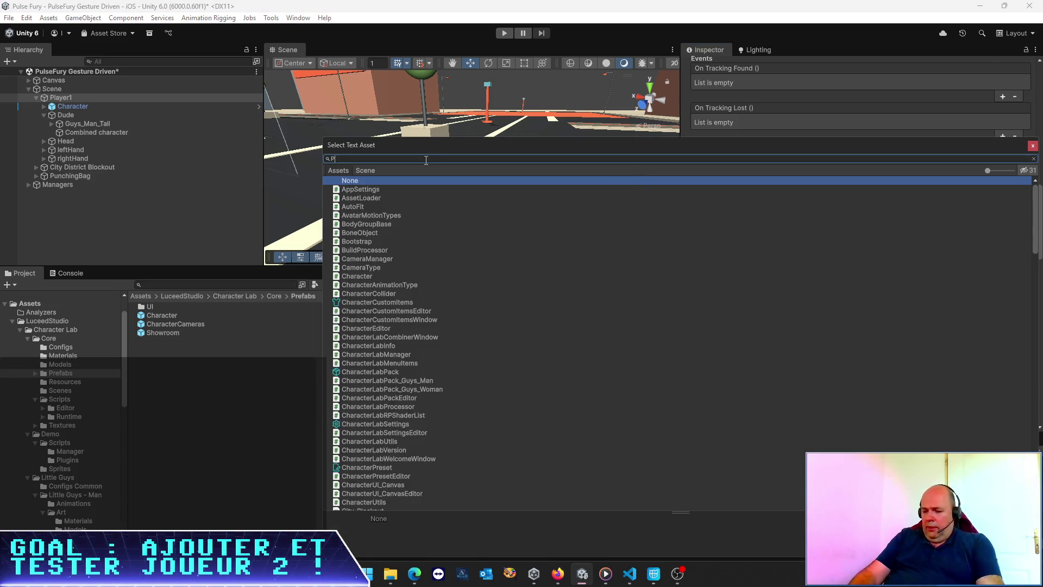
type("layer1")
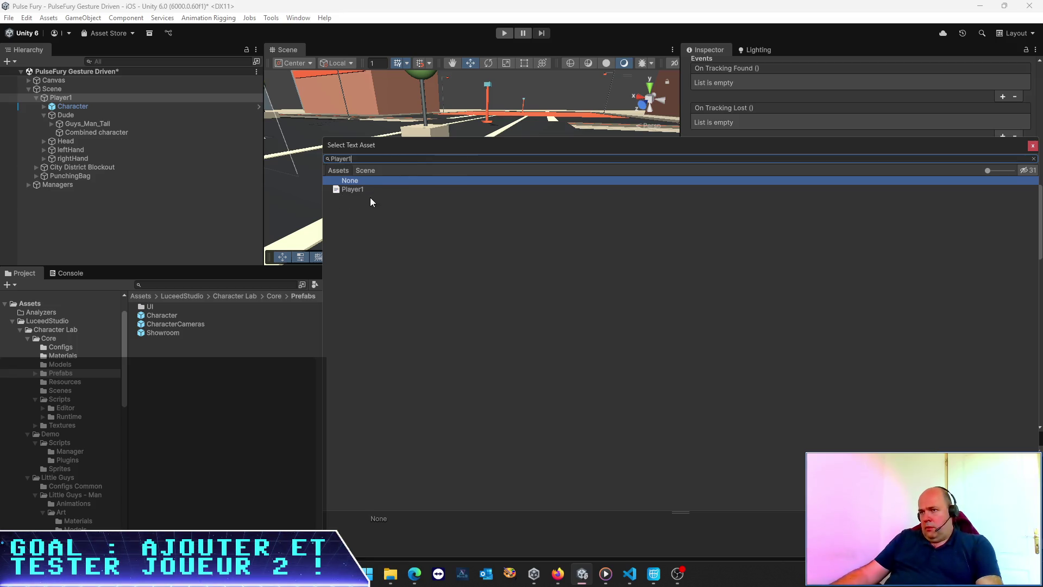
double_click(363, 189)
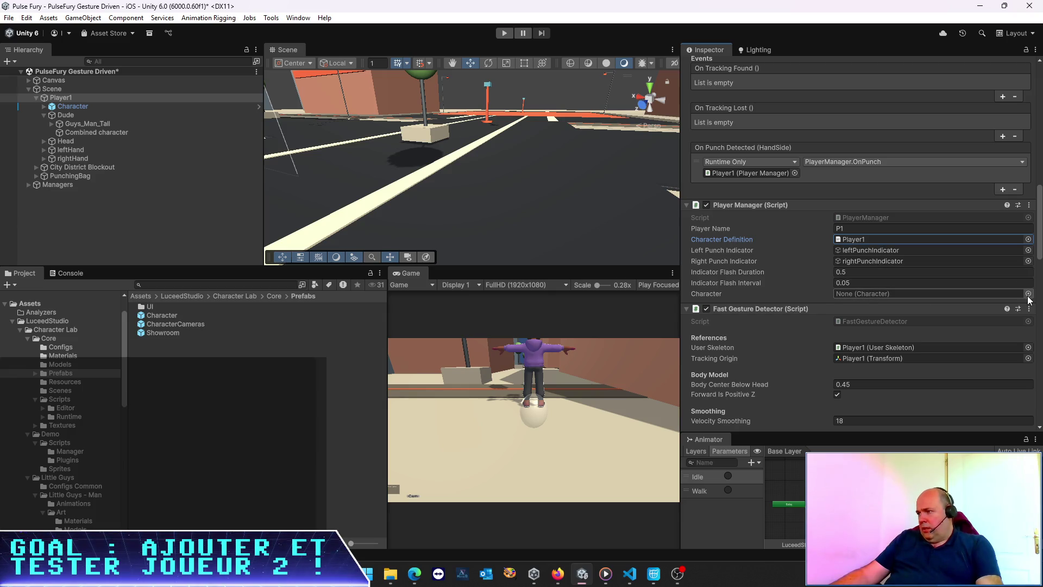
left_click_drag(69, 109, 861, 295)
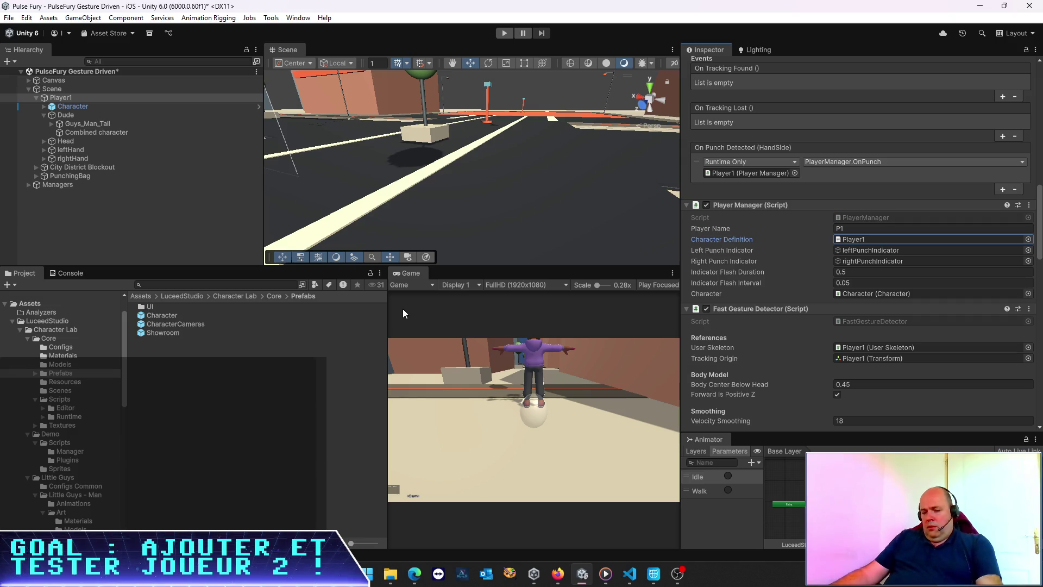
left_click(64, 107)
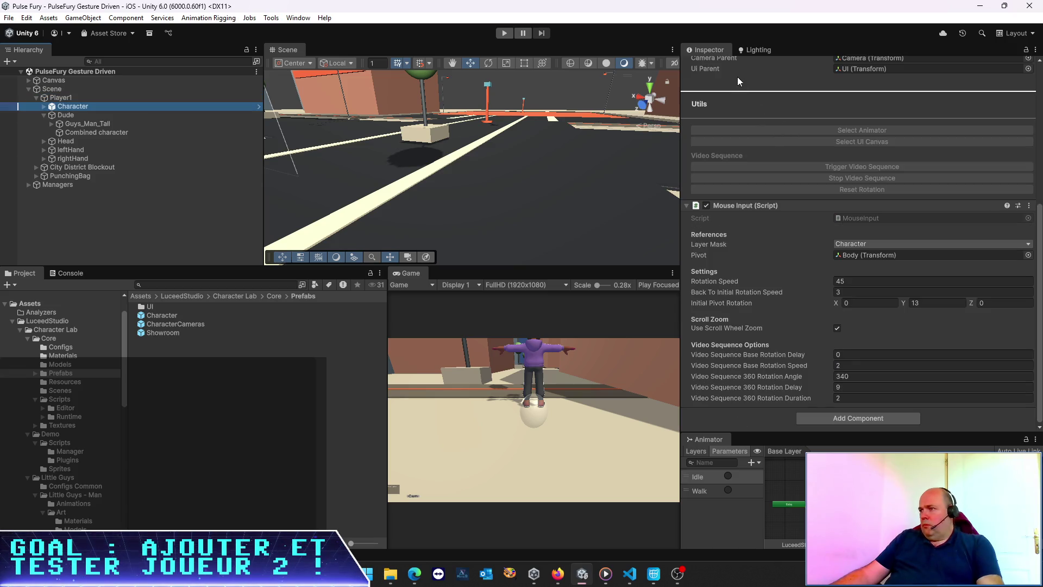
- Change Character's X position to 2 and start the game to test
scroll(797, 139, "up", 5)
left_click(866, 137)
type("2")
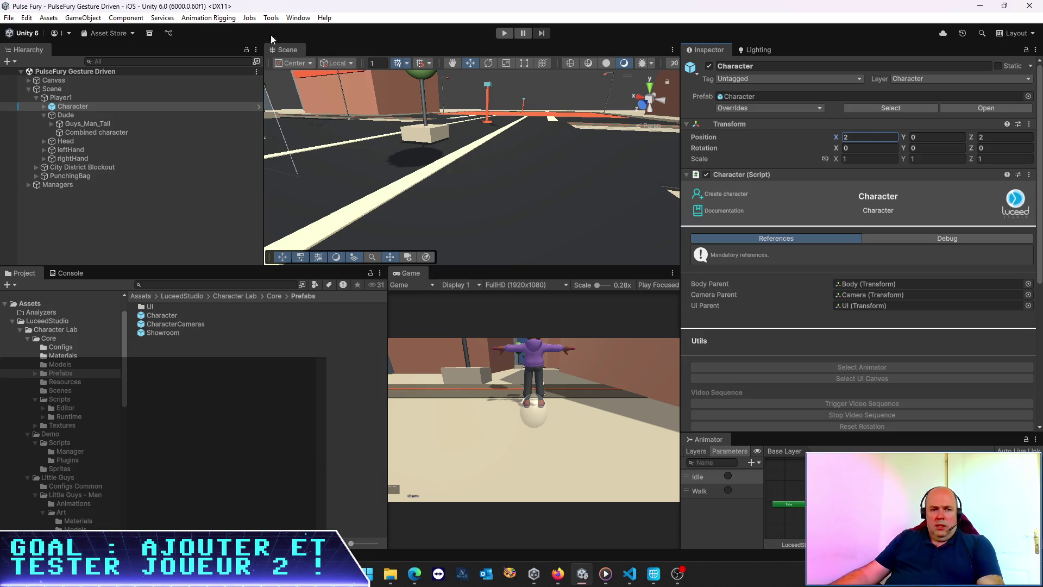
left_click(506, 36)
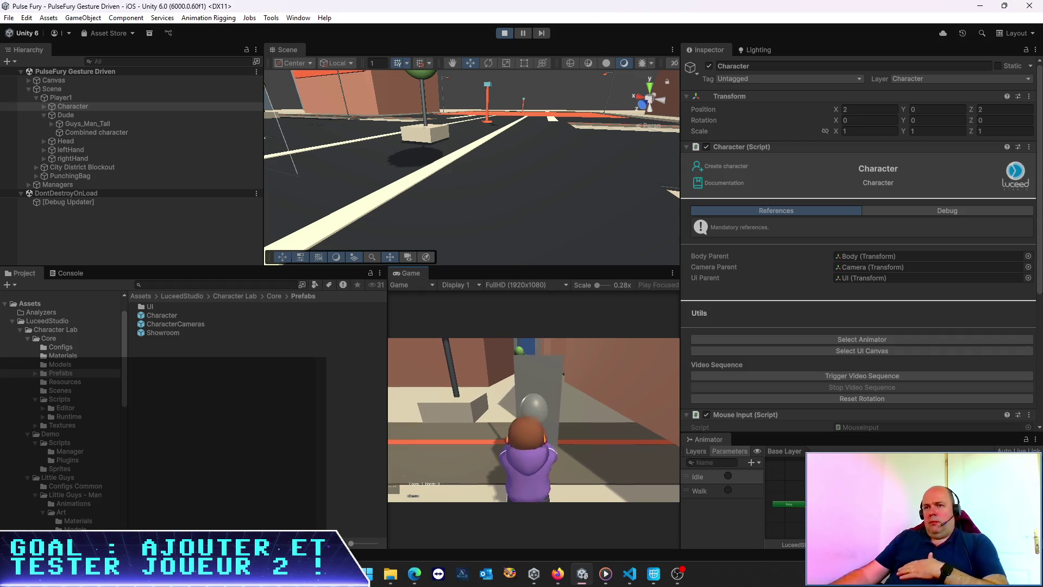
- Check Character's references, then follow the NullReferenceException to Character.cs line 83
left_click(75, 102)
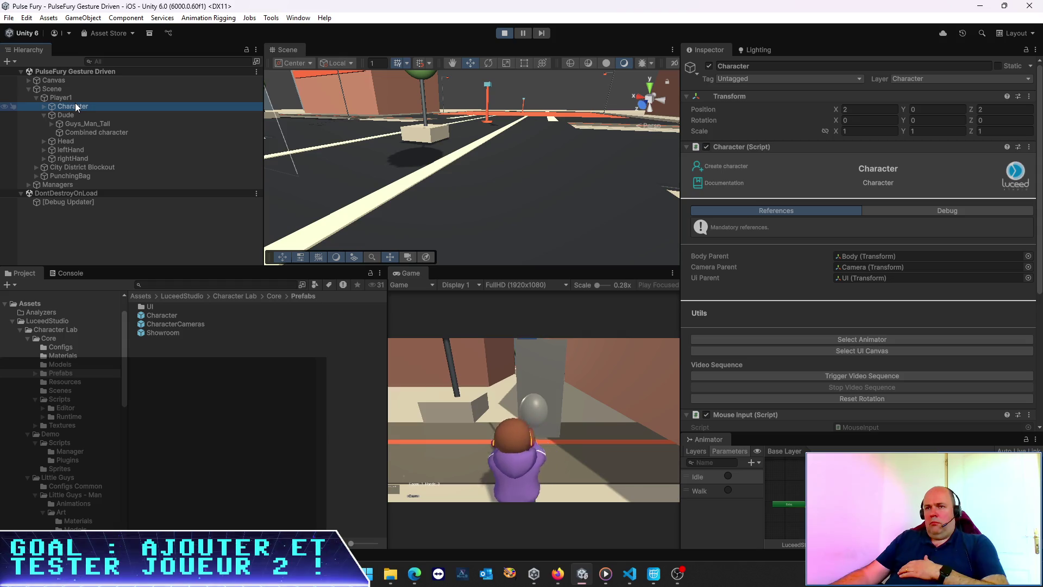
left_click(43, 106)
left_click(73, 115)
left_click(73, 100)
left_click(74, 106)
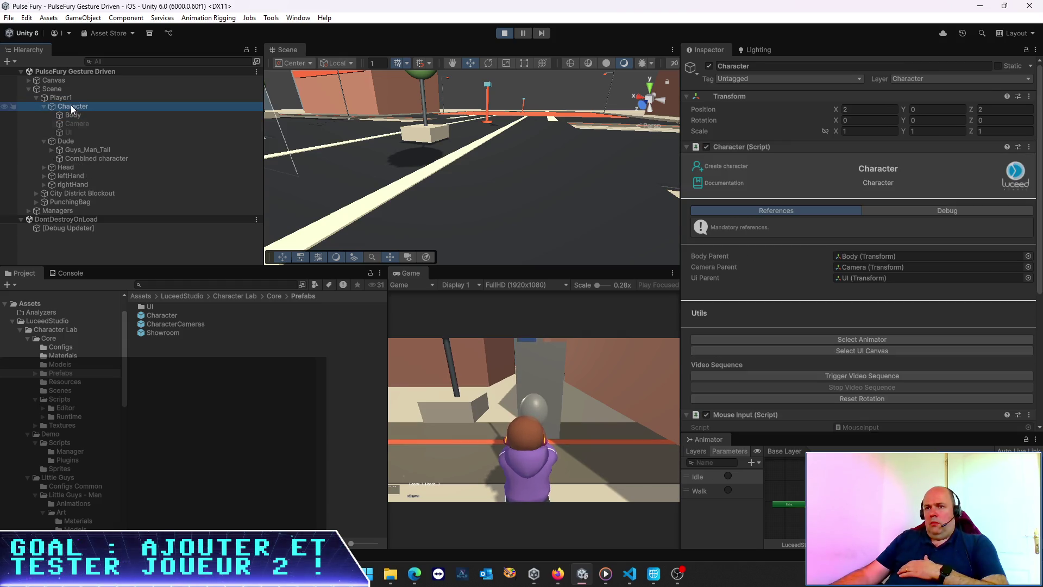
left_click(70, 273)
left_click(141, 305)
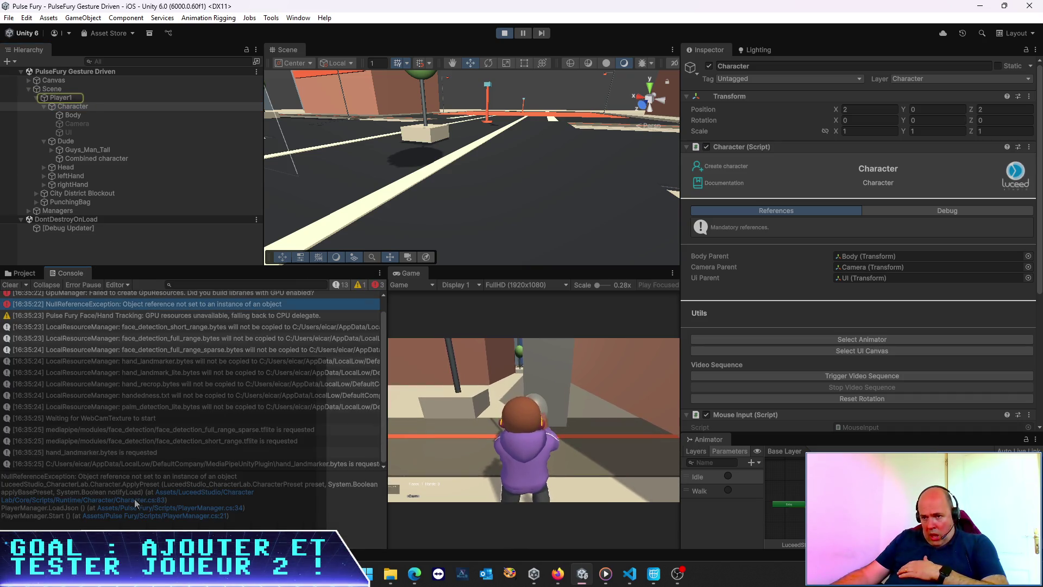
left_click(196, 492)
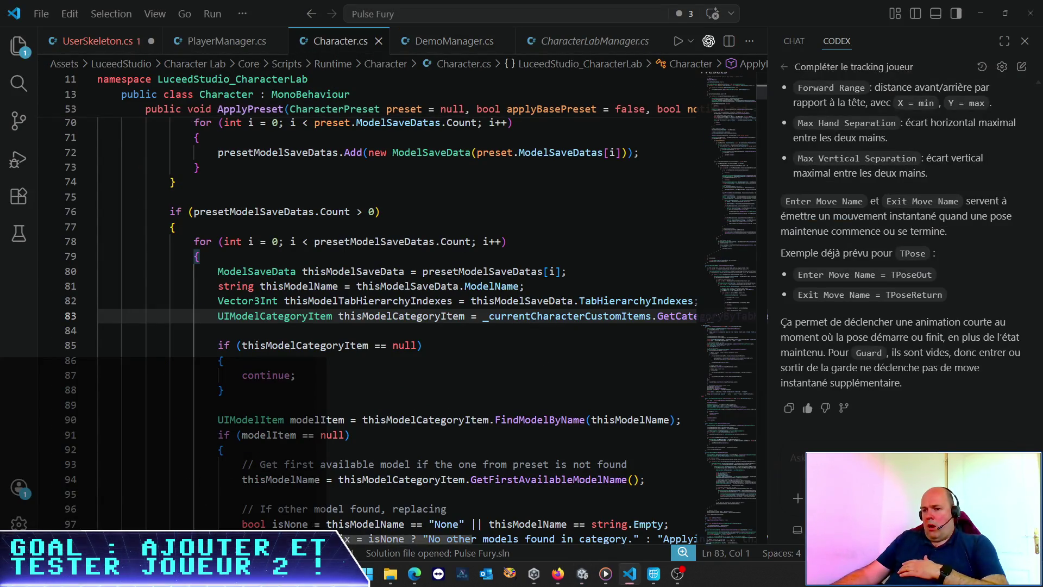
- Examine the ApplyPreset code on lines 82–83 of Character.cs
left_click(678, 316)
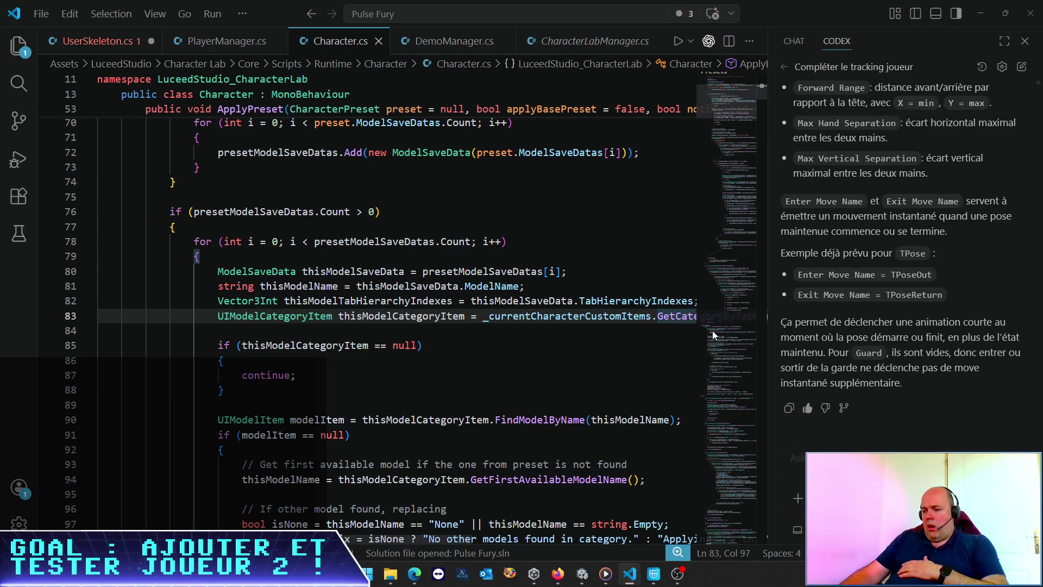
key("End")
key("Left")
key("Left")
key("Left")
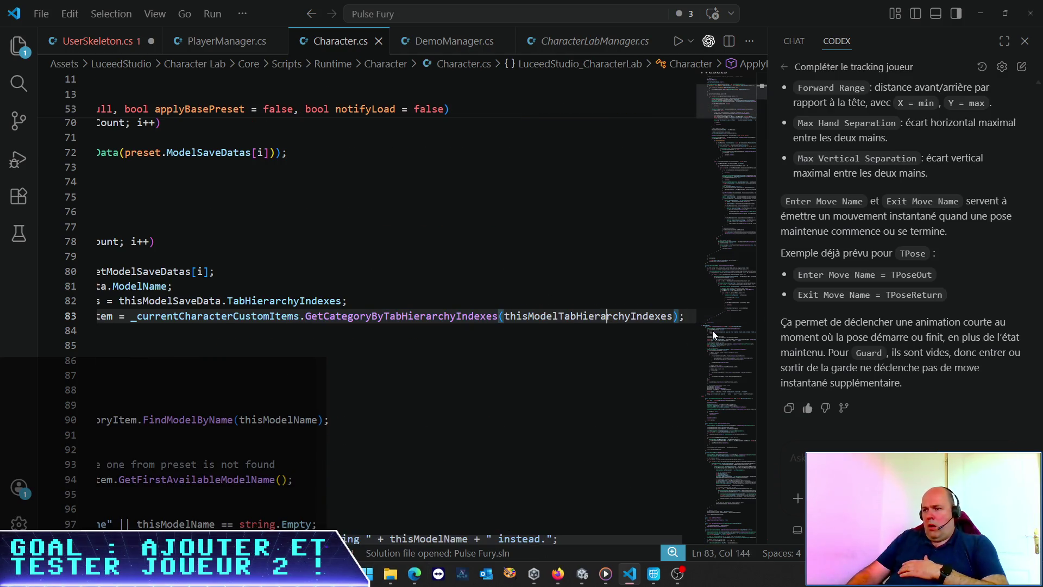
key("Left")
key("Left")
key("Left")
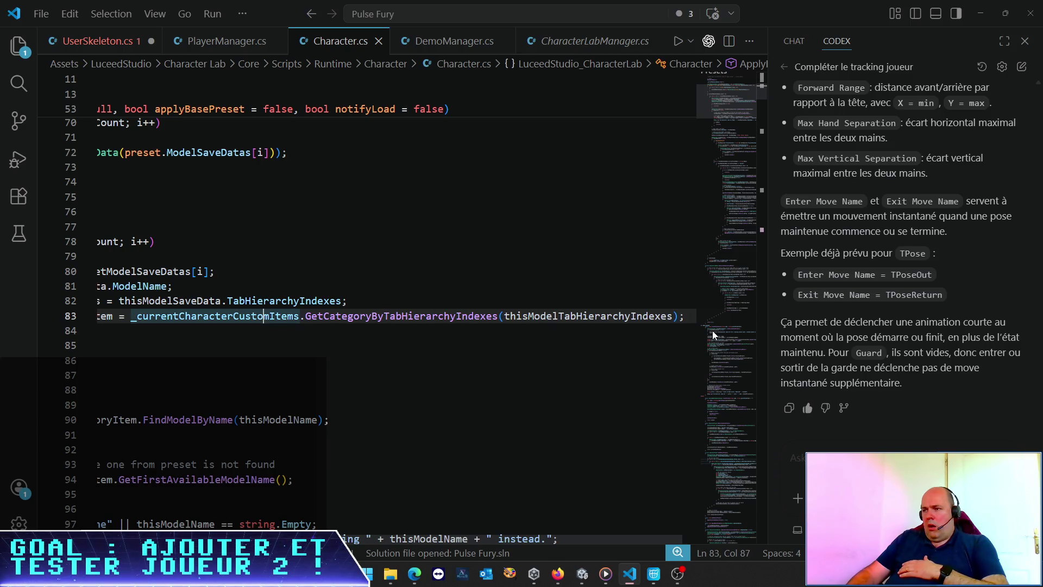
key("Left")
key("Left")
key("Left")
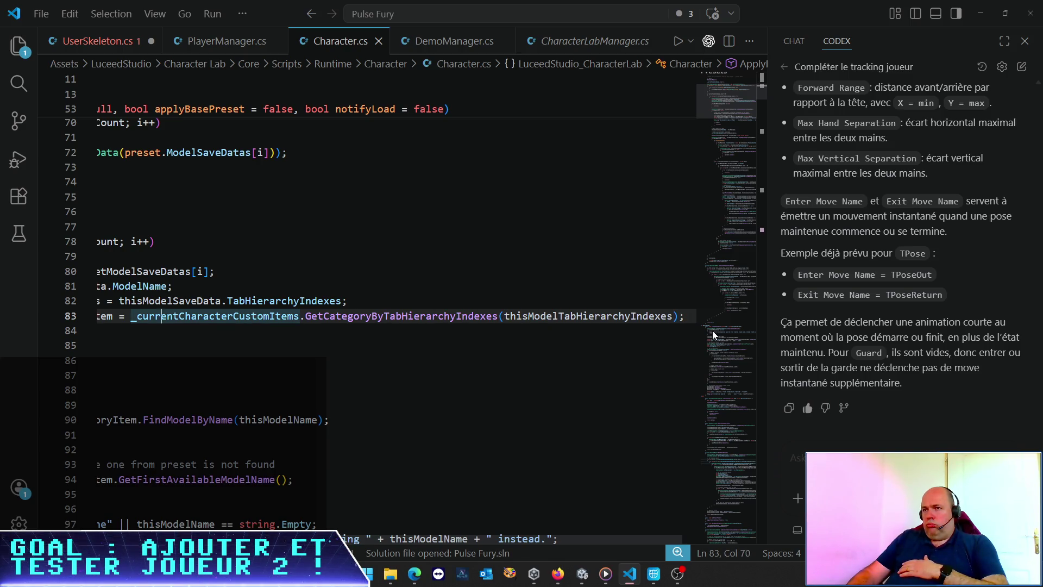
key("Left")
key("Left")
key("Left")
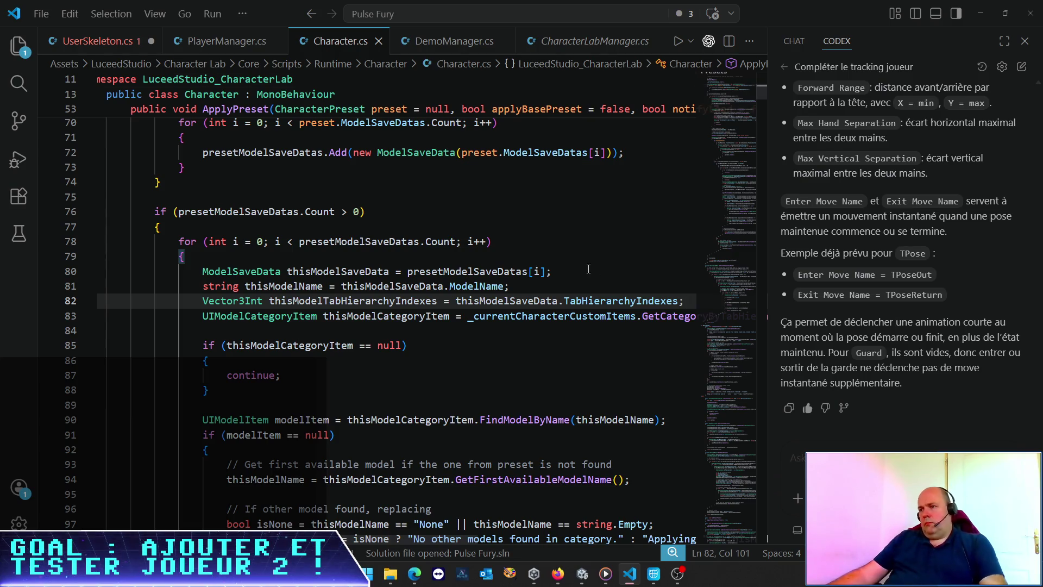
double_click(608, 299)
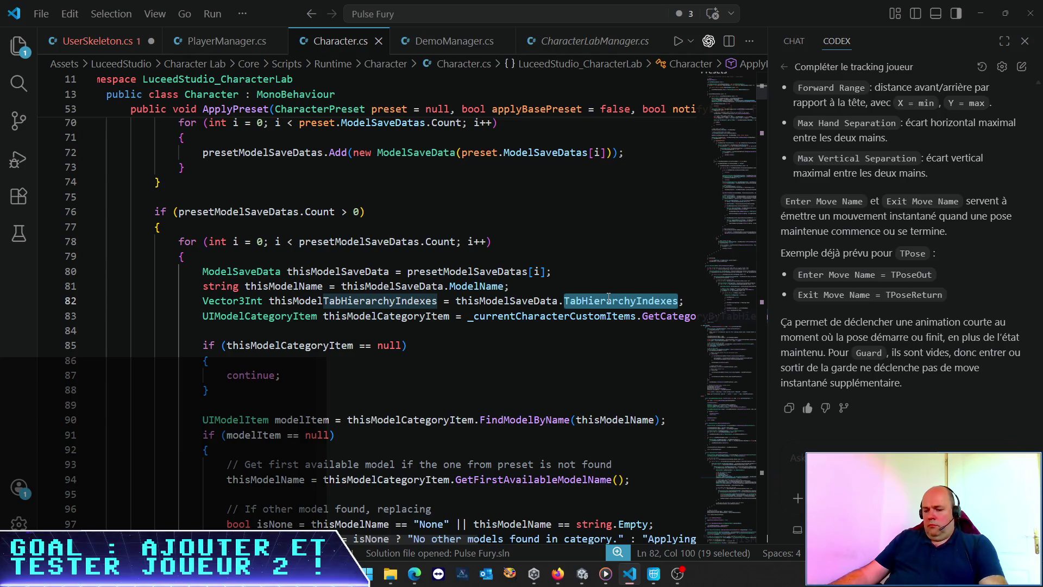
left_click(291, 139)
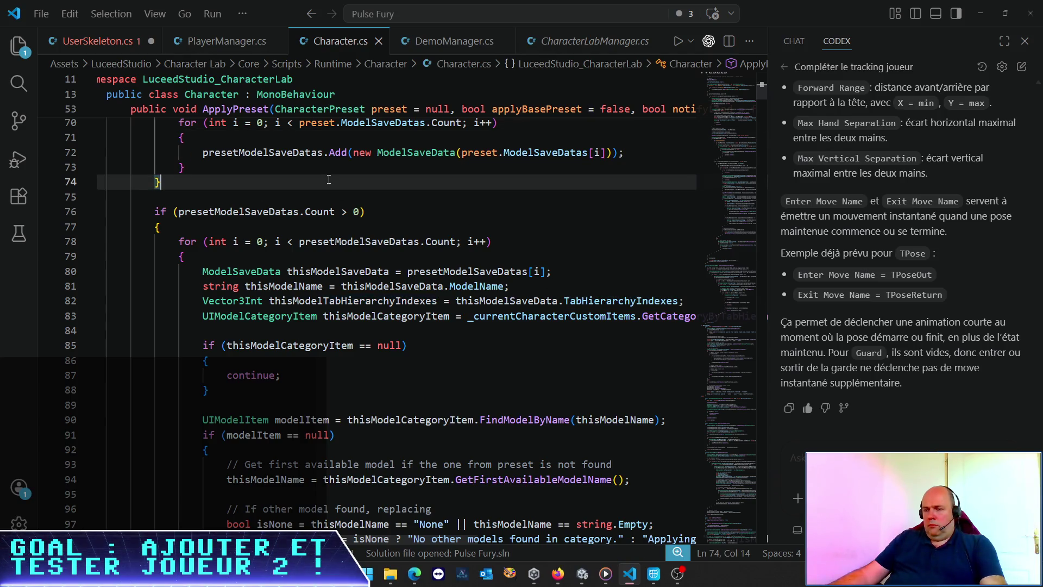
- Search Character.cs for 'json', finding no matches
key("ctrl+f")
type("json")
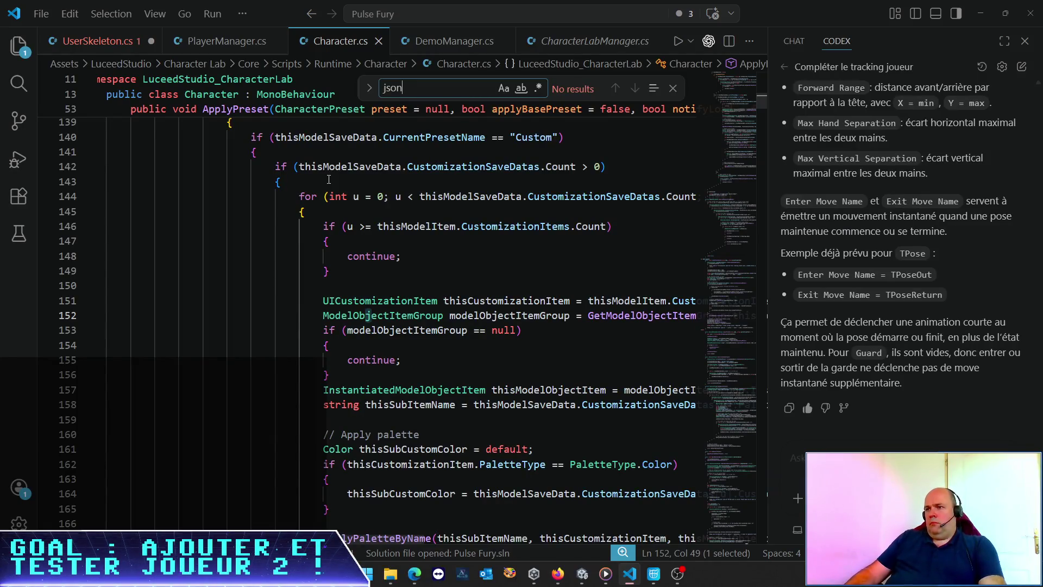
key("Escape")
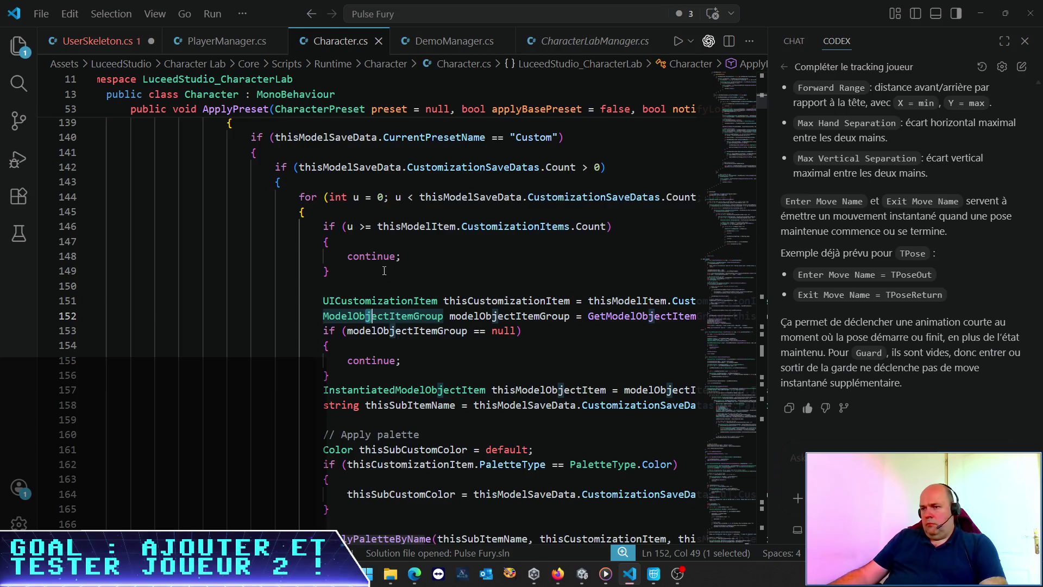
scroll(341, 182, "up", 7)
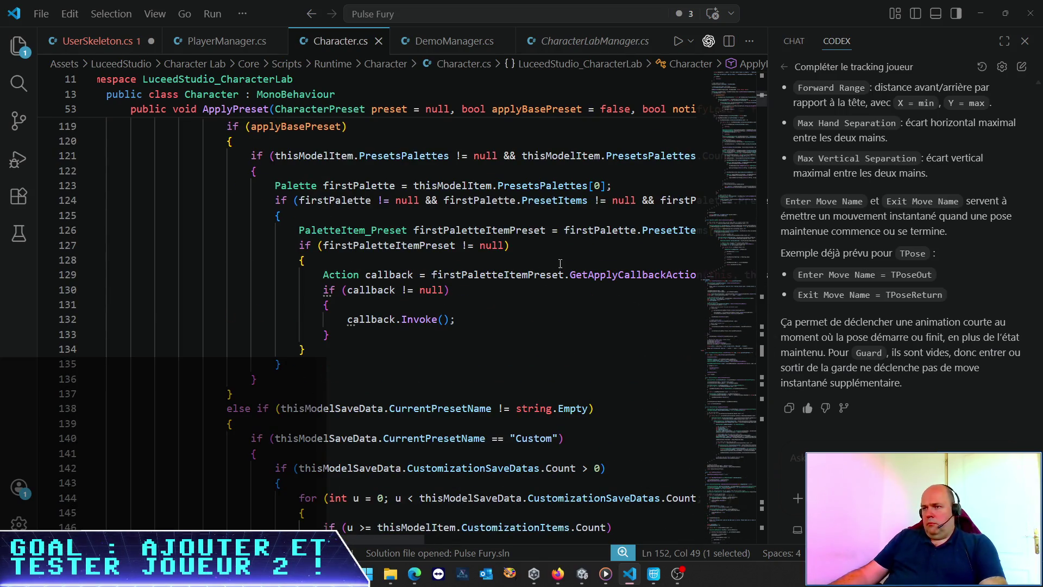
scroll(508, 238, "up", 20)
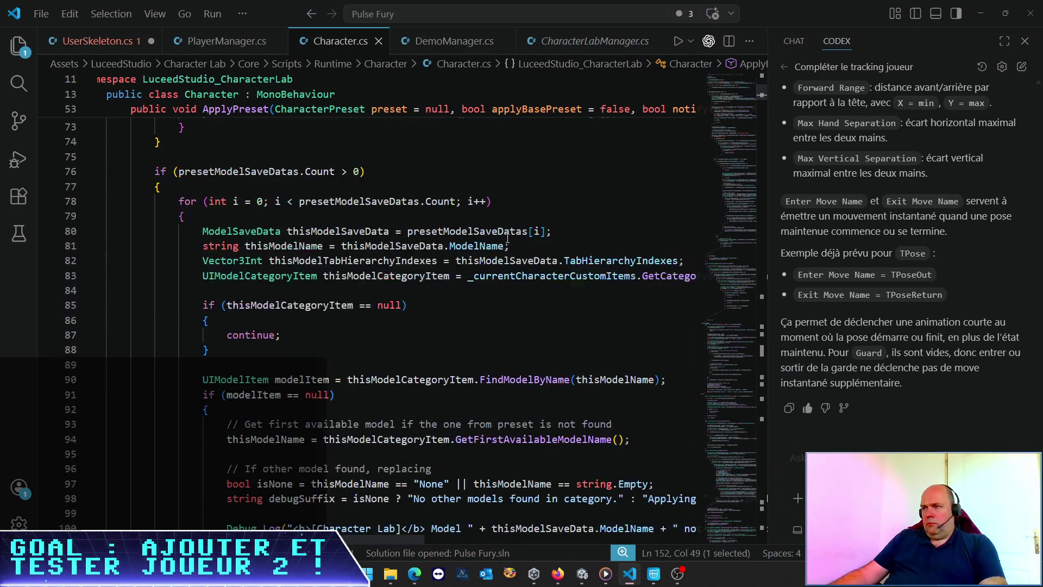
scroll(508, 238, "up", 3)
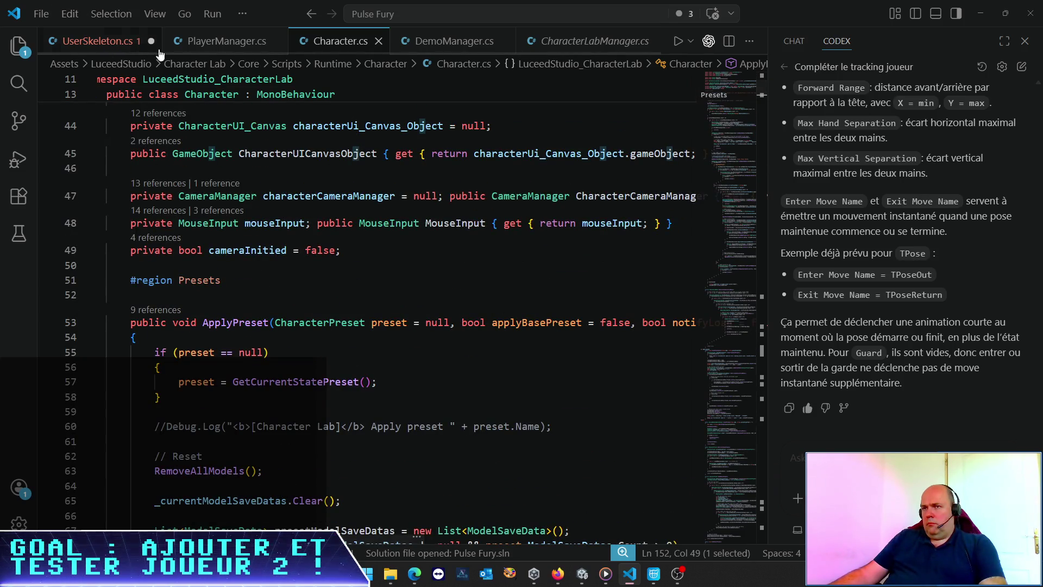
- Switch to PlayerManager.cs and go to the LoadJson method
left_click(228, 42)
scroll(305, 363, "down", 3)
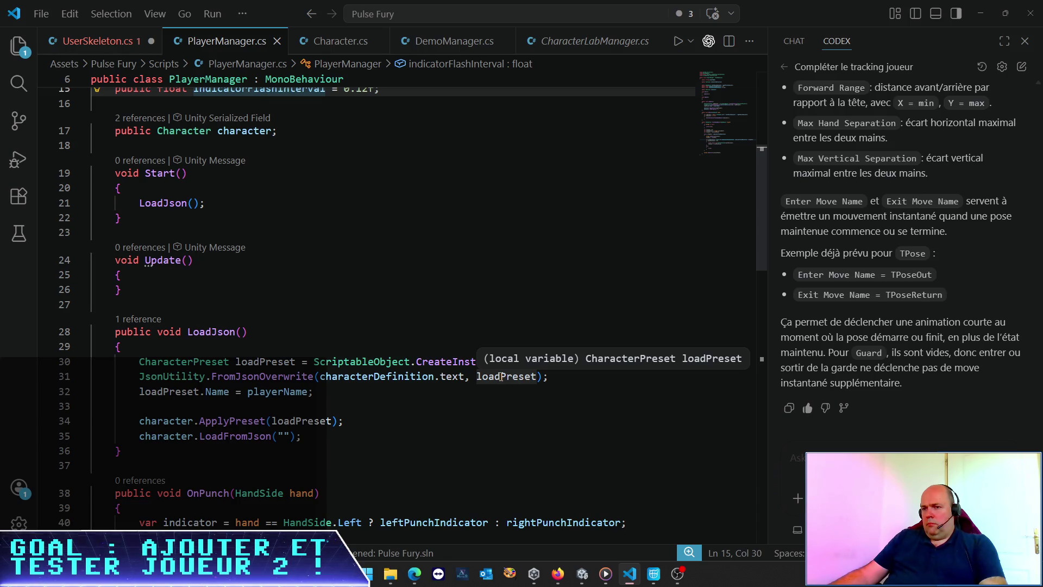
left_click(275, 391)
- Jump to the LoadFromJson definition and review its preset-loading lines 215–221
left_click(244, 421)
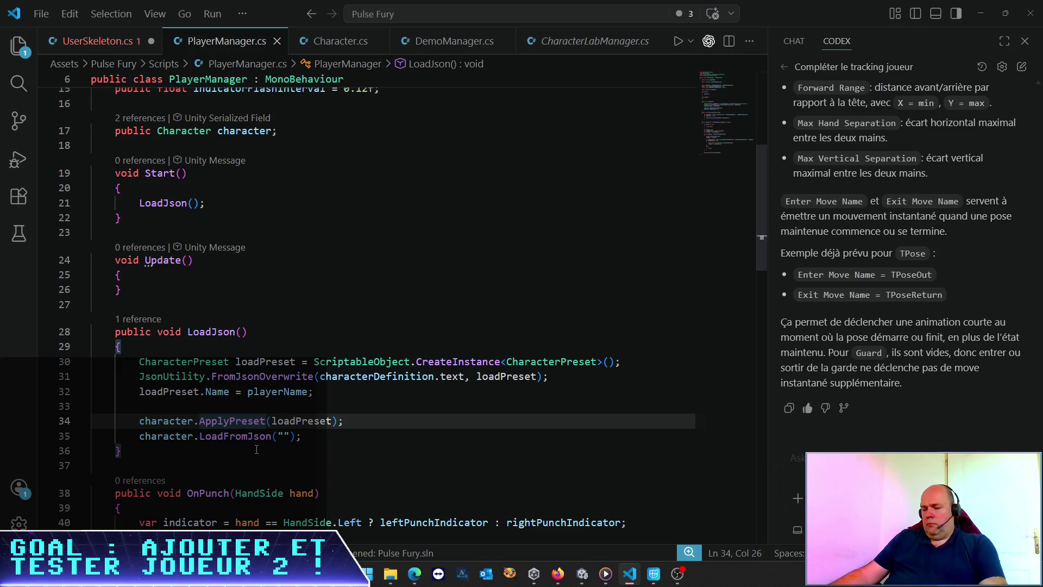
double_click(255, 436)
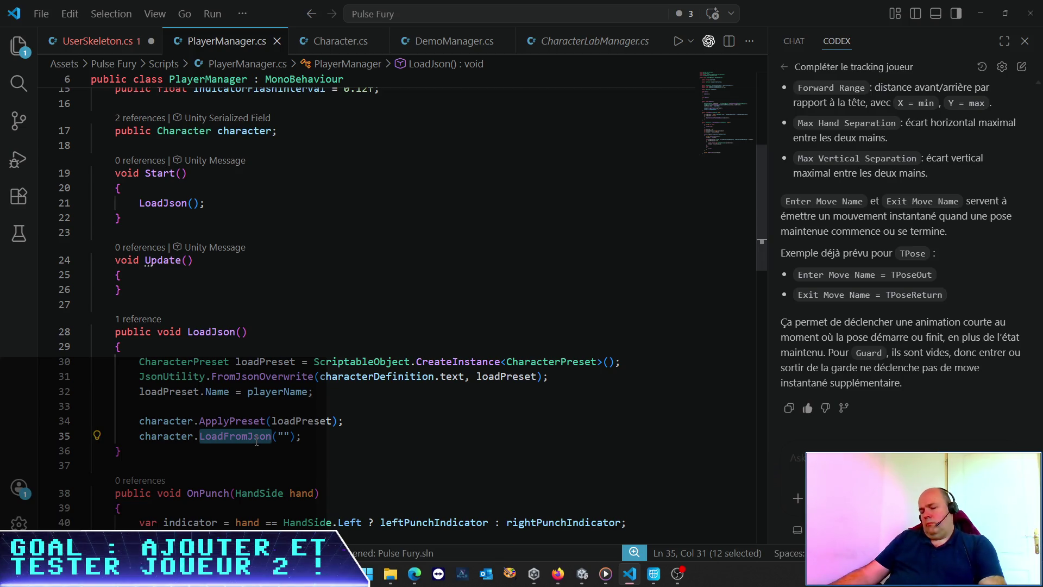
left_click(206, 304)
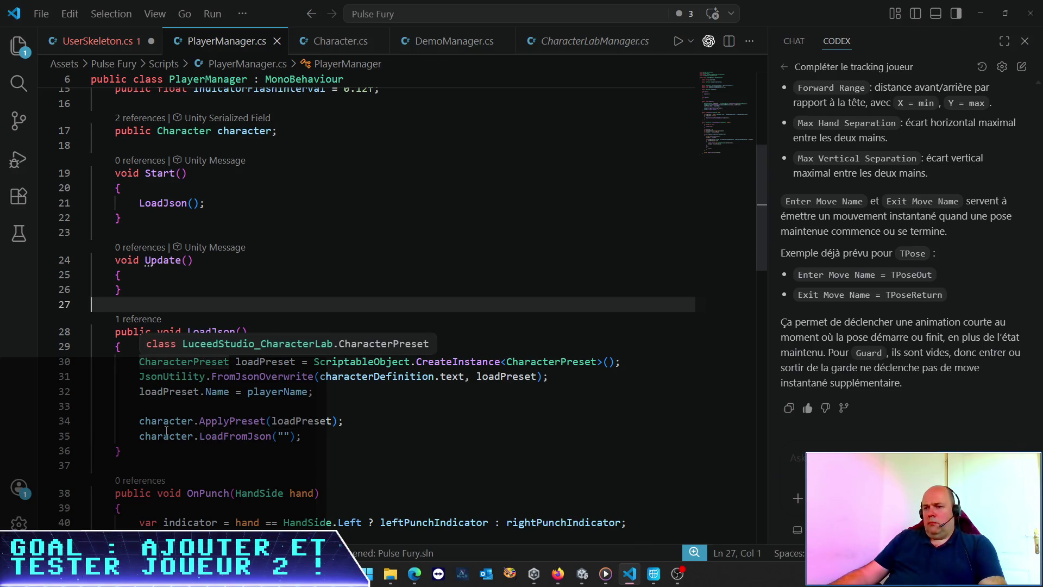
right_click(241, 441)
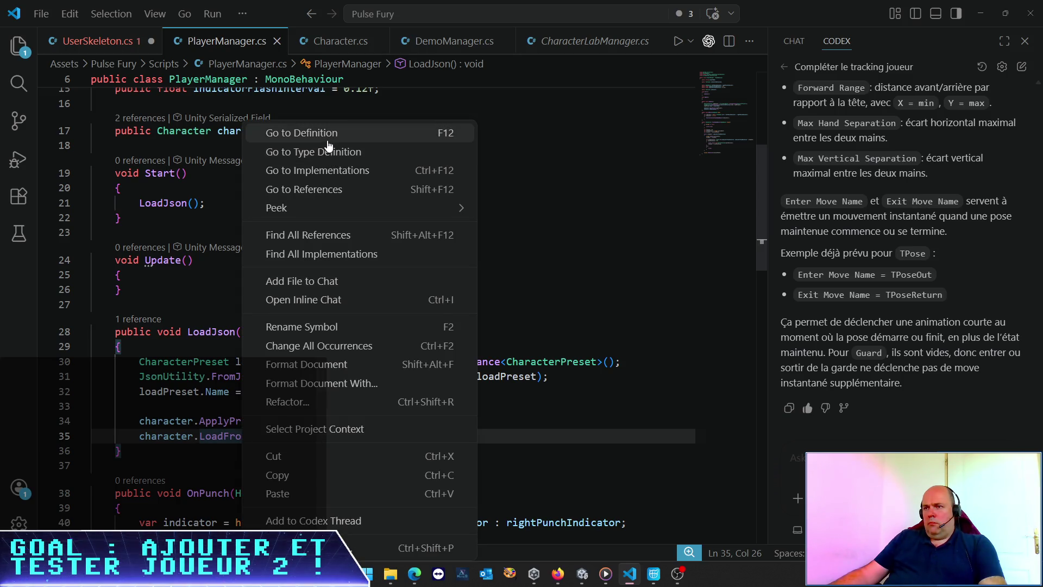
left_click(326, 137)
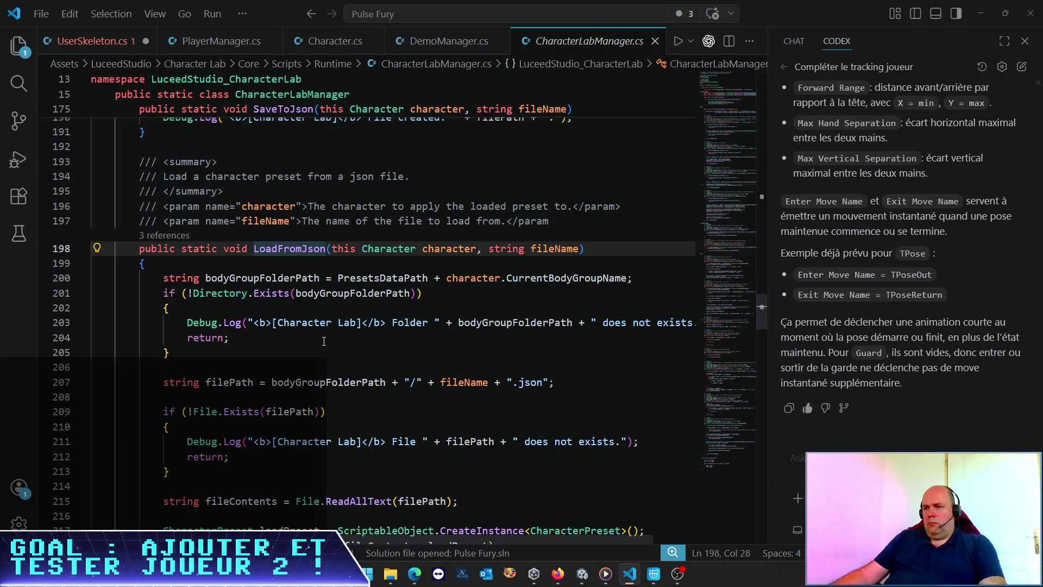
scroll(250, 308, "down", 3)
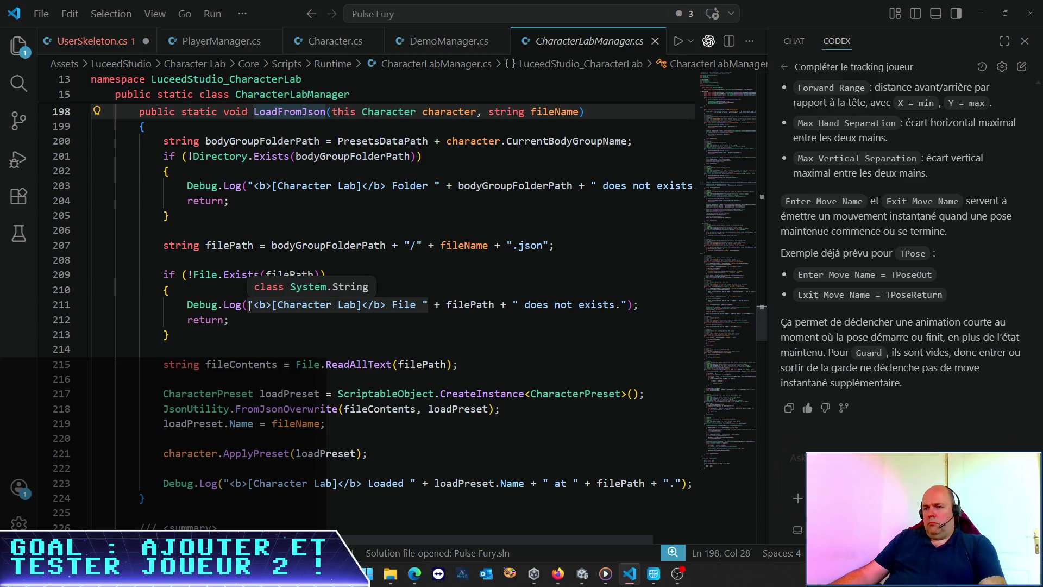
scroll(249, 307, "down", 2)
mouse_move(367, 372)
left_mouse_down()
mouse_move(152, 347)
mouse_move(133, 286)
left_mouse_up()
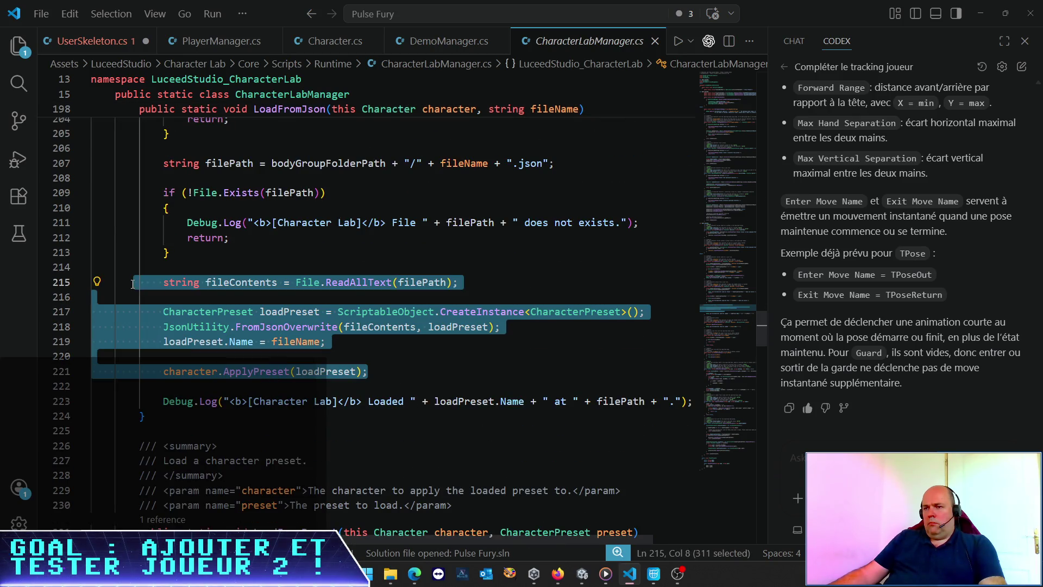
left_click(469, 343)
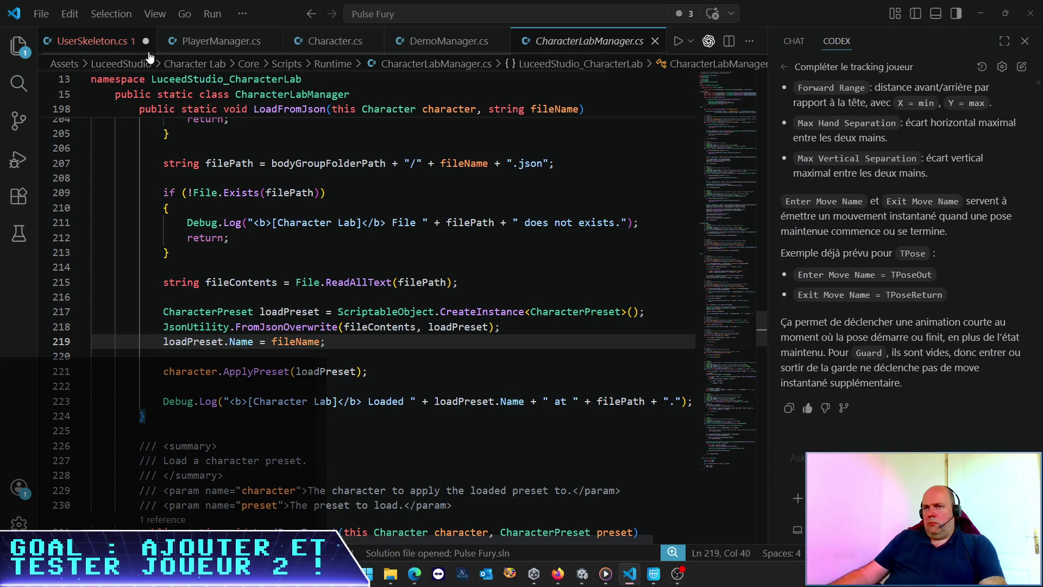
- Delete the LoadFromJson call on line 35 of LoadJson and save PlayerManager.cs
left_click(88, 43)
left_click(227, 41)
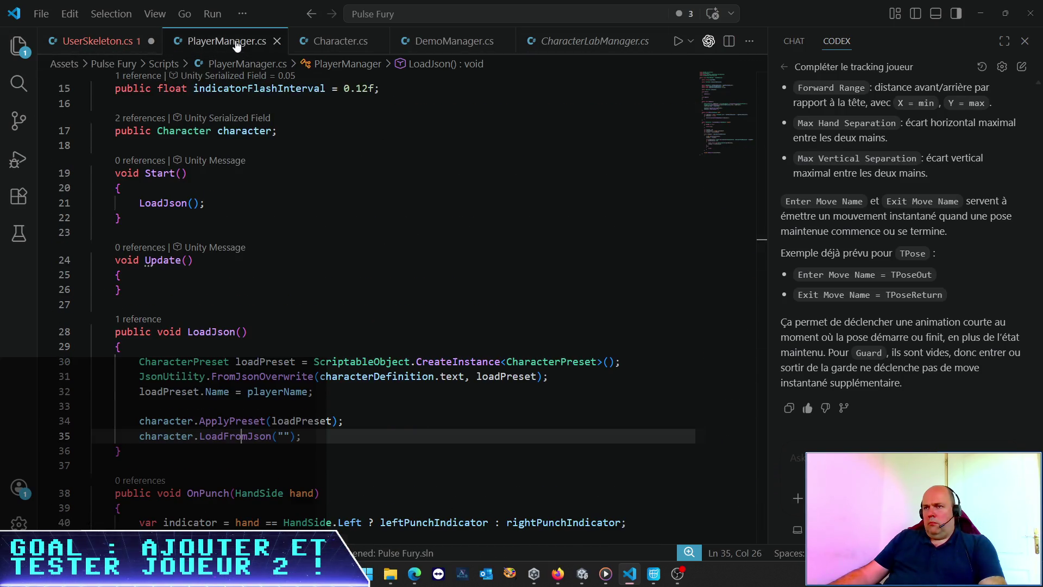
key("shift+Home")
key("shift+Home")
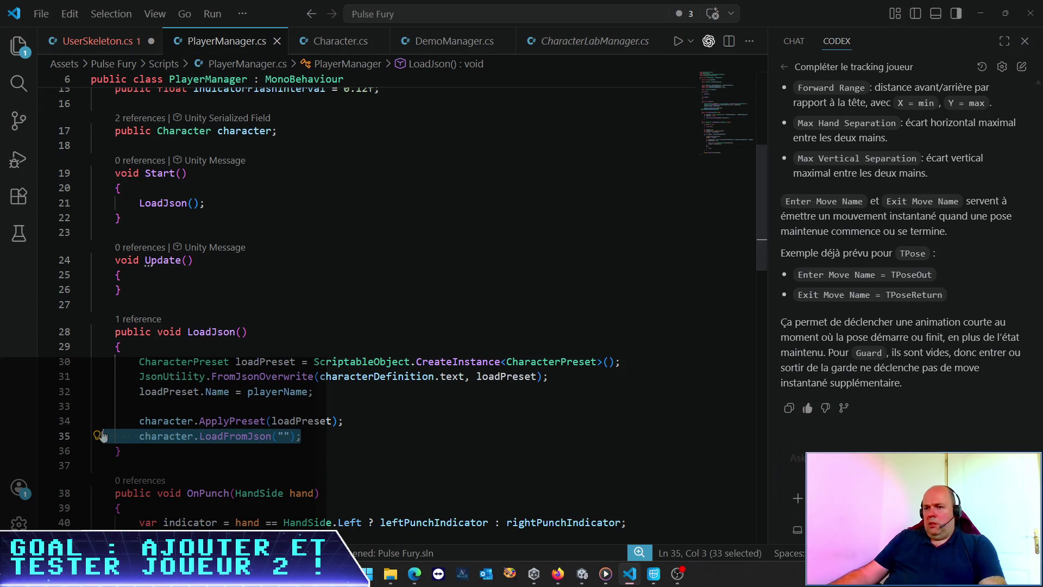
key("BackSpace")
key("ctrl+s")
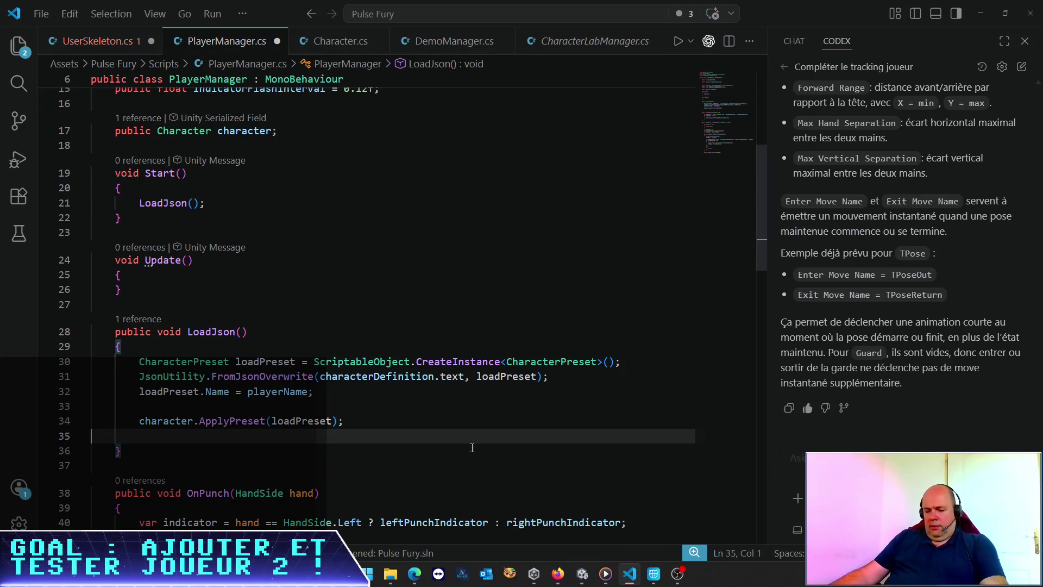
- Add Debug.Log("Load Character:"+characterDefinition.text); after line 31
left_click(236, 411)
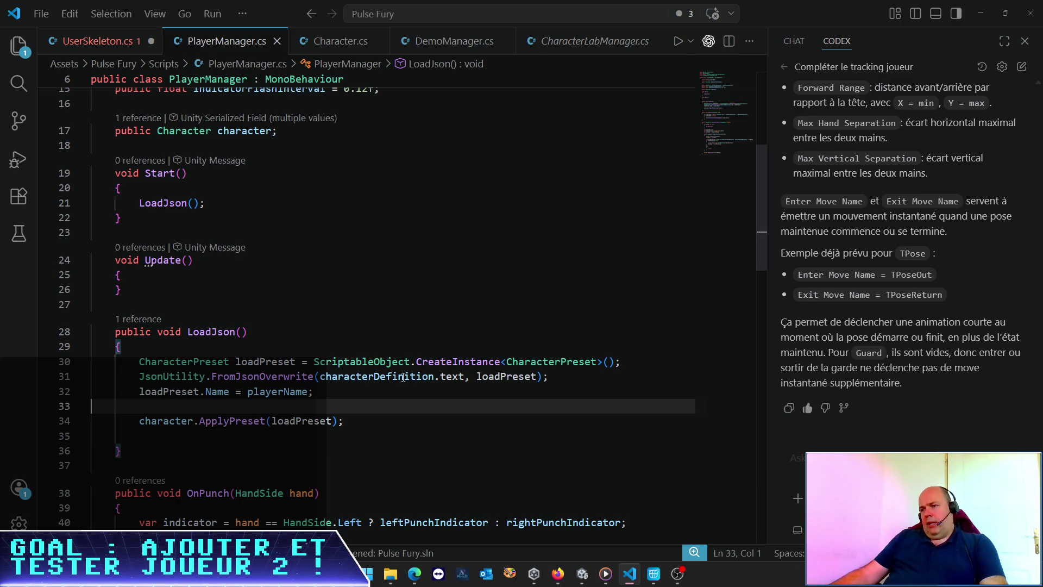
left_click(561, 376)
key("Return")
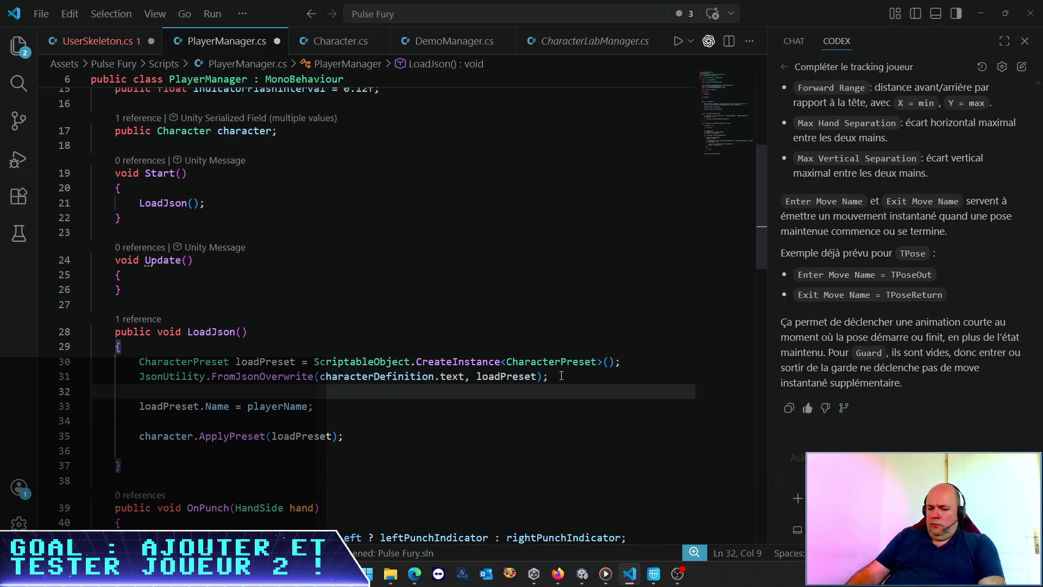
type("Debug.Log(\"")
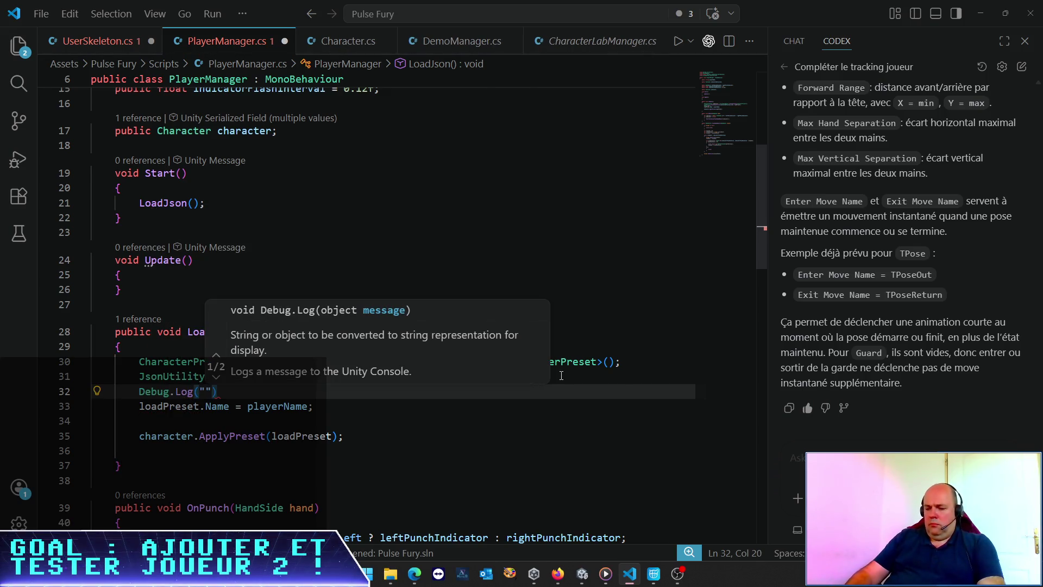
type("Load Char")
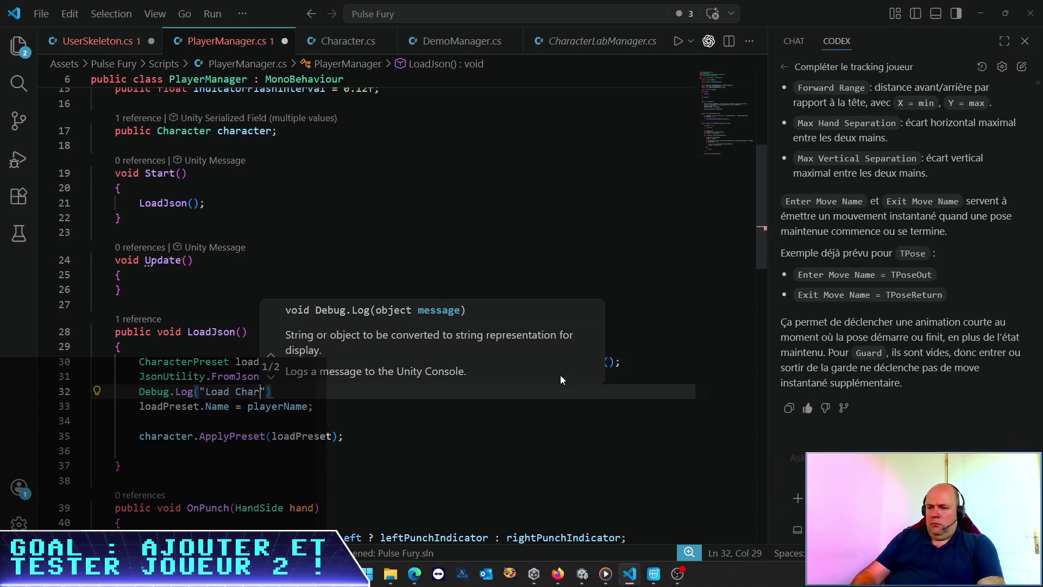
type("acter:")
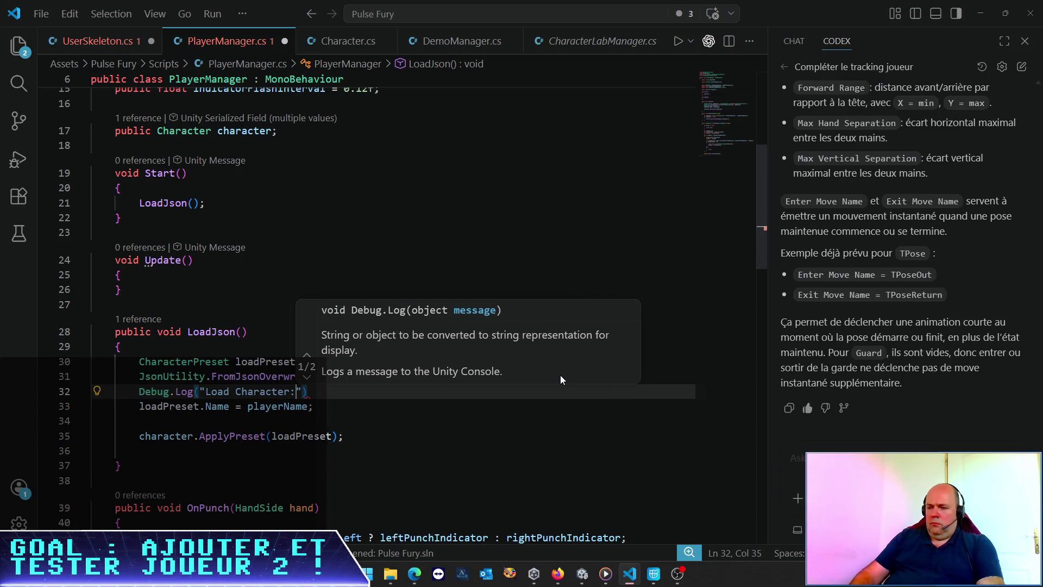
key("Escape")
type("+")
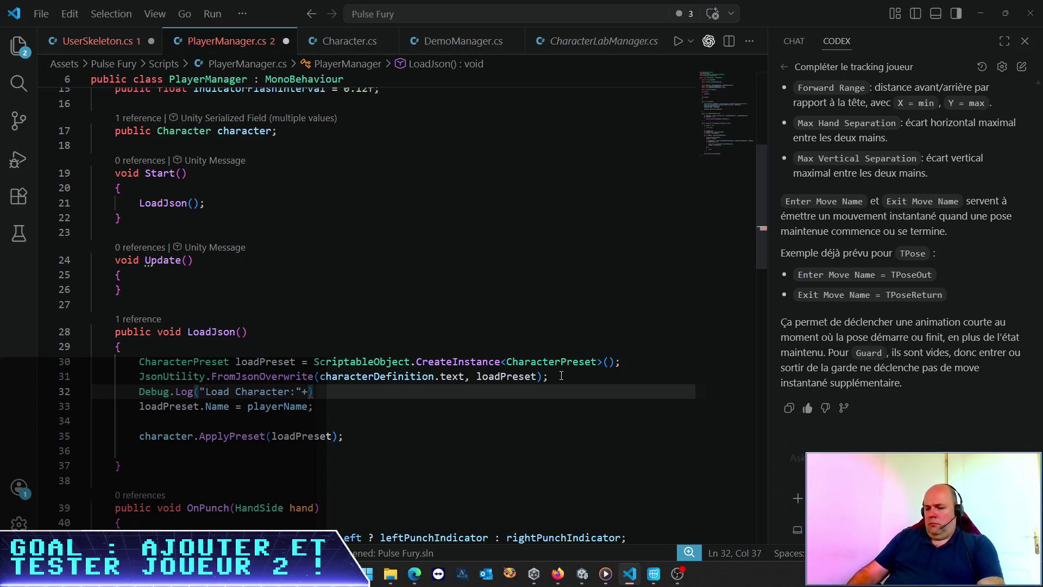
type("char")
key("Down")
key("Down")
key("Down")
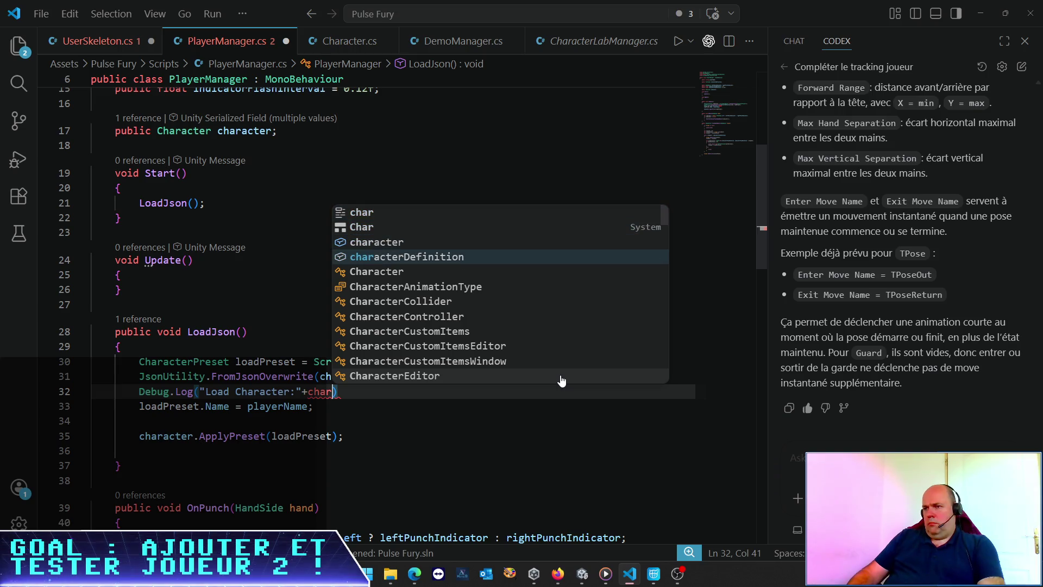
key("Tab")
type(".te")
key("Tab")
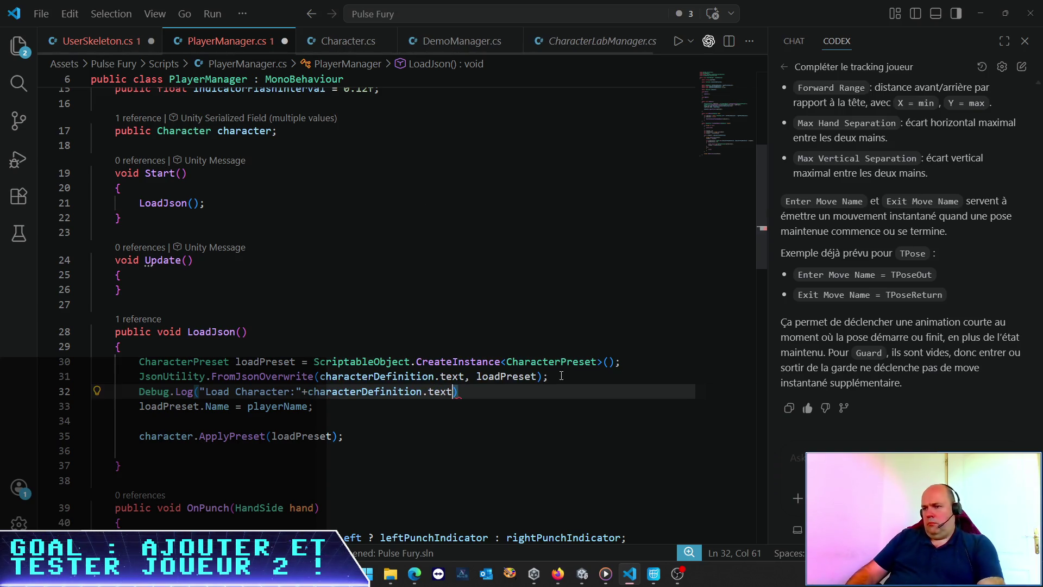
type(";")
- Move the Debug.Log line to the top of the LoadJson body
key("ctrl+l")
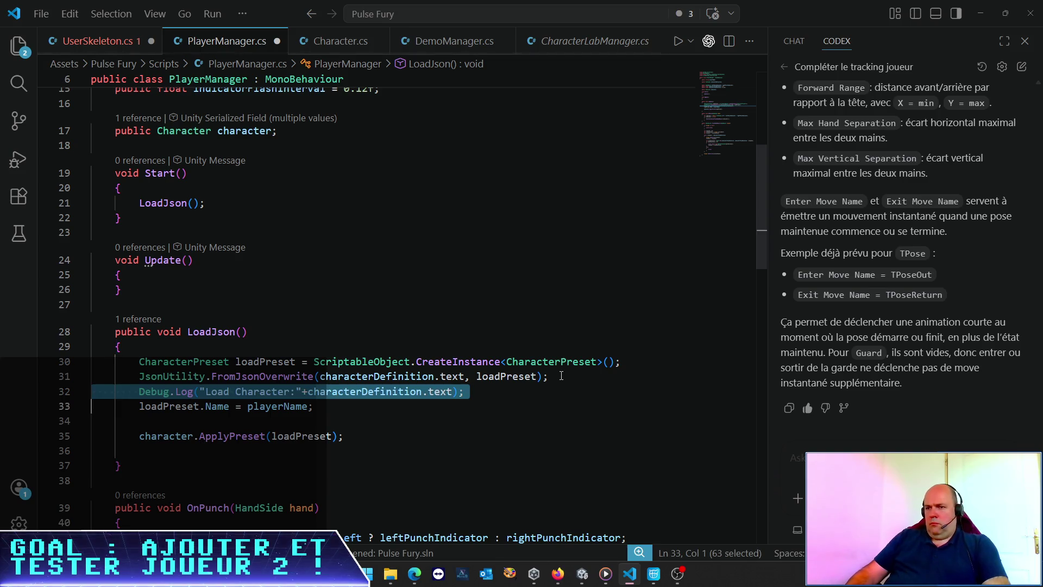
key("ctrl+x")
key("Up")
key("Up")
key("ctrl+v")
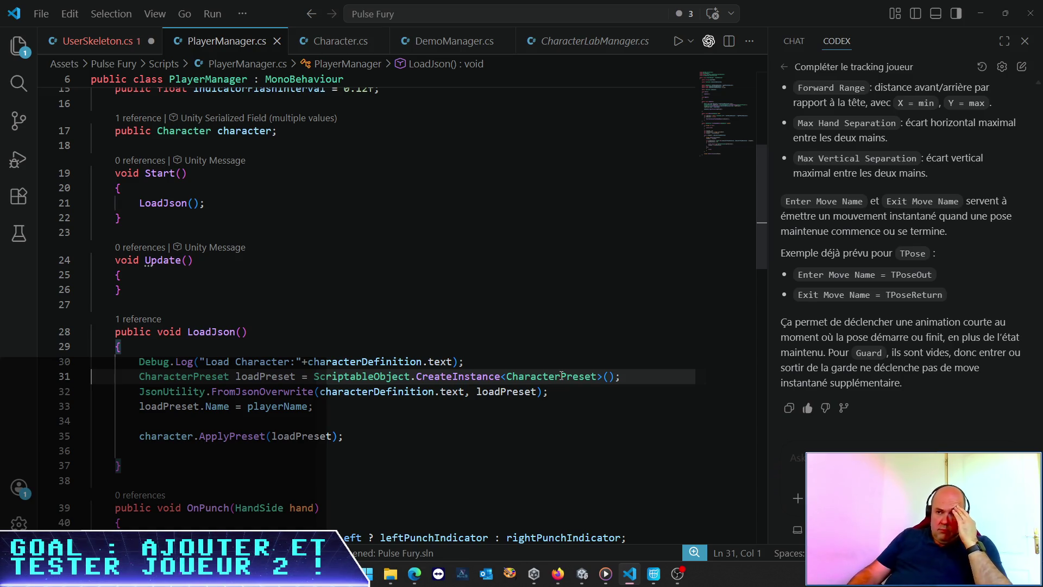
key("Down")
key("Down")
key("Down")
key("Up")
key("Up")
key("Up")
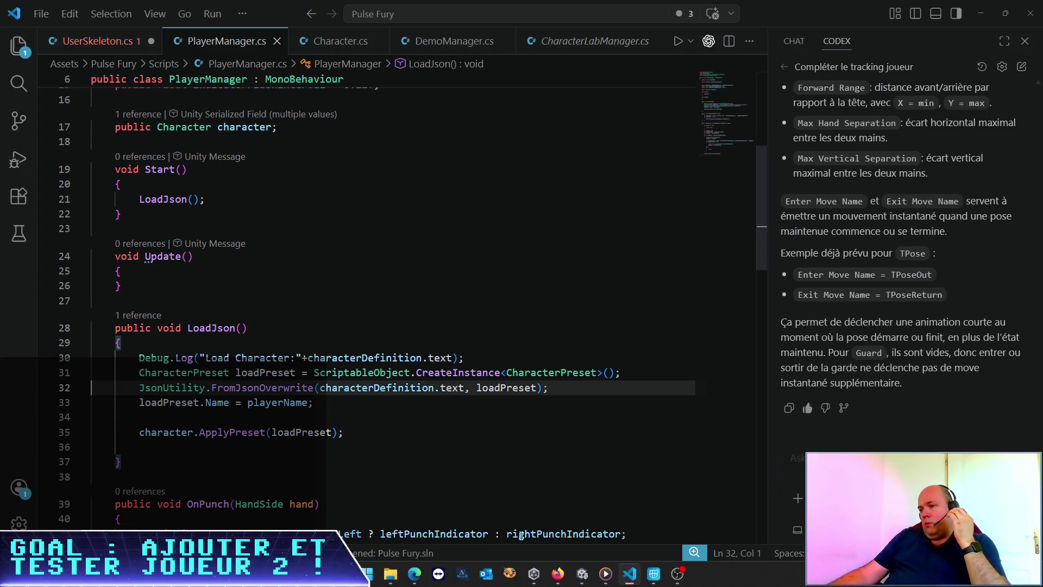
left_click(581, 574)
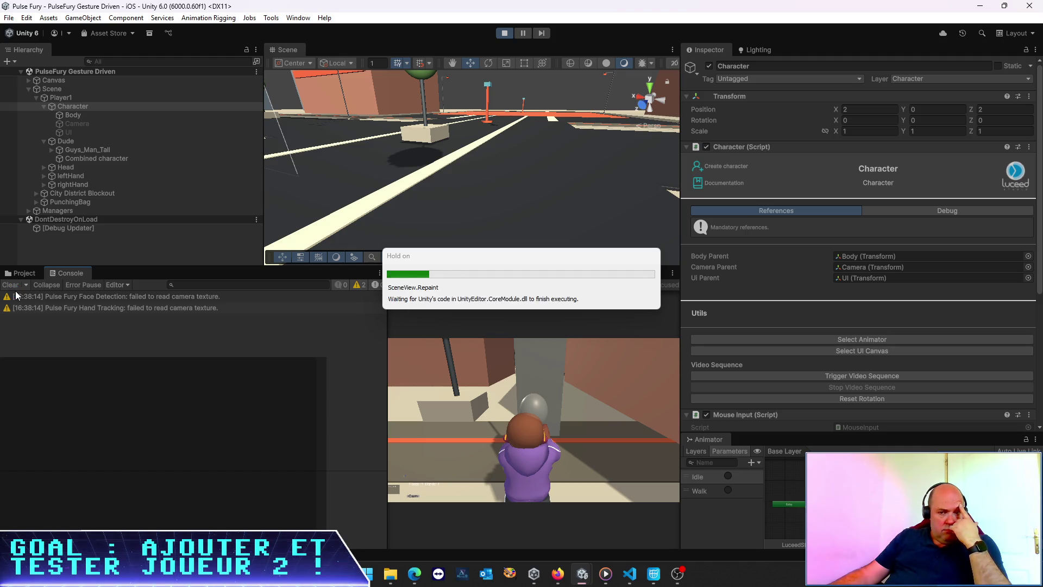
- Restart play mode and show the NullReferenceException stack trace through ApplyPreset and PlayerManager.LoadJson
left_click(16, 296)
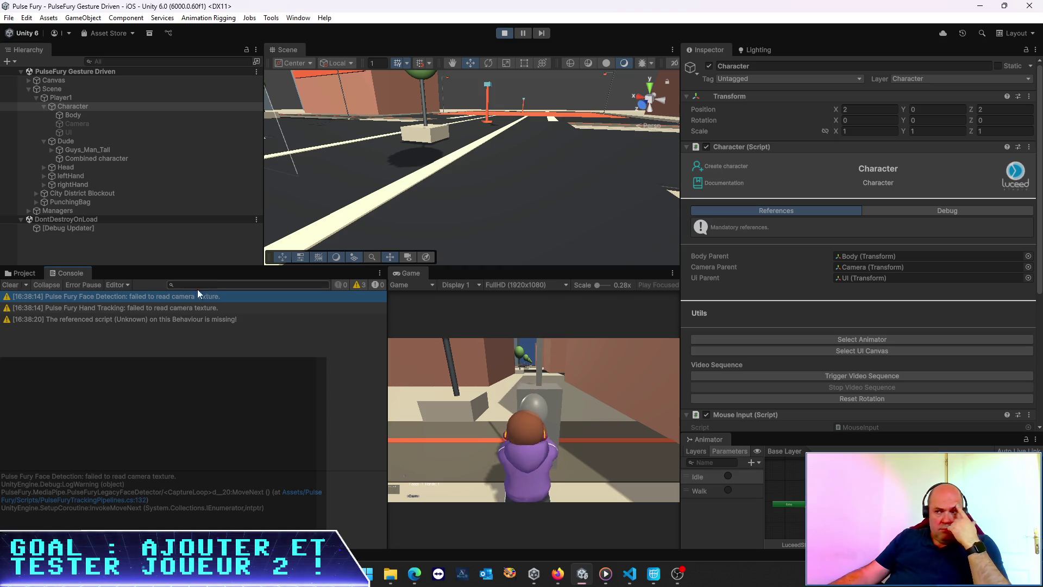
left_click(507, 34)
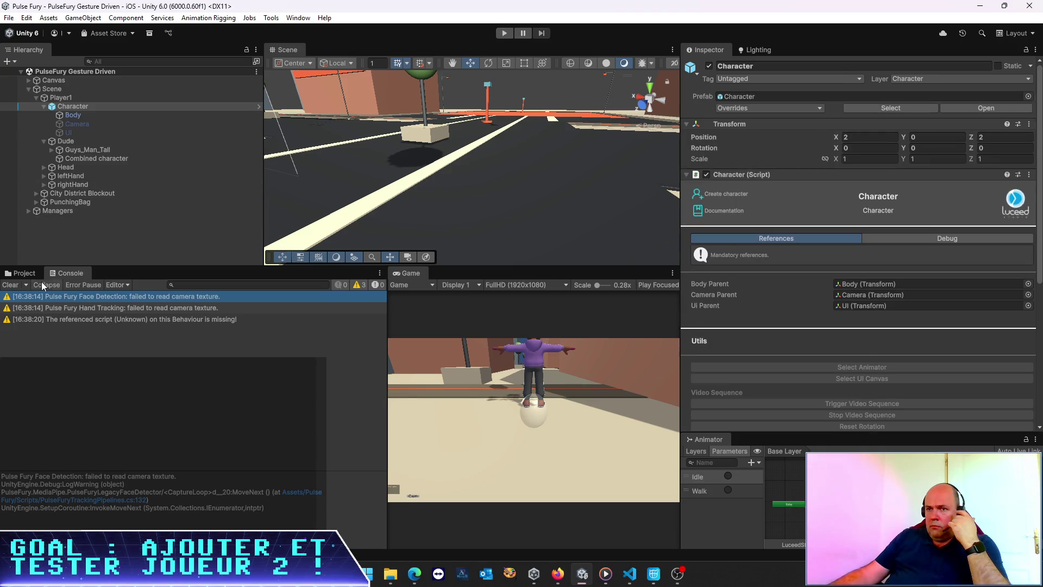
left_click(502, 33)
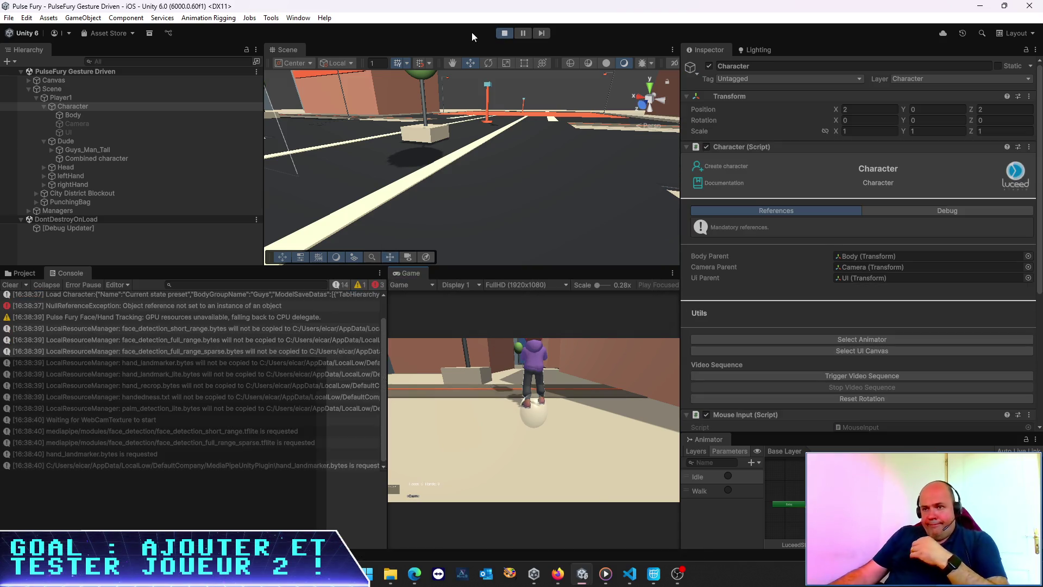
left_click(160, 305)
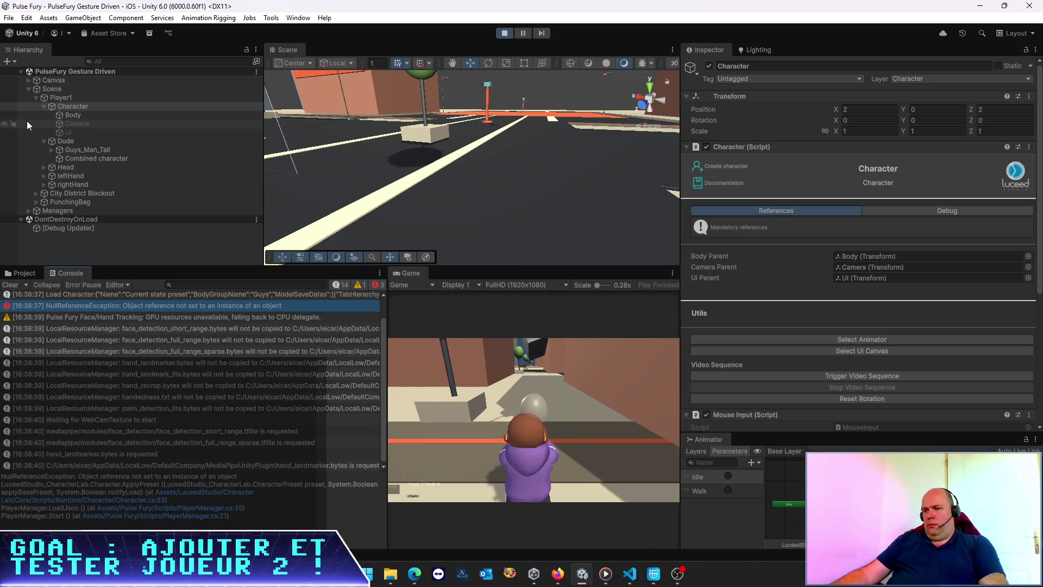
- Enlarge the Game and Console panels, select Character, and stop the running game
mouse_move(386, 430)
left_mouse_down()
mouse_move(209, 431)
mouse_move(324, 430)
left_mouse_up()
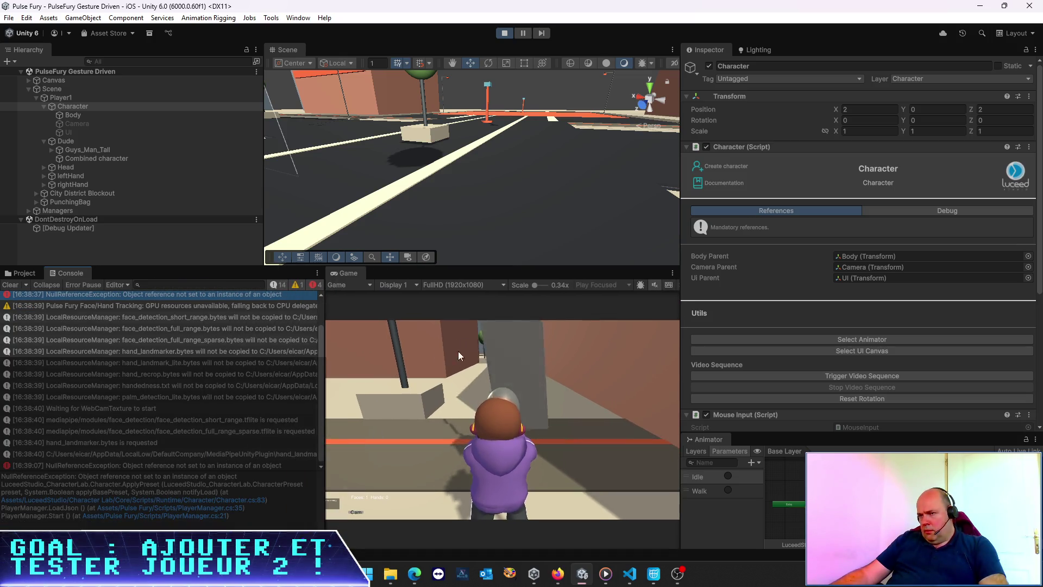
left_click_drag(485, 218, 486, 201)
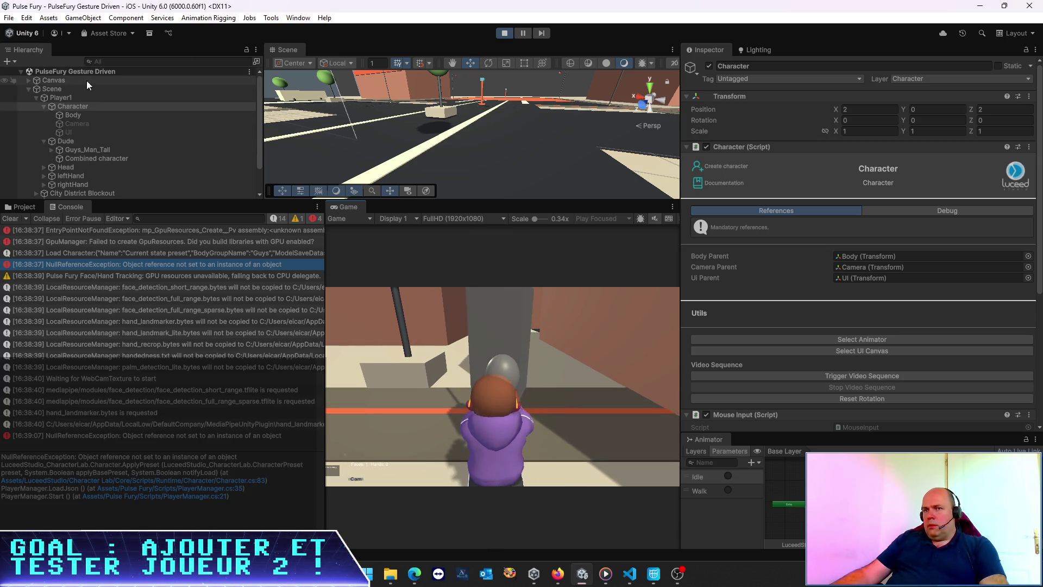
left_click(73, 107)
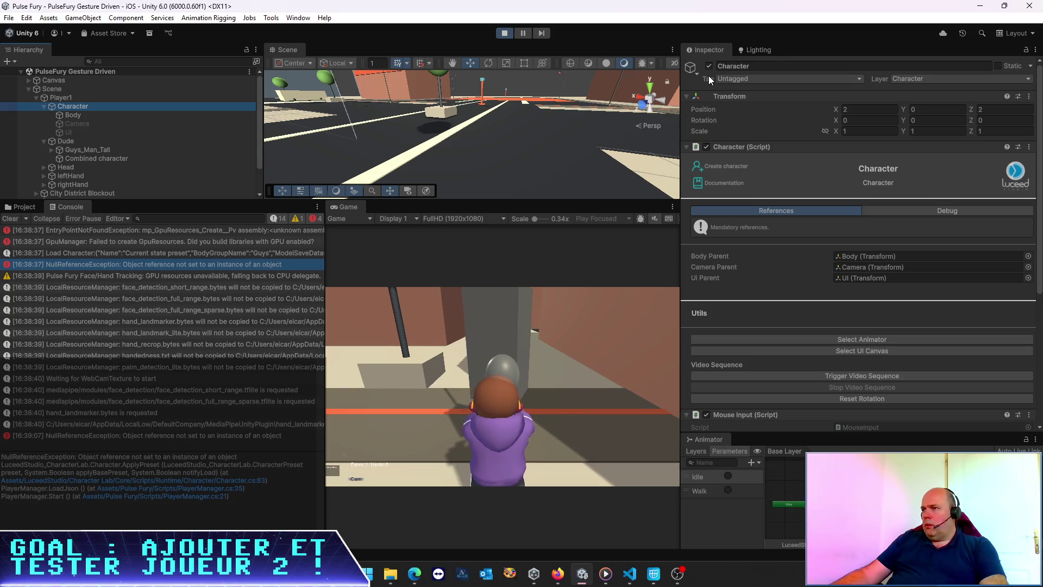
scroll(73, 127, "down", 2)
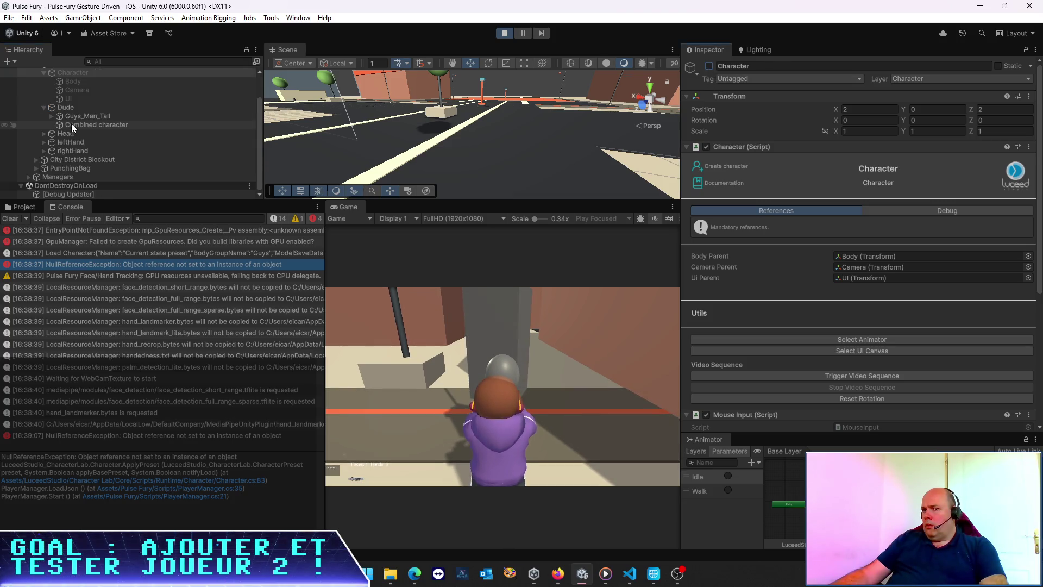
left_click(506, 34)
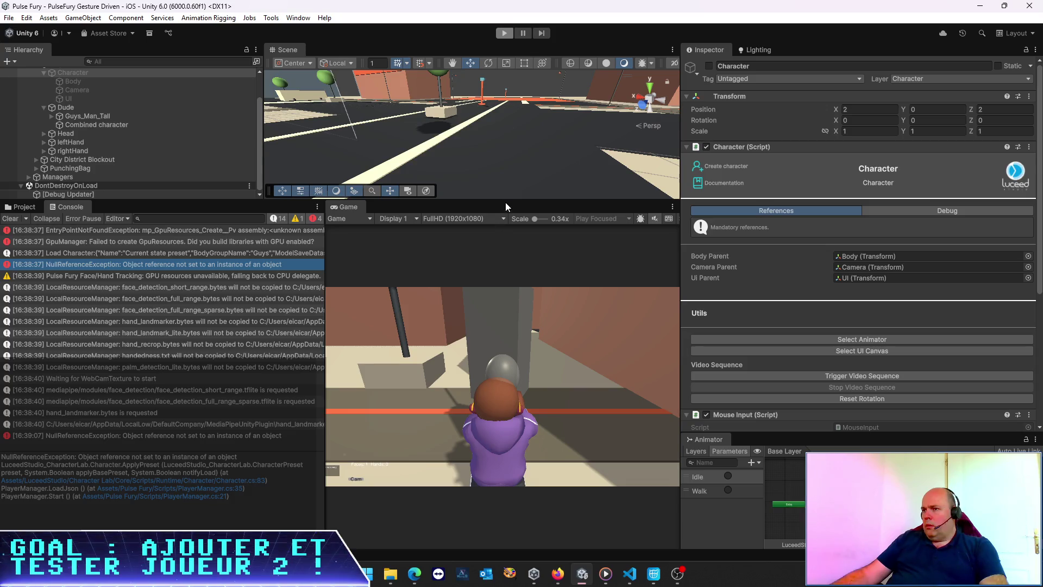
- Deactivate the Character object under Player1 and run the game again
mouse_move(505, 204)
left_mouse_down()
mouse_move(509, 292)
mouse_move(509, 271)
left_mouse_up()
mouse_move(478, 174)
left_mouse_down()
mouse_move(441, 60)
mouse_move(739, 106)
left_mouse_up()
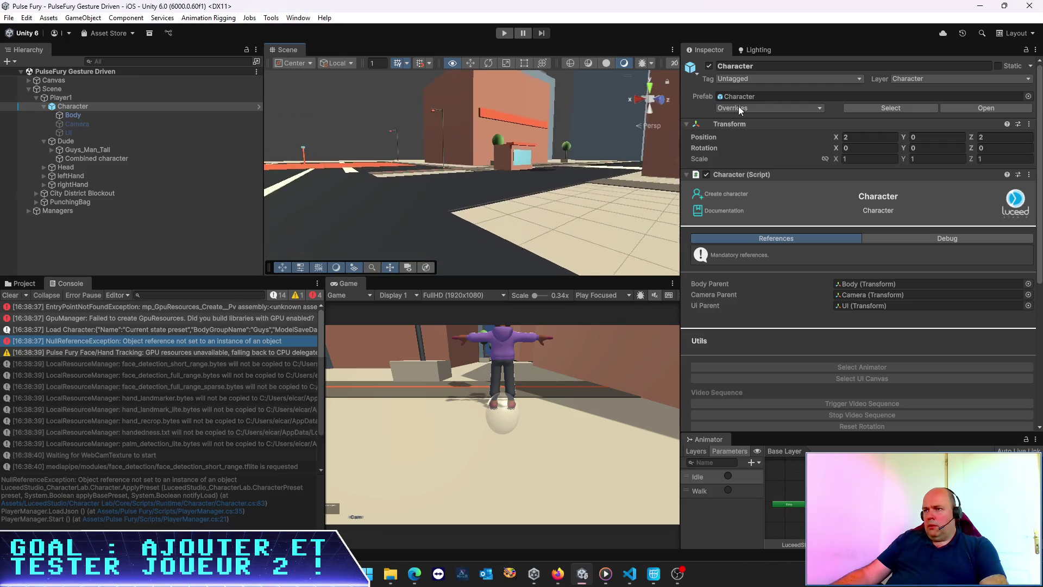
left_click(87, 193)
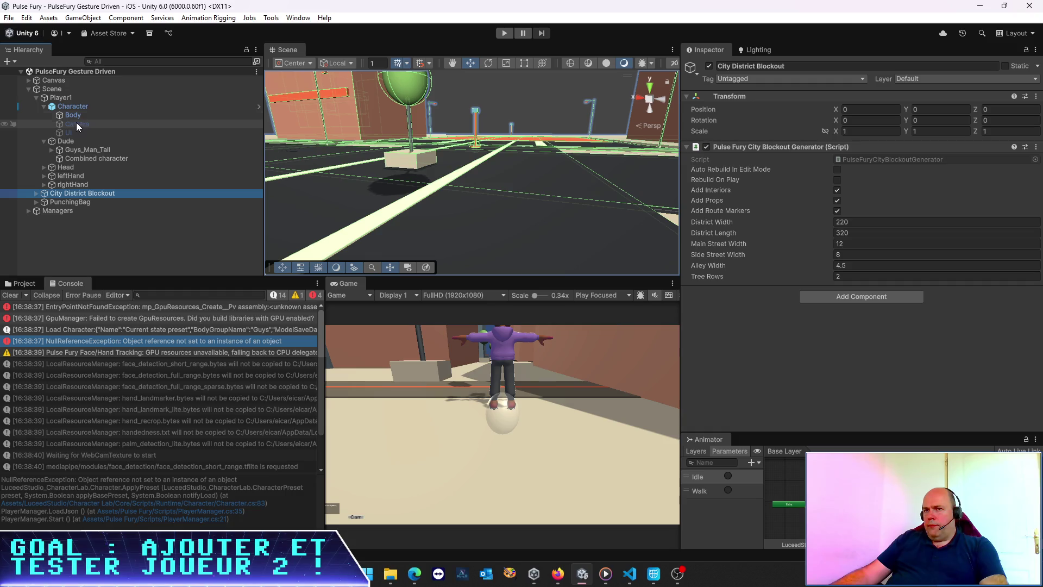
left_click(76, 106)
left_click(708, 66)
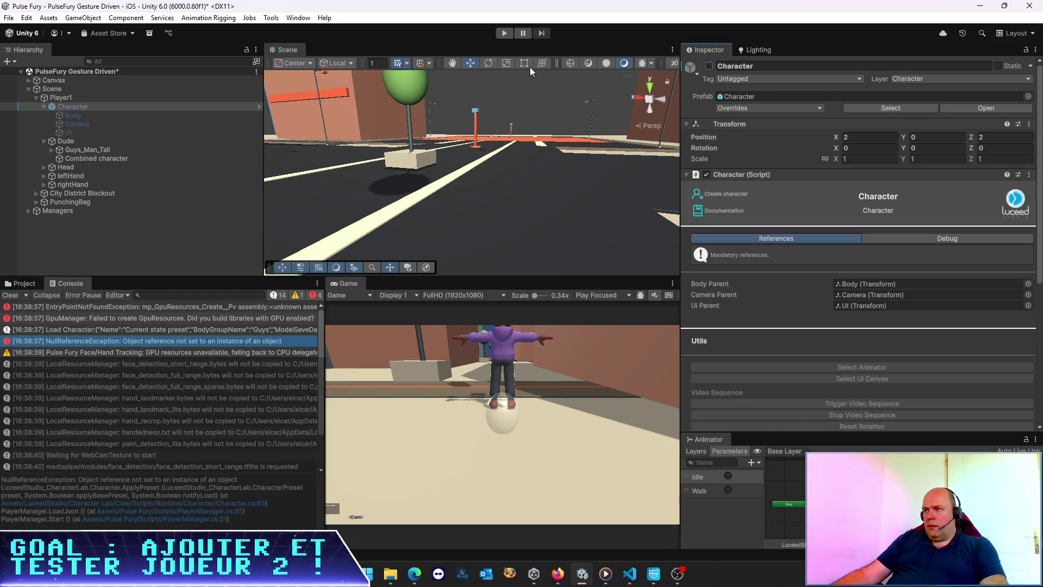
left_click(505, 33)
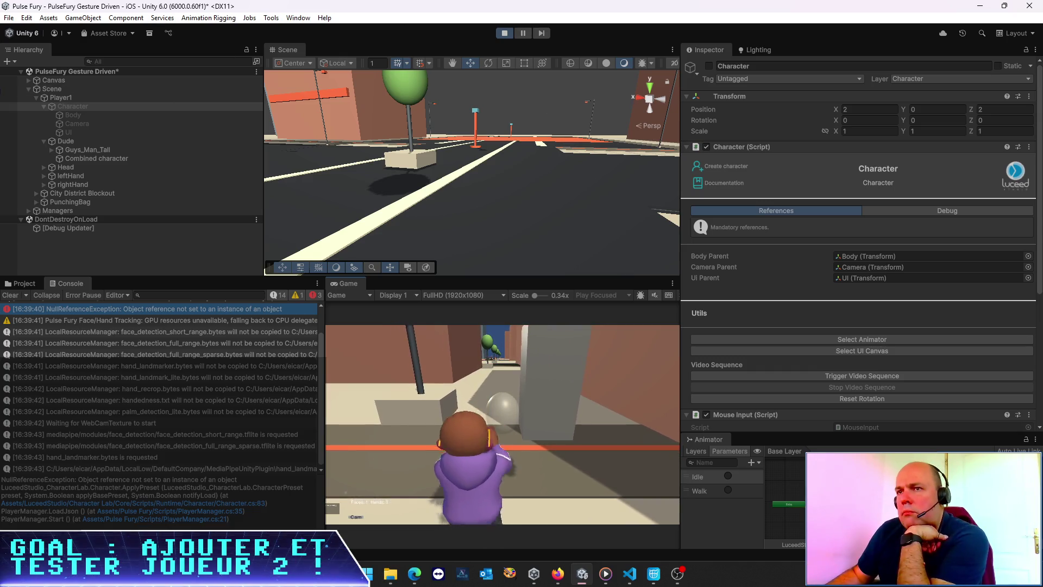
- Frame the Canvas in the Scene view from the back in orthographic projection
double_click(53, 80)
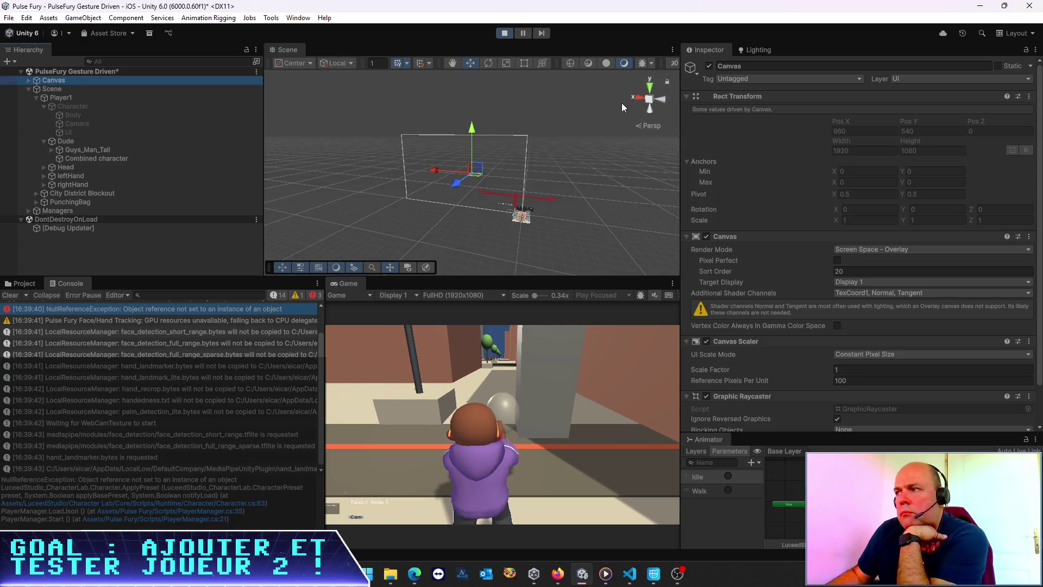
scroll(552, 244, "up", 3)
scroll(462, 174, "down", 10)
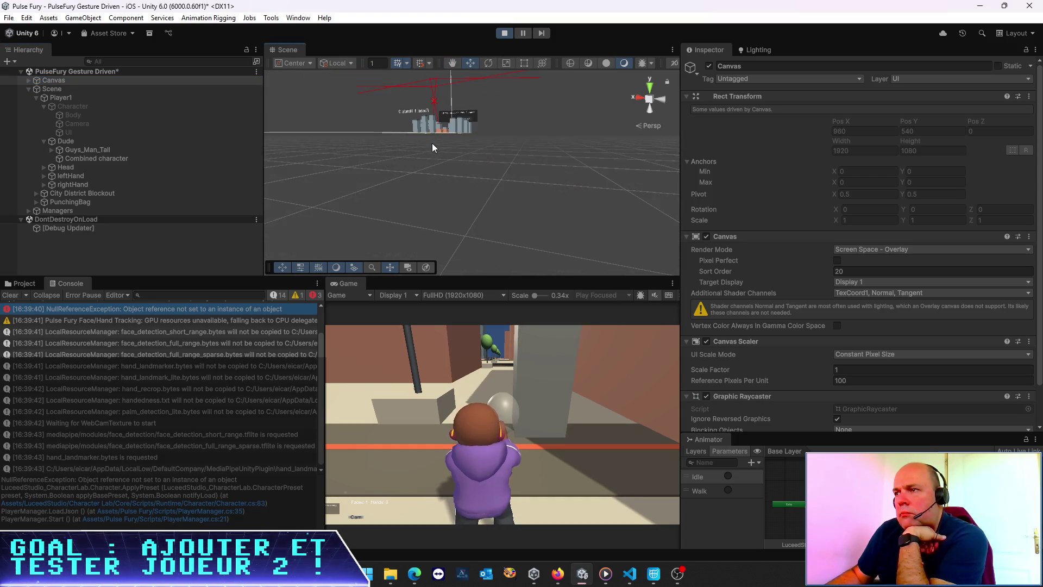
scroll(433, 147, "up", 5)
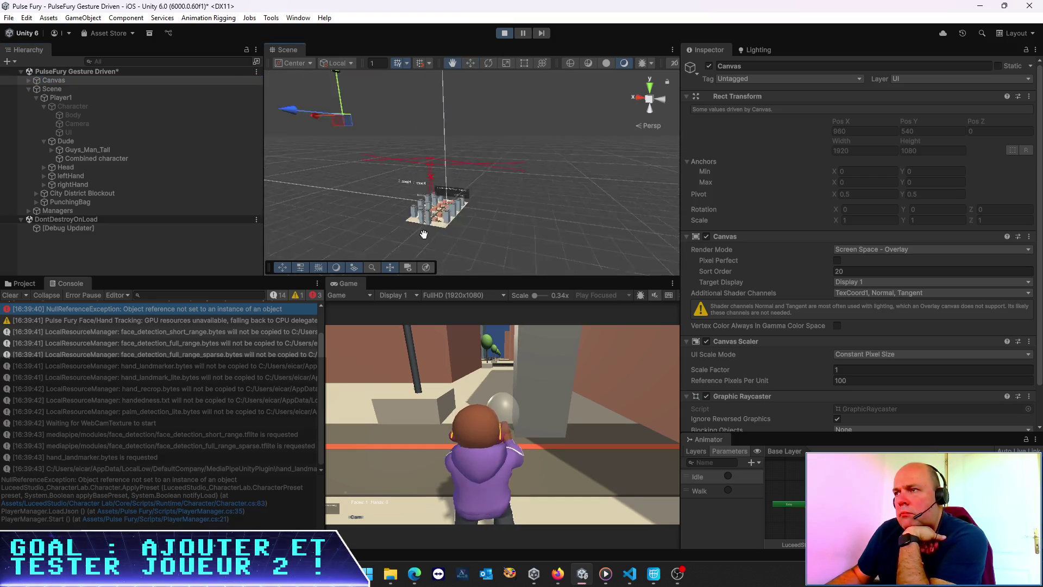
left_click(660, 99)
left_click_drag(364, 135, 372, 171)
left_click(650, 98)
scroll(587, 109, "down", 5)
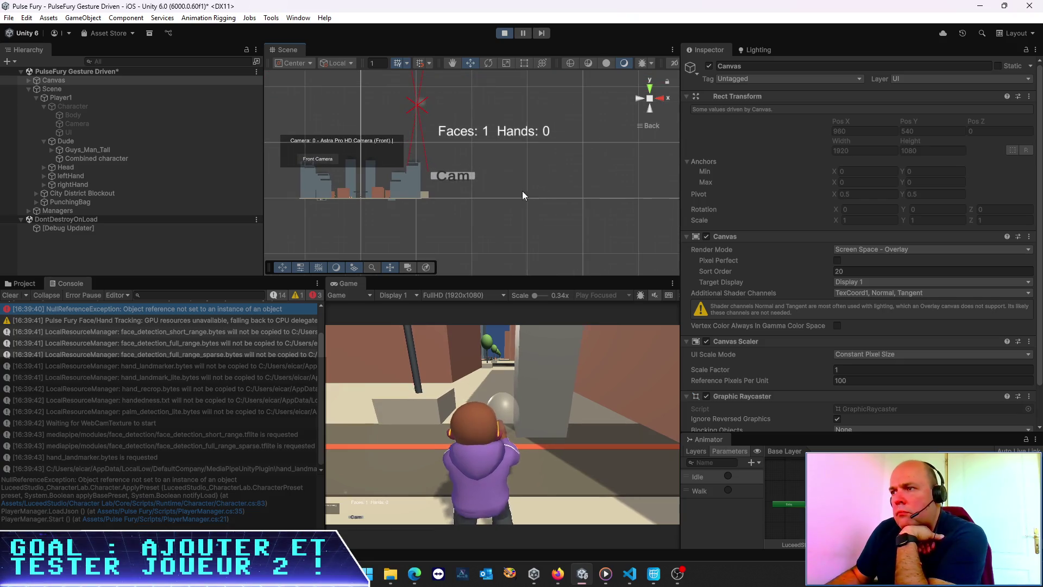
- Open and close the in-game Cam chooser, then expand the Canvas's children
left_click(356, 518)
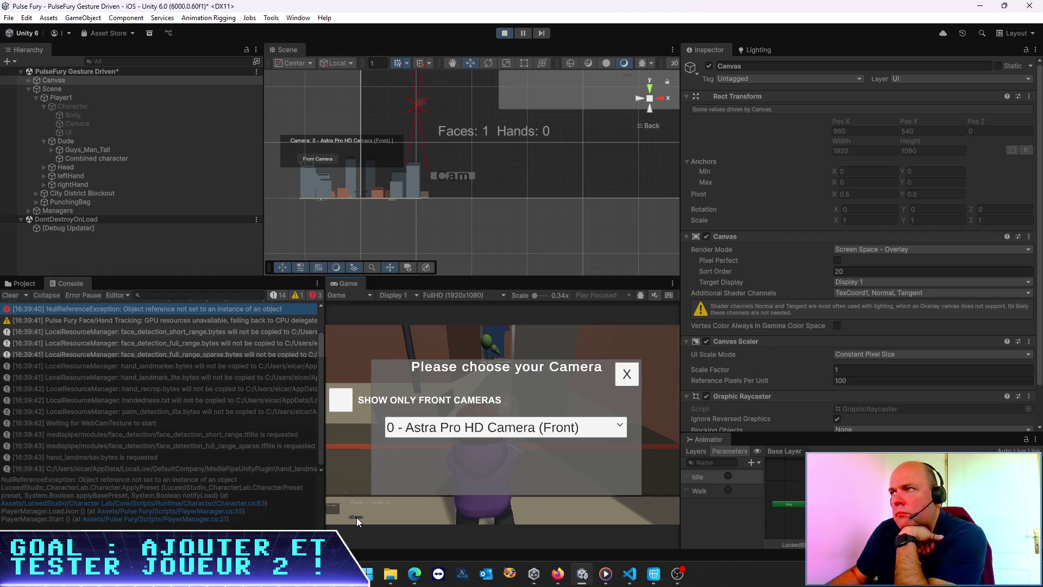
left_click(624, 376)
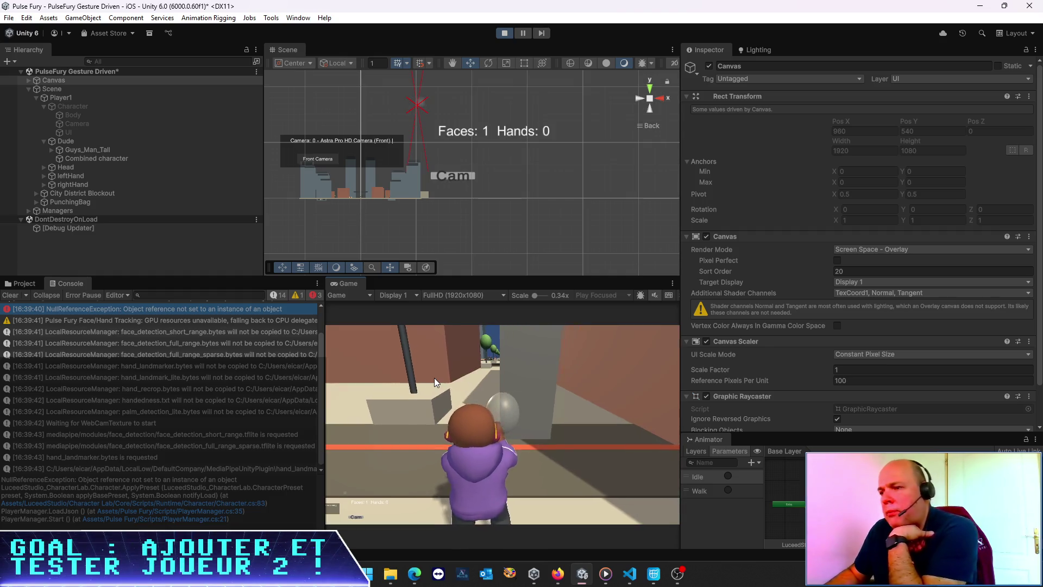
left_click(28, 78)
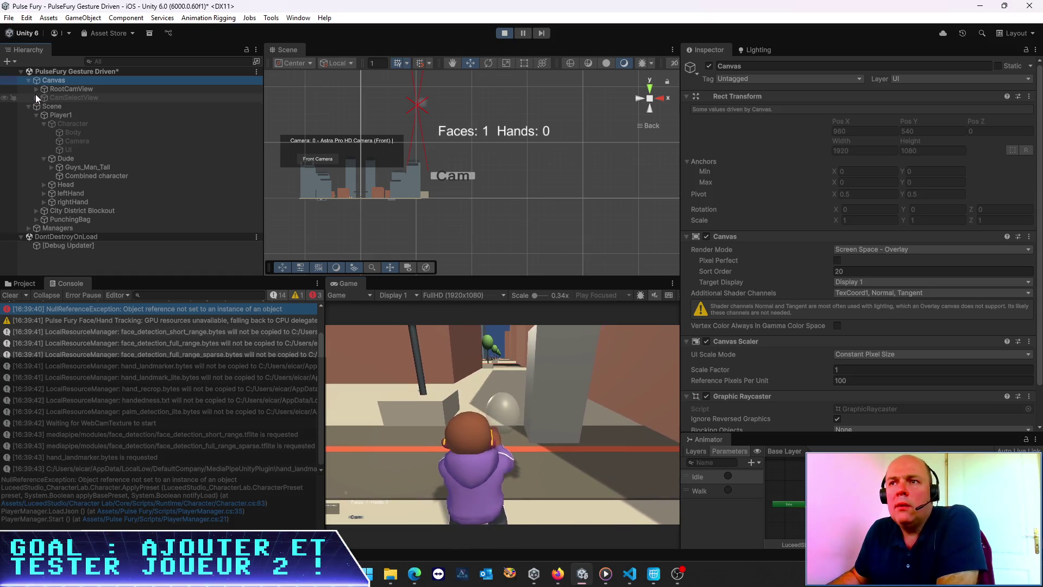
- Expand RootCamView, Camera Controls and Tracking Frame, then frame the Preview image
left_click(35, 89)
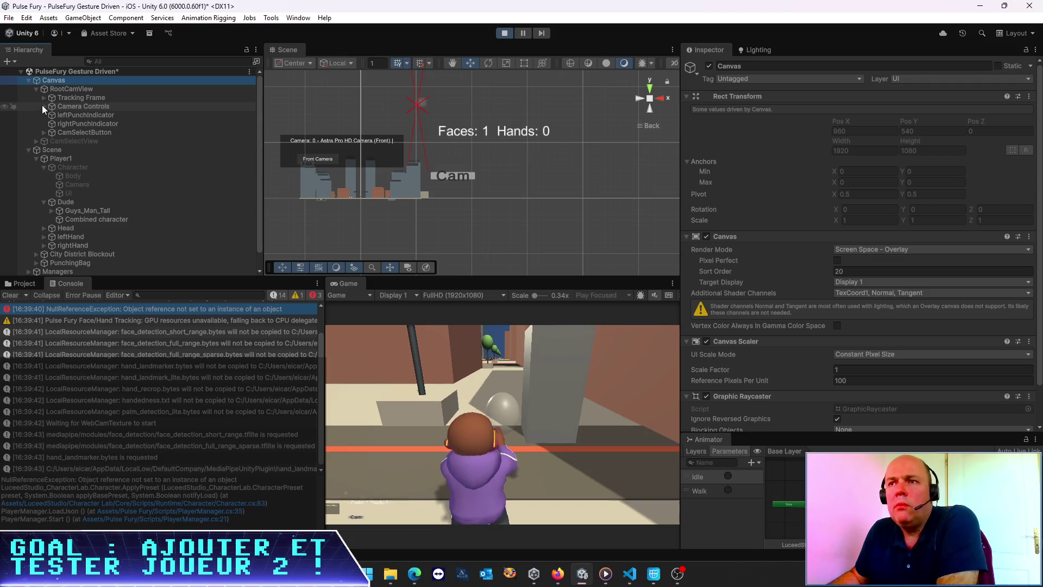
left_click(43, 106)
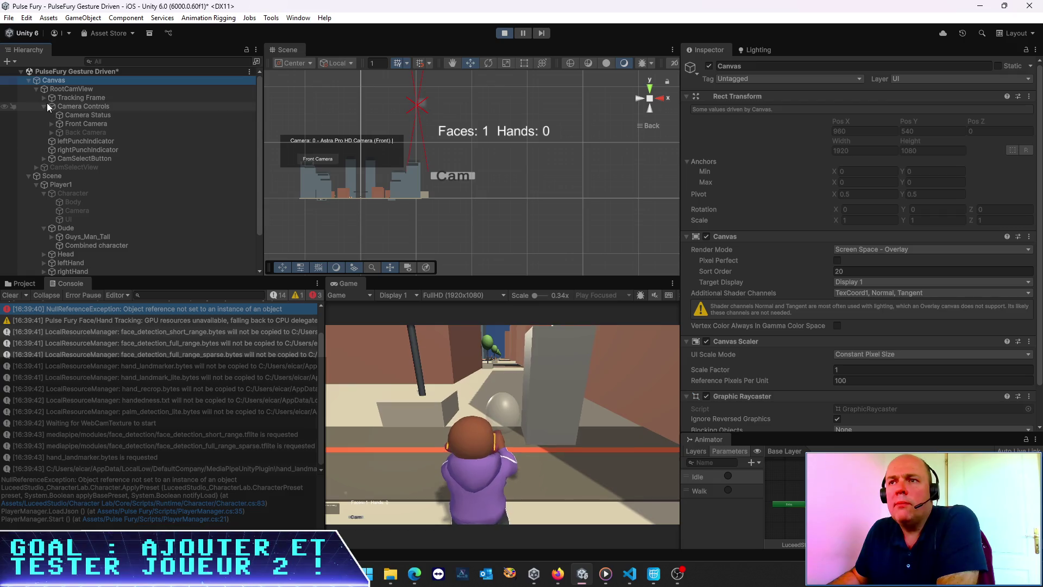
left_click(43, 98)
left_click(65, 107)
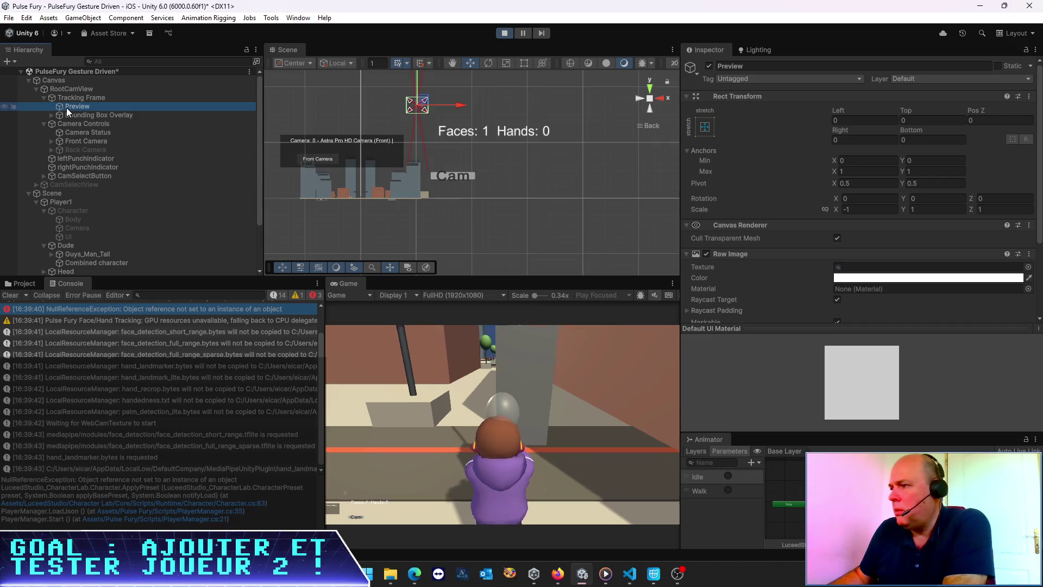
double_click(67, 107)
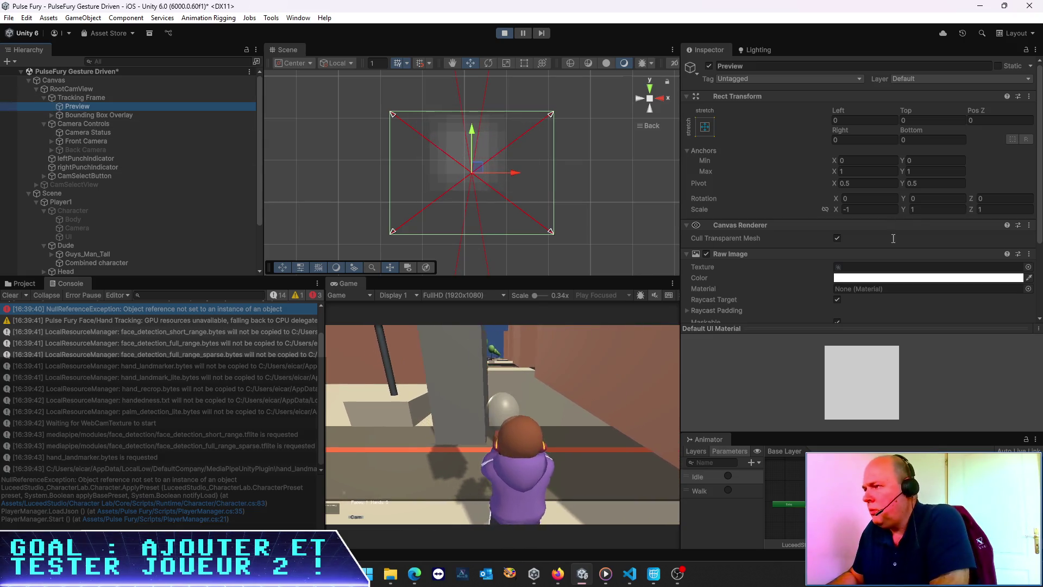
- Widen the Game view and orbit the Scene view into 3D perspective around the camera UI
left_click(331, 511)
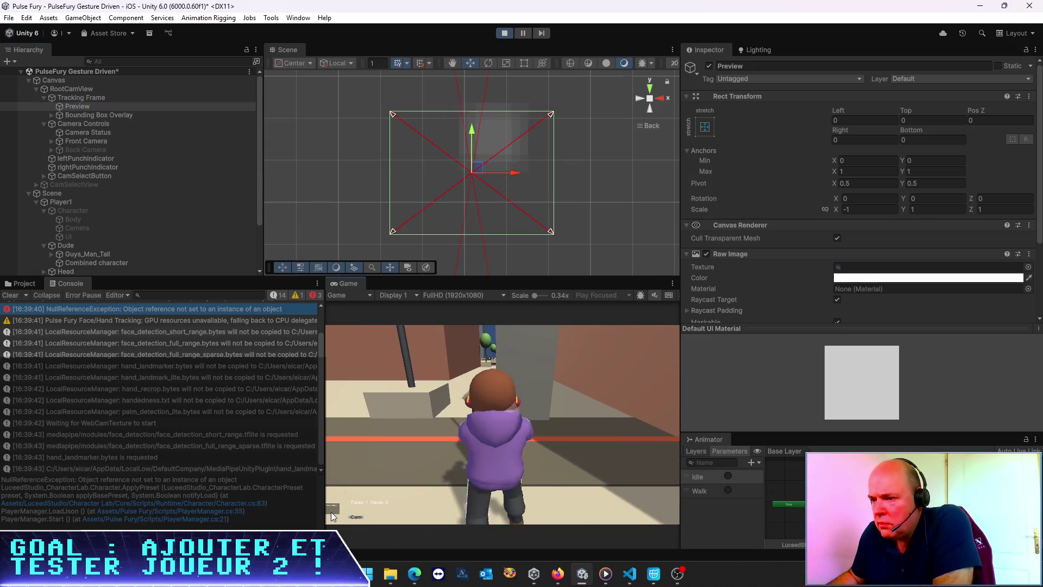
mouse_move(324, 433)
left_mouse_down()
mouse_move(238, 432)
mouse_move(314, 431)
mouse_move(279, 430)
left_mouse_up()
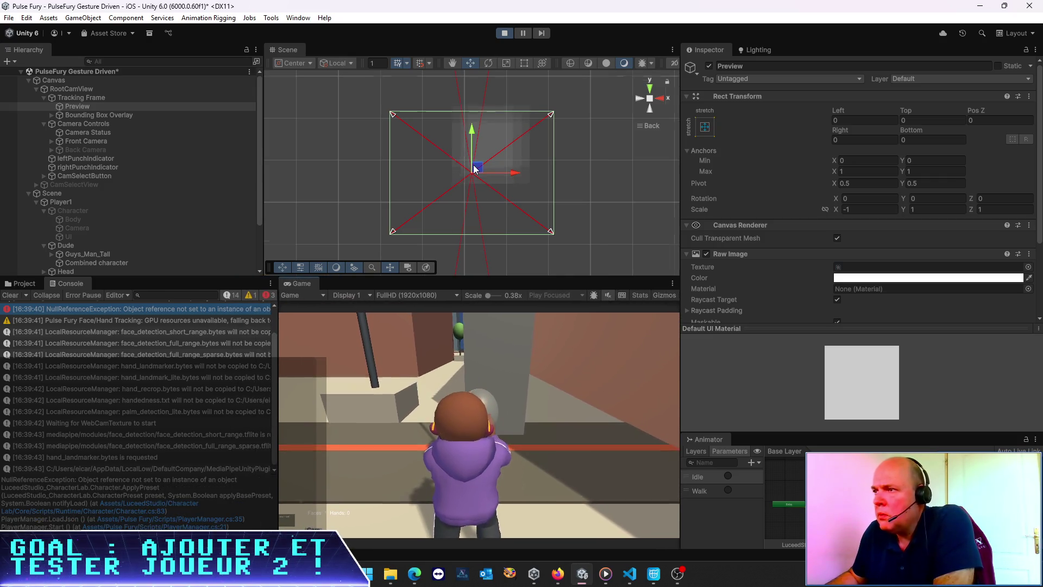
scroll(454, 209, "down", 3)
scroll(453, 212, "down", 2)
left_click_drag(446, 216, 497, 155)
scroll(501, 220, "up", 2)
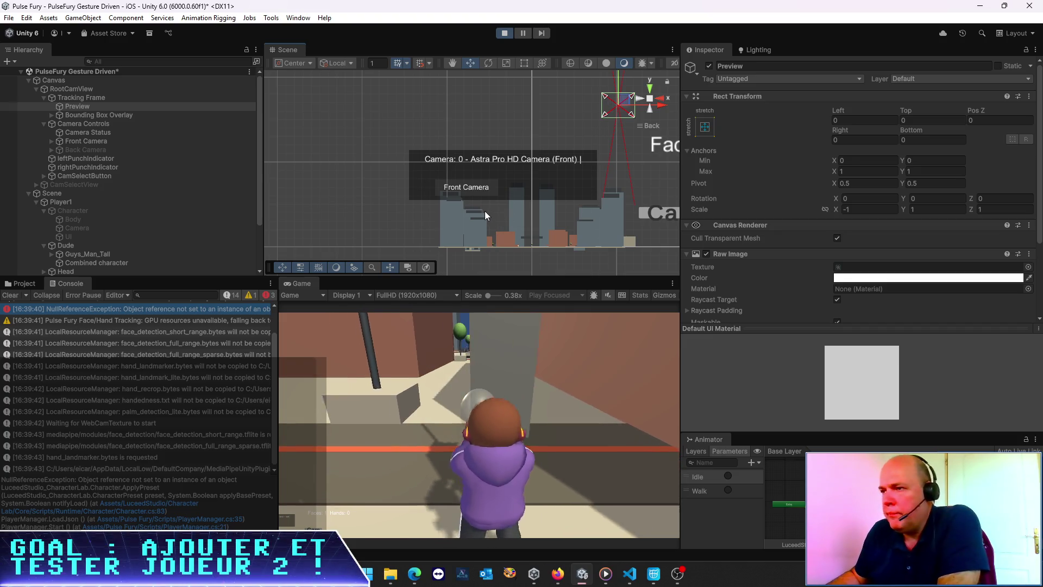
scroll(467, 216, "down", 5)
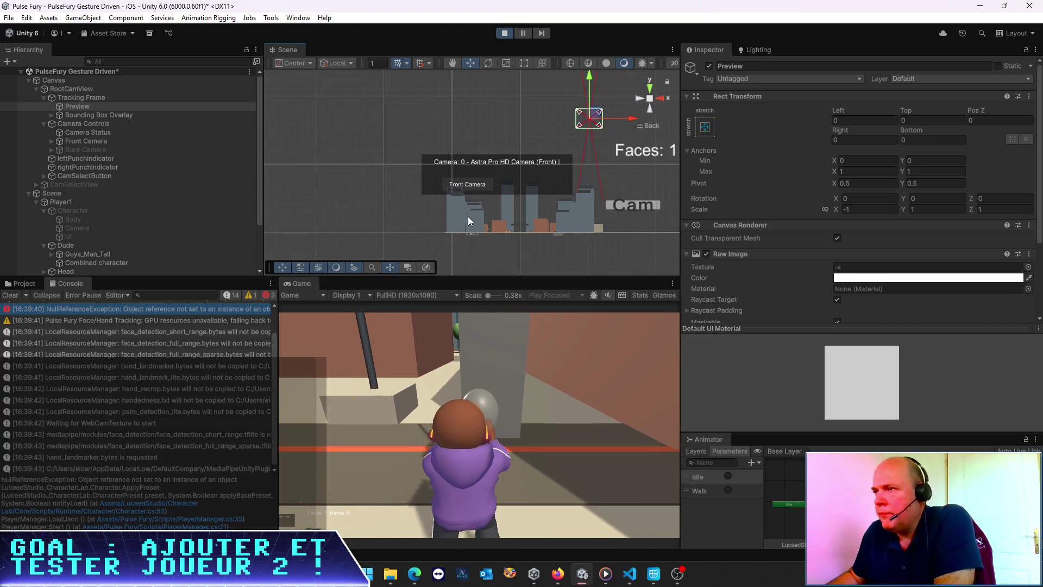
scroll(468, 216, "up", 2)
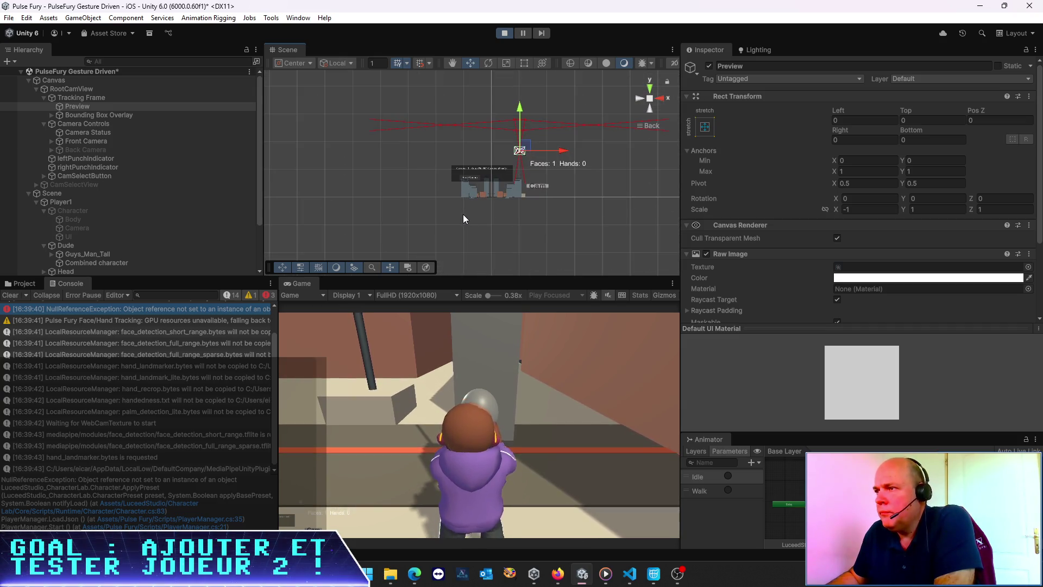
mouse_move(433, 222)
left_mouse_down()
mouse_move(672, 275)
mouse_move(917, 238)
mouse_move(477, 221)
mouse_move(534, 210)
left_mouse_up()
- Resize the Preview rect so it shows the webcam image
scroll(538, 190, "up", 5)
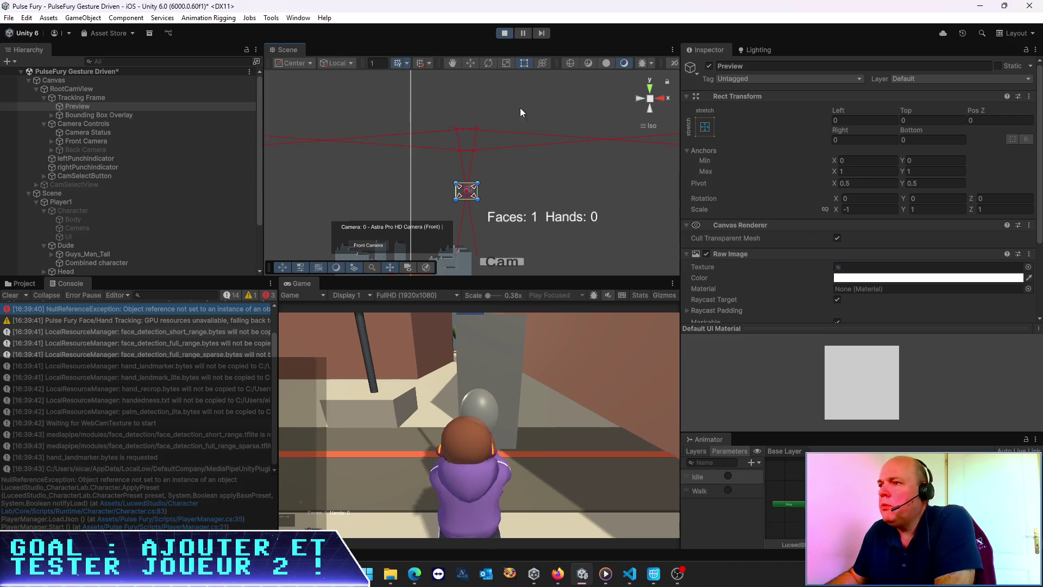
scroll(511, 239, "up", 2)
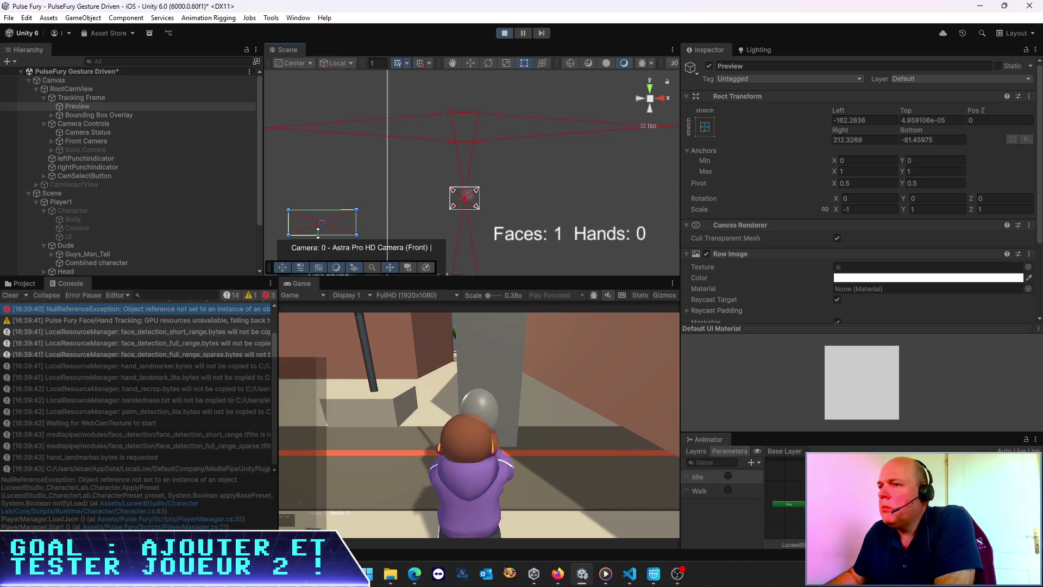
mouse_move(289, 227)
left_mouse_down()
mouse_move(429, 232)
mouse_move(416, 233)
mouse_move(442, 223)
left_mouse_up()
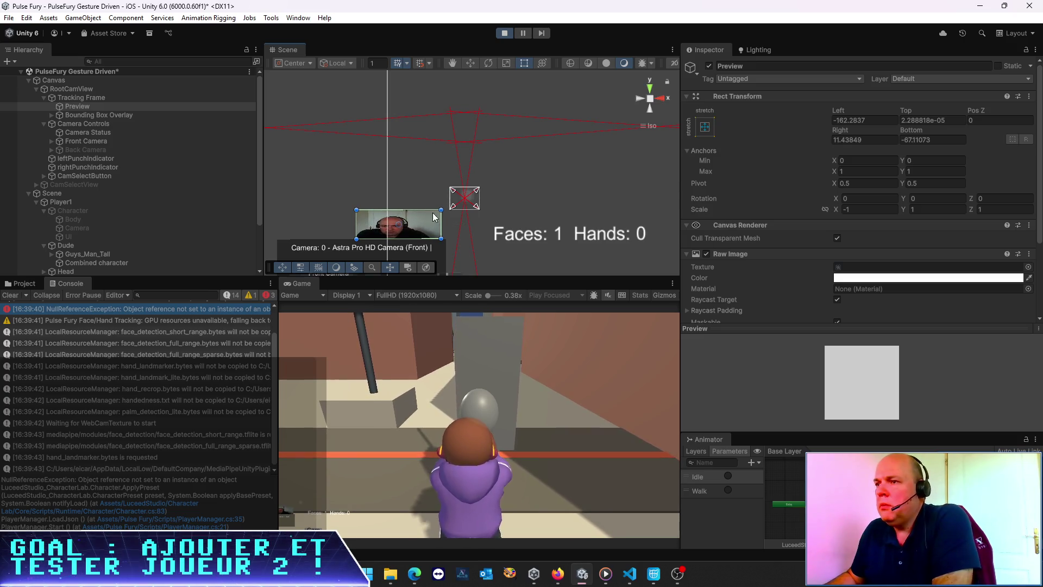
- Stop play, save the scene with Ctrl+S, and show the Project assets in a wider panel
left_click(505, 32)
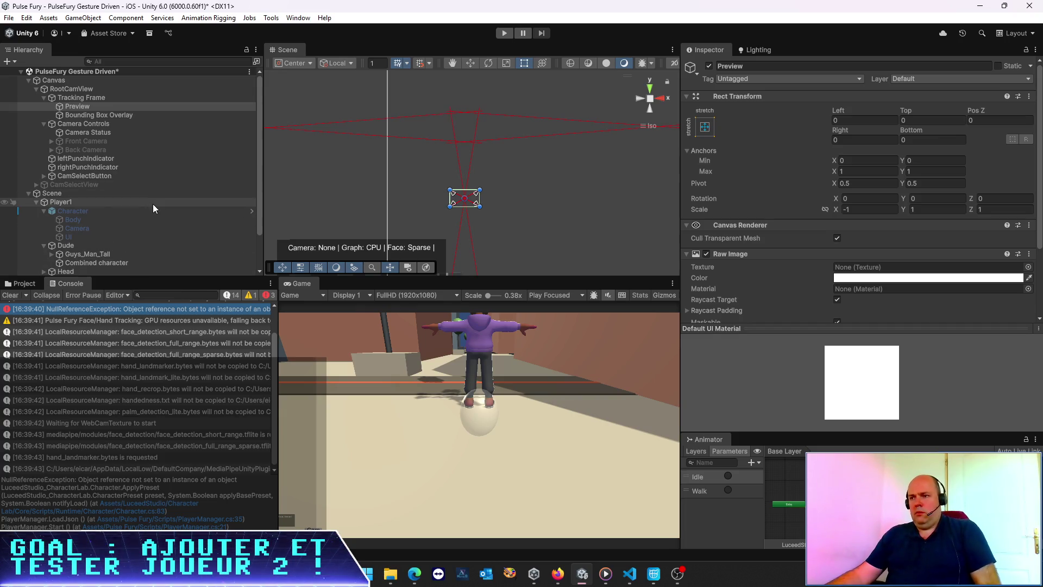
key("ctrl+s")
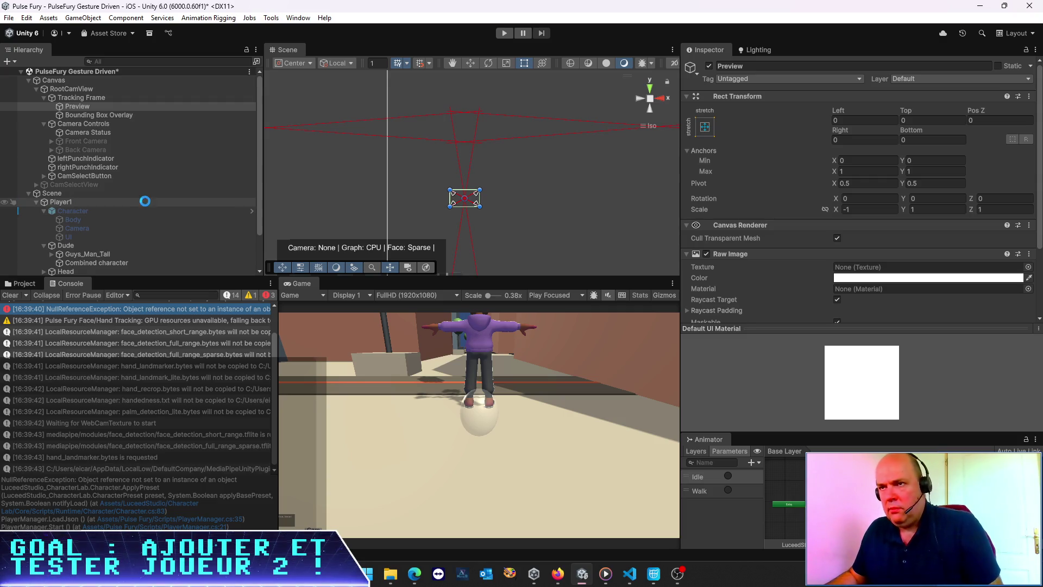
left_click(28, 284)
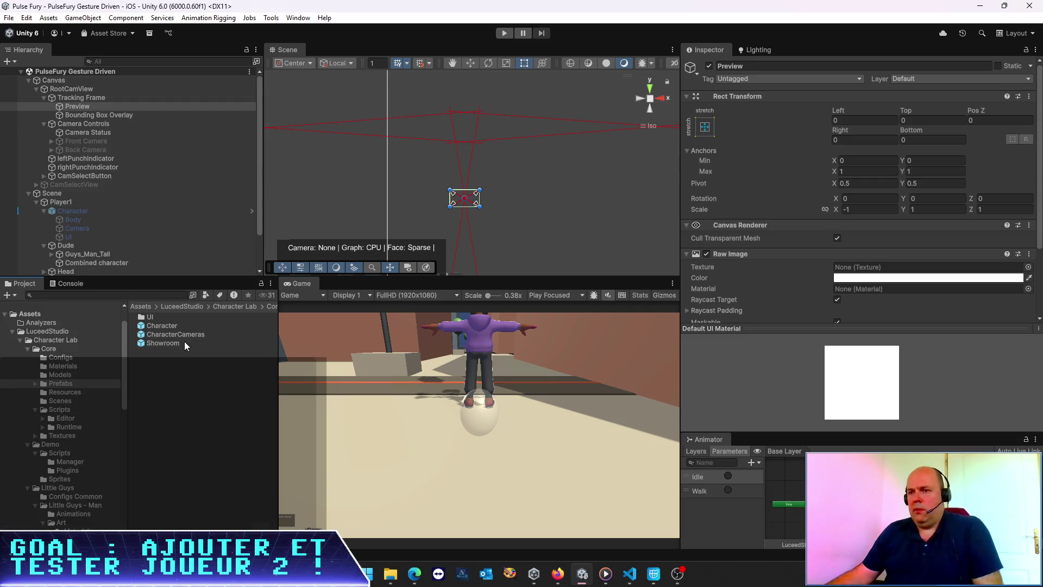
left_click_drag(279, 341, 446, 337)
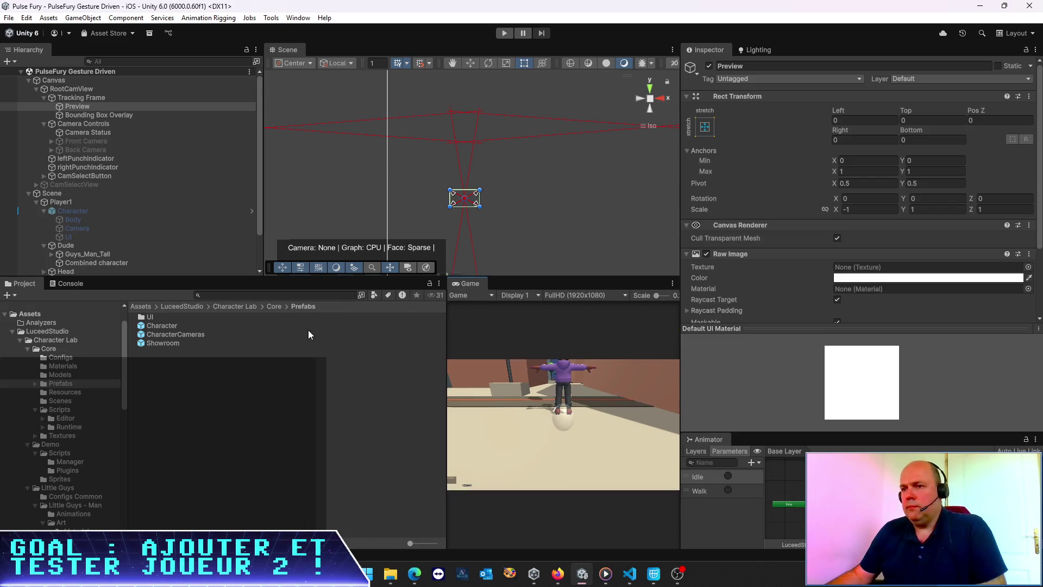
- Browse to Assets > Pulse Fury > Scenes and drag the 2P scene into the Hierarchy
left_click(148, 307)
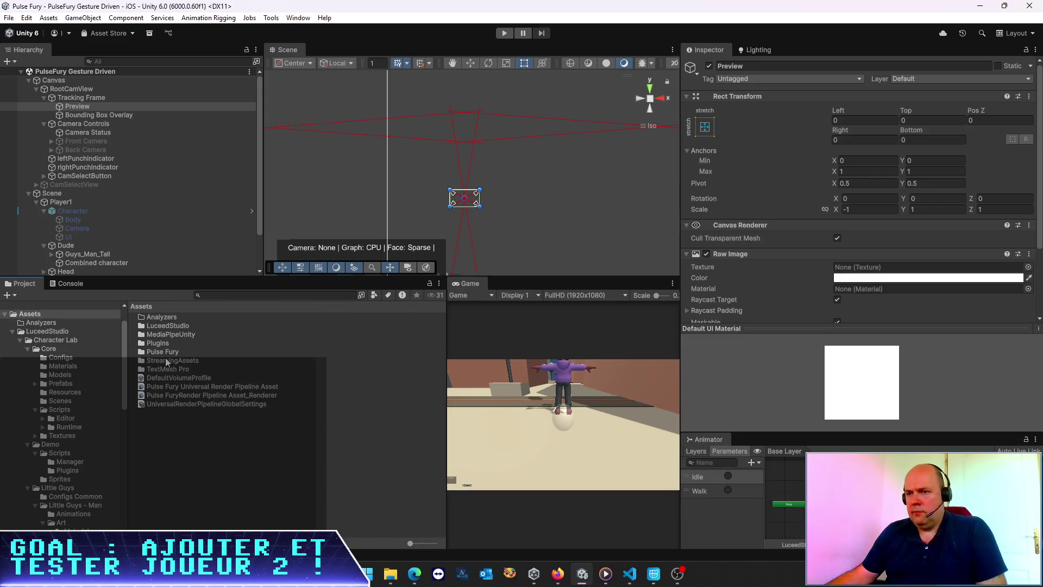
double_click(166, 355)
double_click(156, 387)
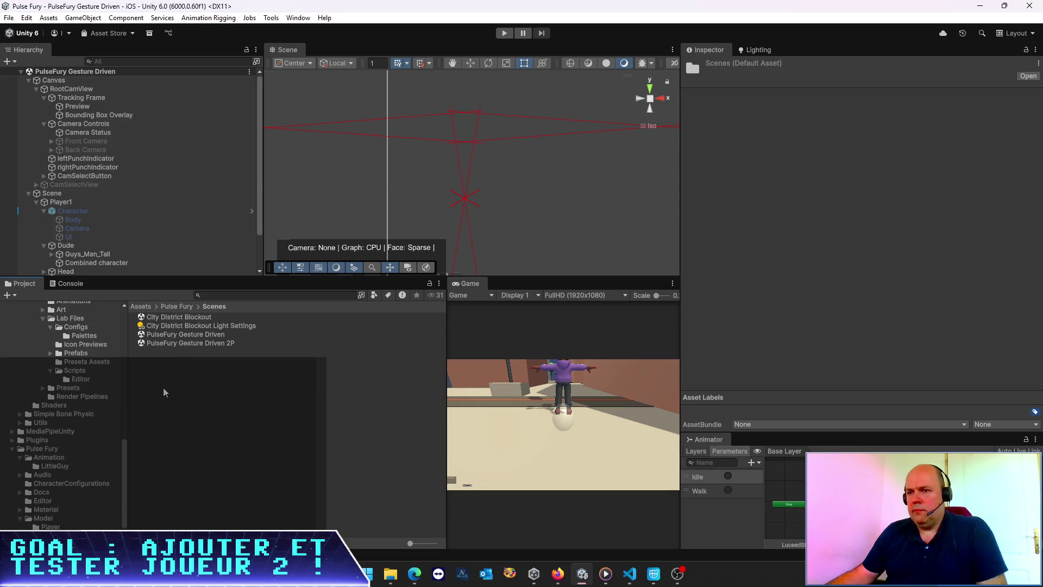
mouse_move(205, 344)
left_mouse_down()
mouse_move(171, 271)
mouse_move(169, 280)
mouse_move(239, 134)
left_mouse_up()
scroll(80, 258, "down", 2)
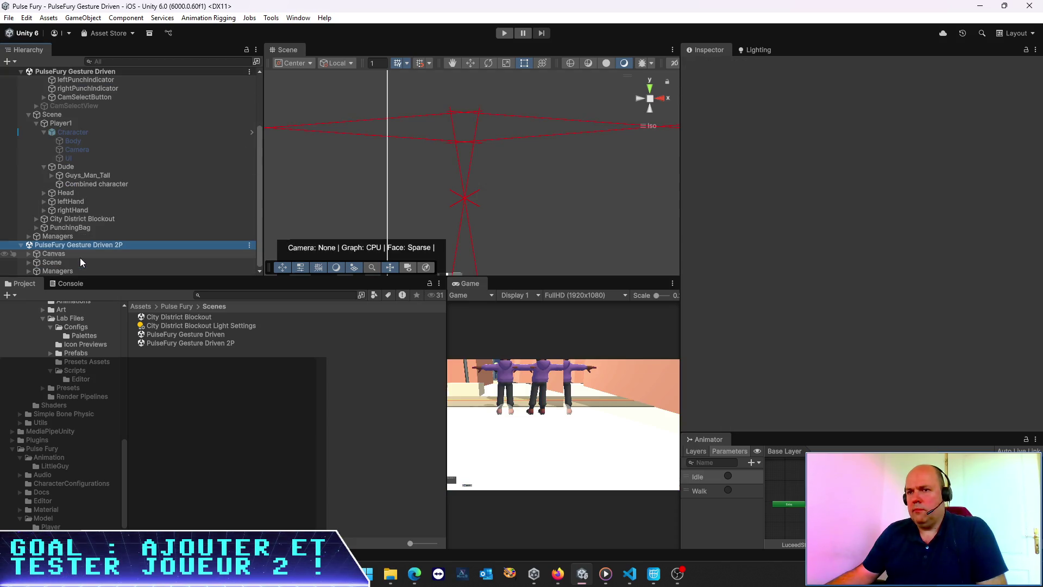
- Inspect the 2P scene's Preview under Tracking Frame, then open PulseFury Gesture Driven 2P
left_click(28, 253)
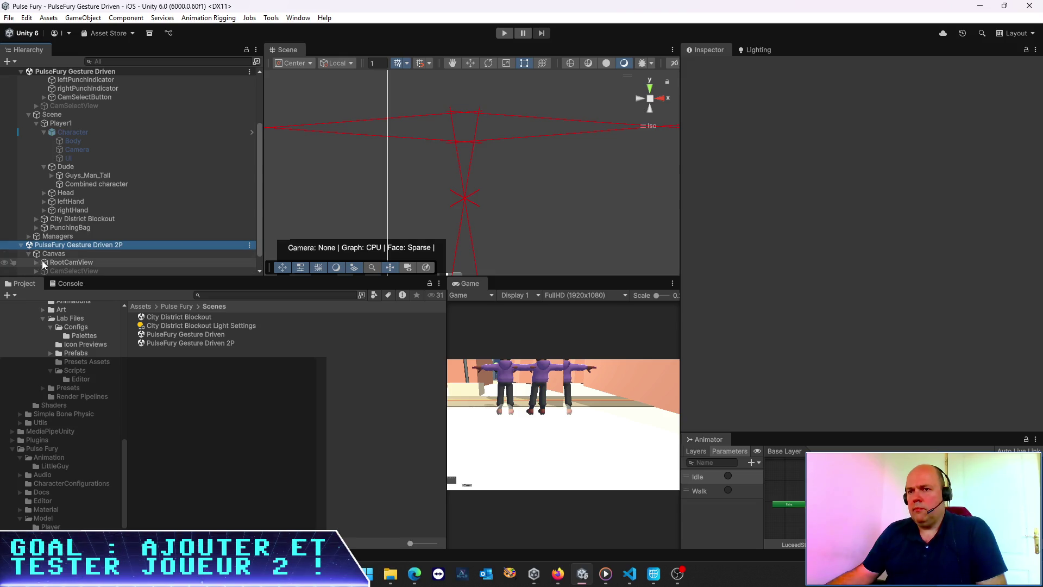
scroll(48, 265, "down", 4)
left_click(43, 210)
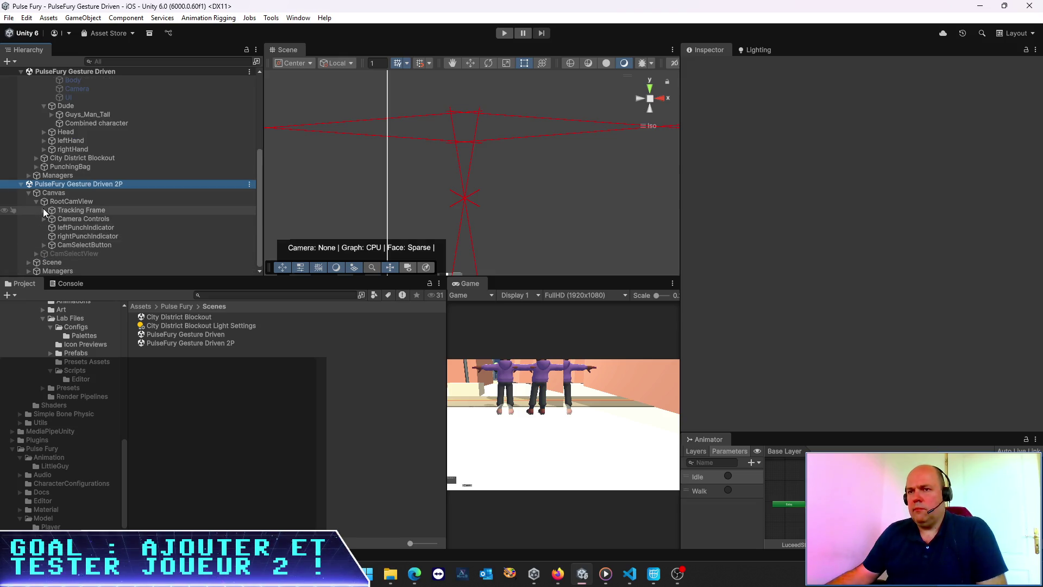
left_click(61, 219)
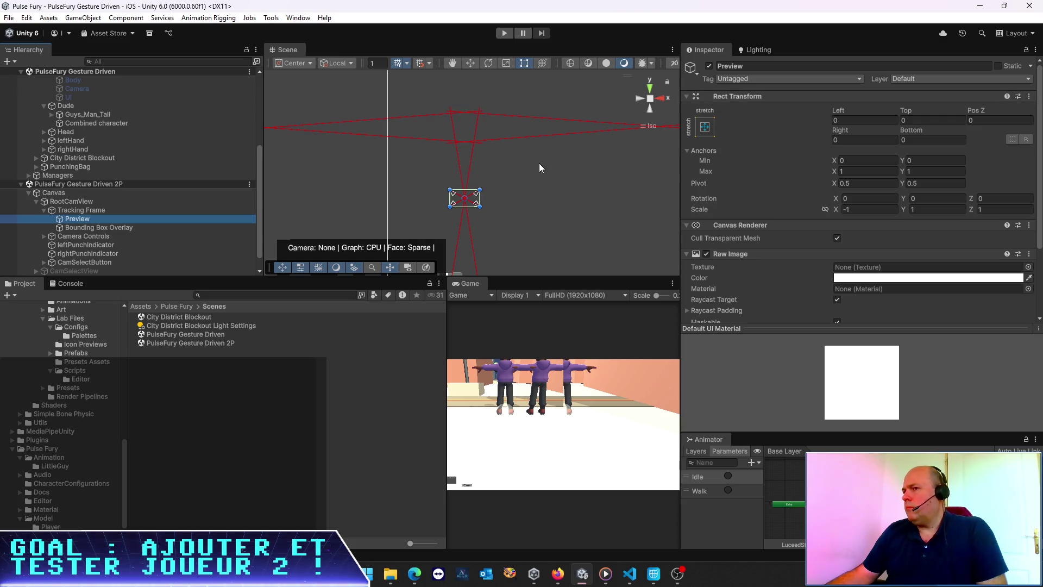
double_click(84, 220)
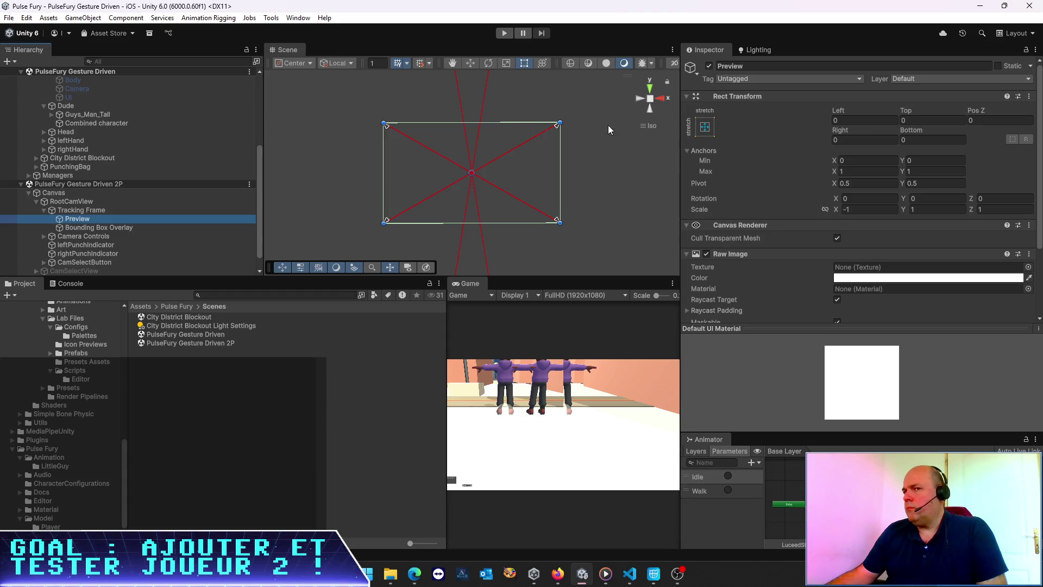
scroll(96, 125, "up", 5)
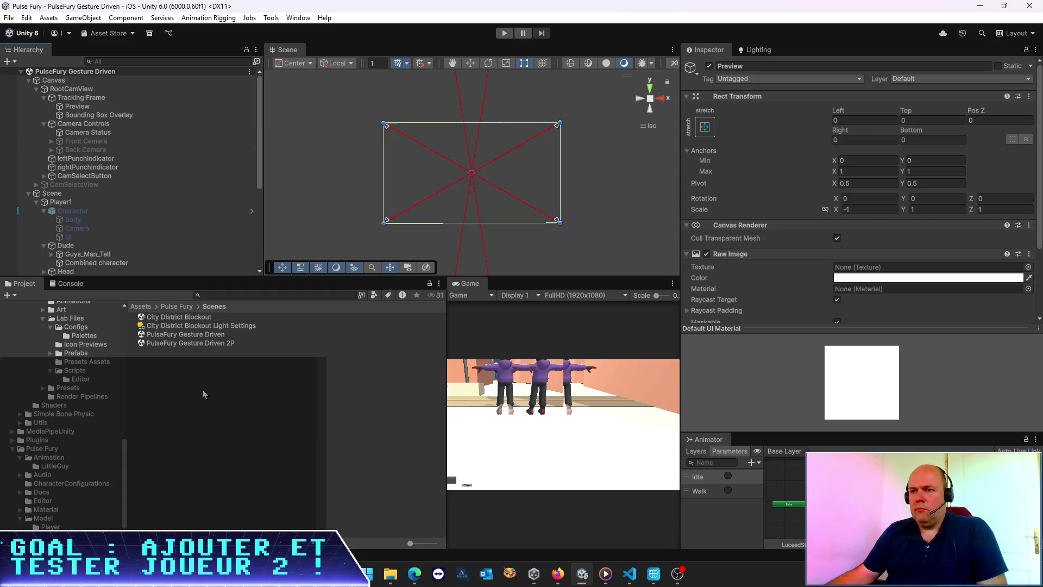
double_click(194, 343)
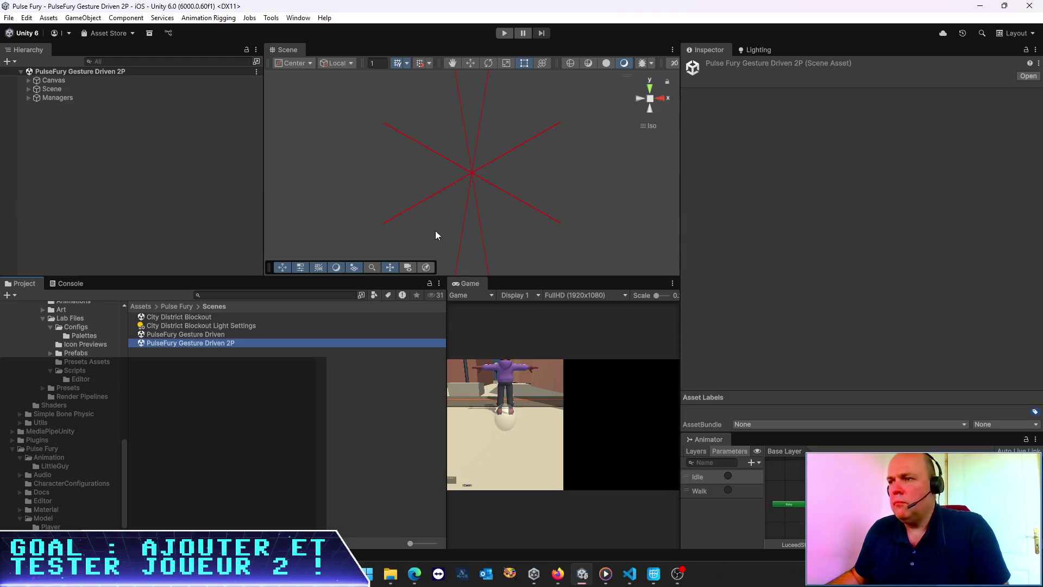
- Briefly play and stop the 2P scene, then reopen the PulseFury Gesture Driven scene
left_click(504, 33)
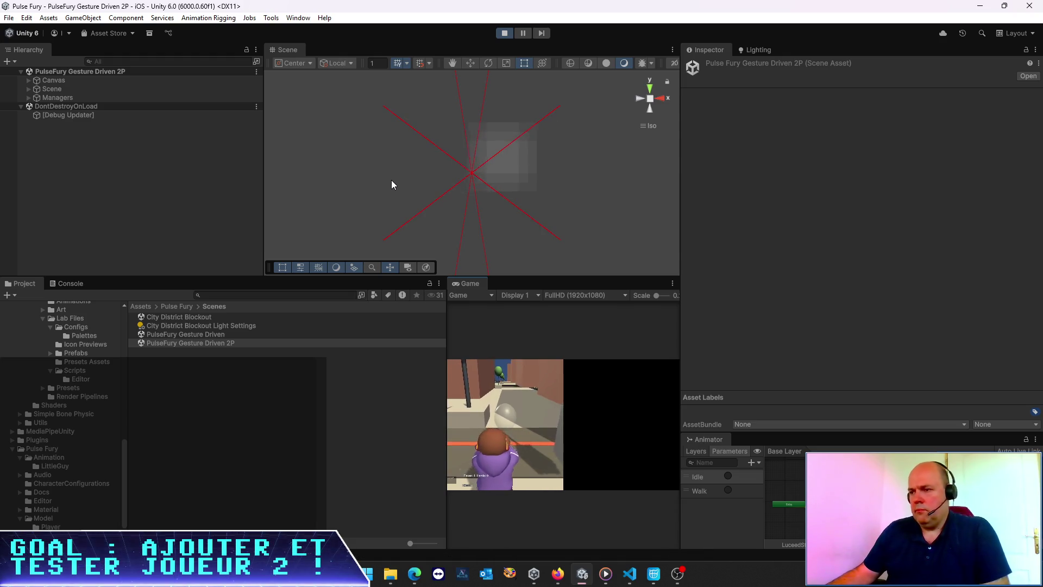
left_click(504, 32)
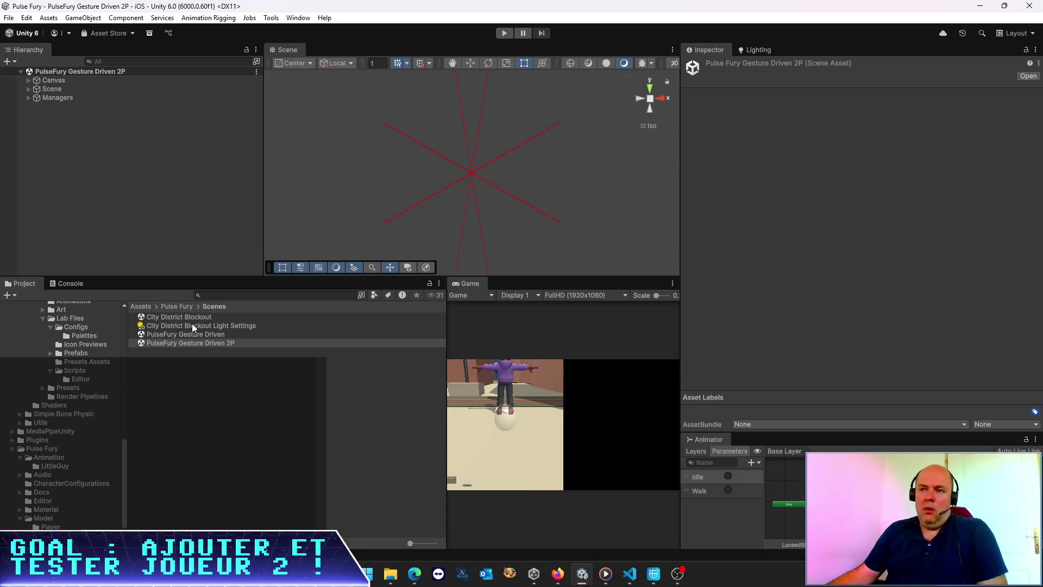
double_click(205, 335)
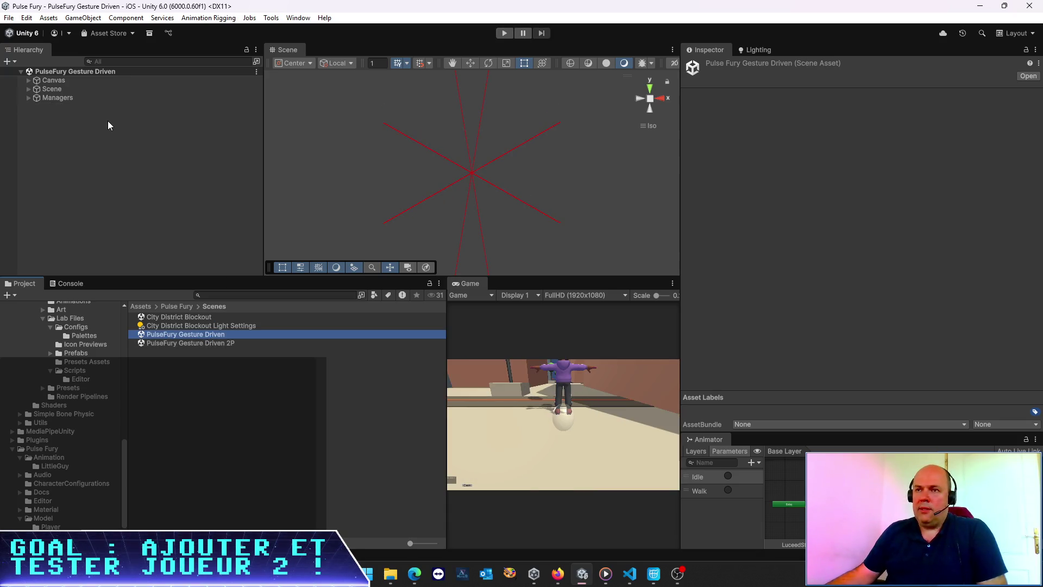
- Expand Canvas > RootCamView in the Hierarchy and select the RootCamView panel
left_click(28, 79)
left_click(37, 88)
left_click(73, 99)
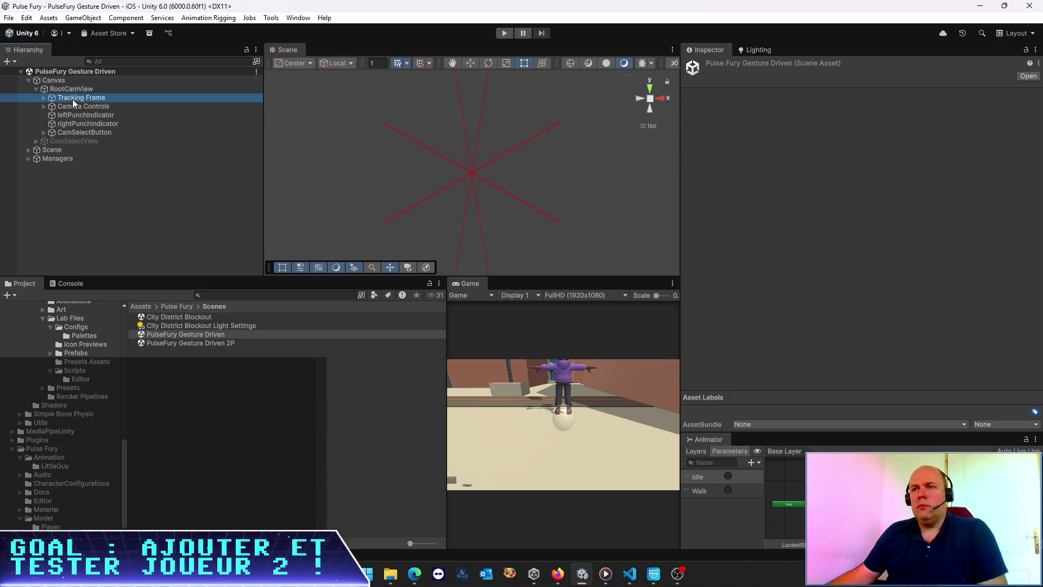
scroll(471, 192, "down", 4)
scroll(466, 194, "down", 5)
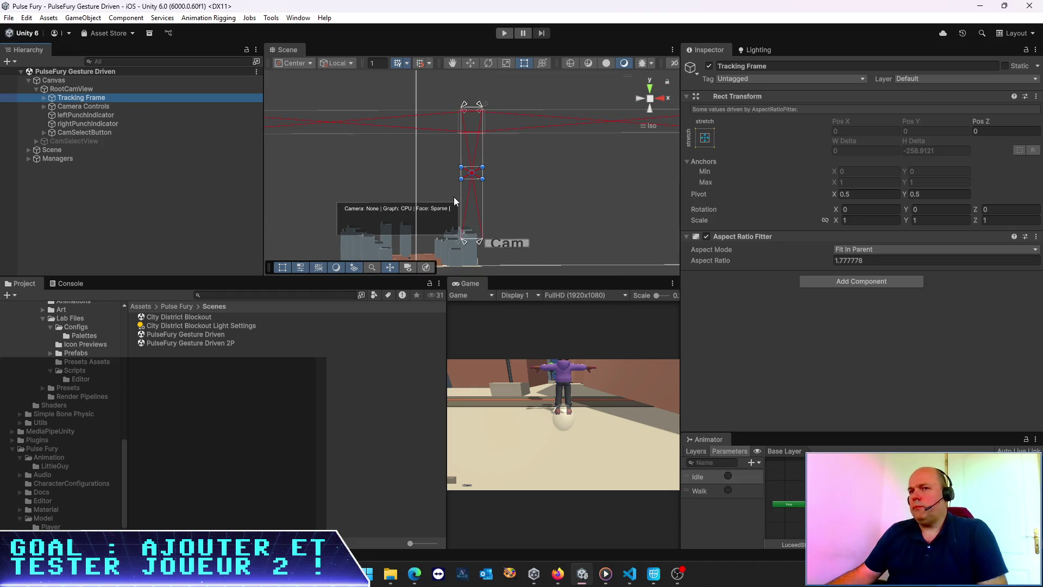
left_click(103, 175)
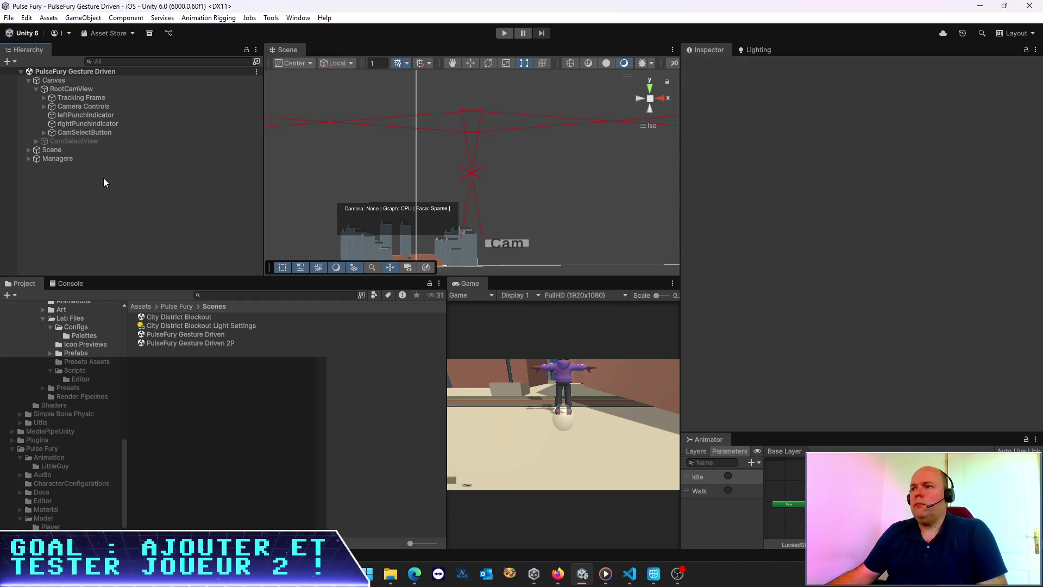
left_click(92, 90)
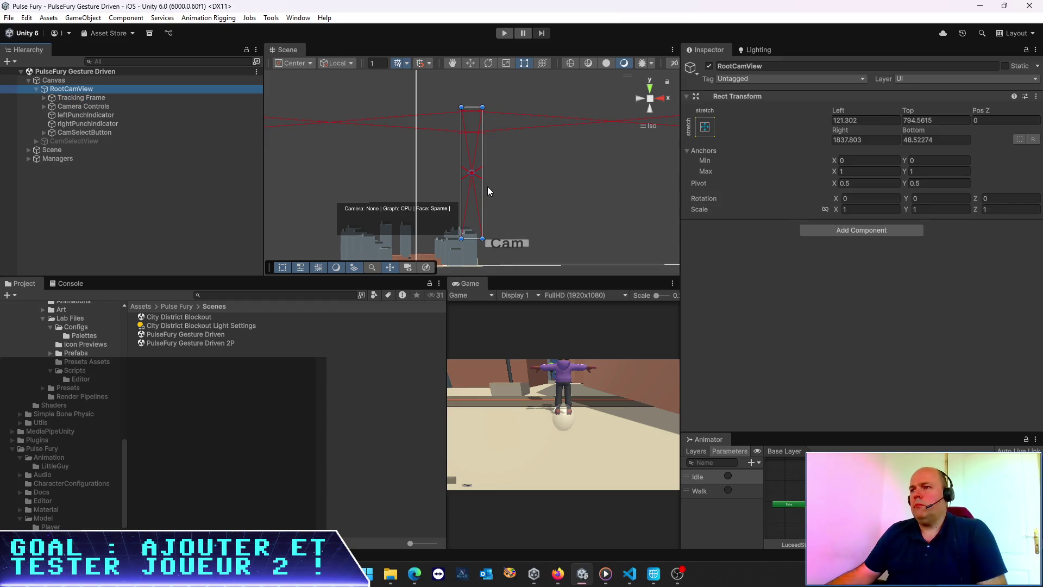
- Resize RootCamView, snap it to the canvas's bottom-left corner in Back view, and play
left_click_drag(461, 184, 335, 181)
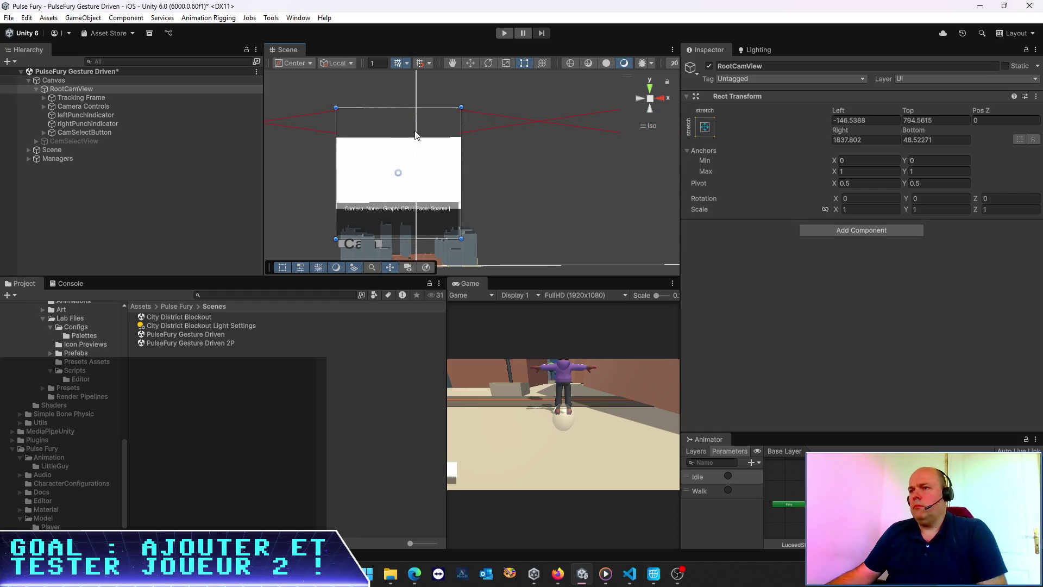
left_click_drag(417, 108, 415, 167)
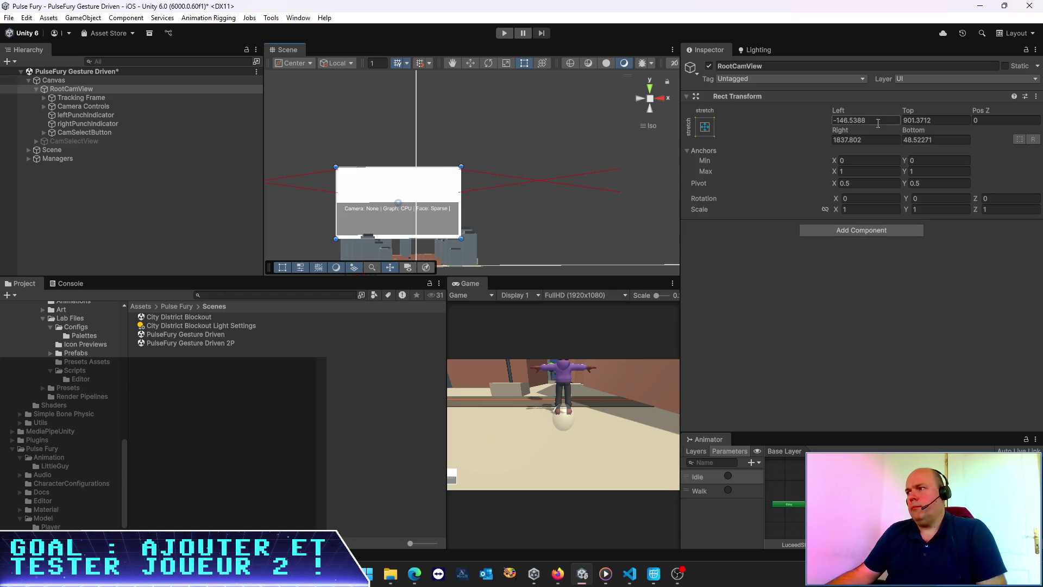
type("0")
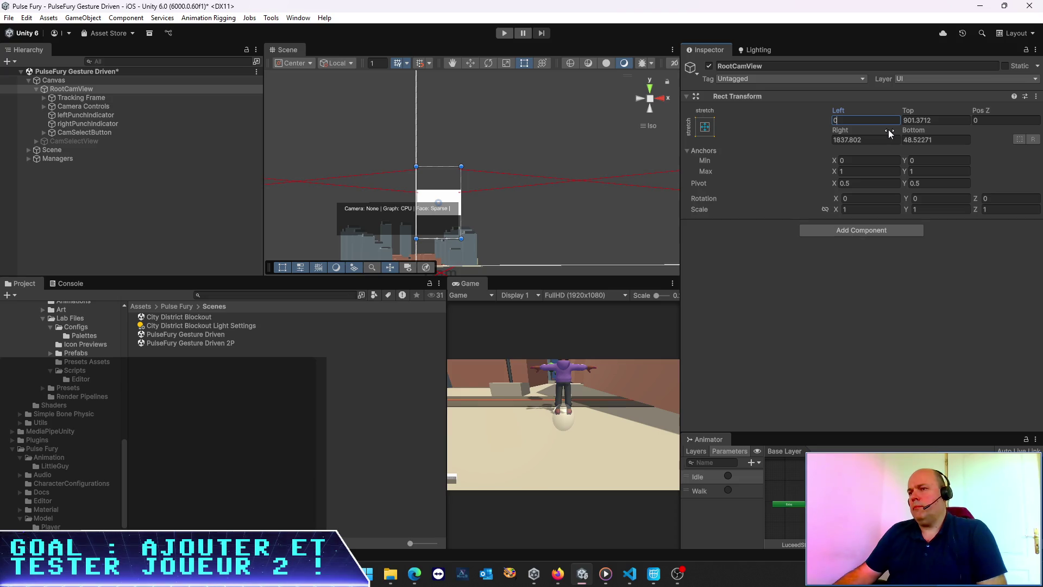
key("ctrl+z")
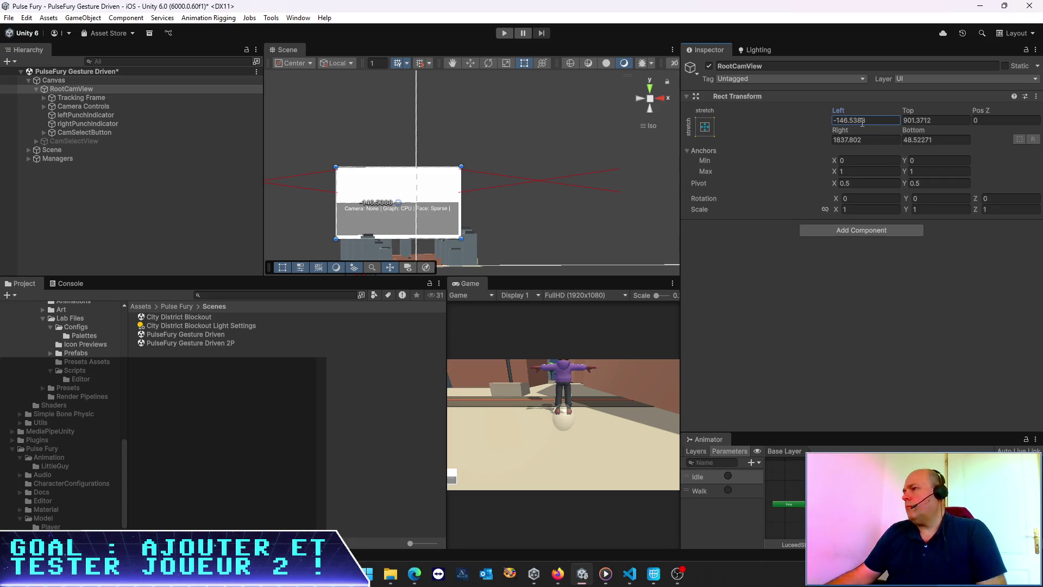
scroll(539, 204, "down", 5)
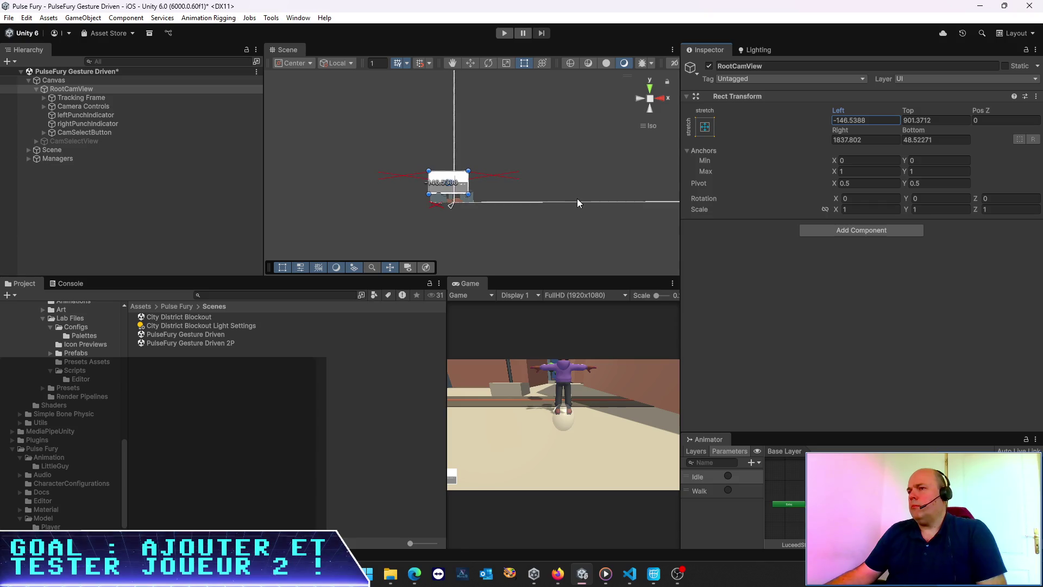
left_click_drag(532, 192, 433, 224)
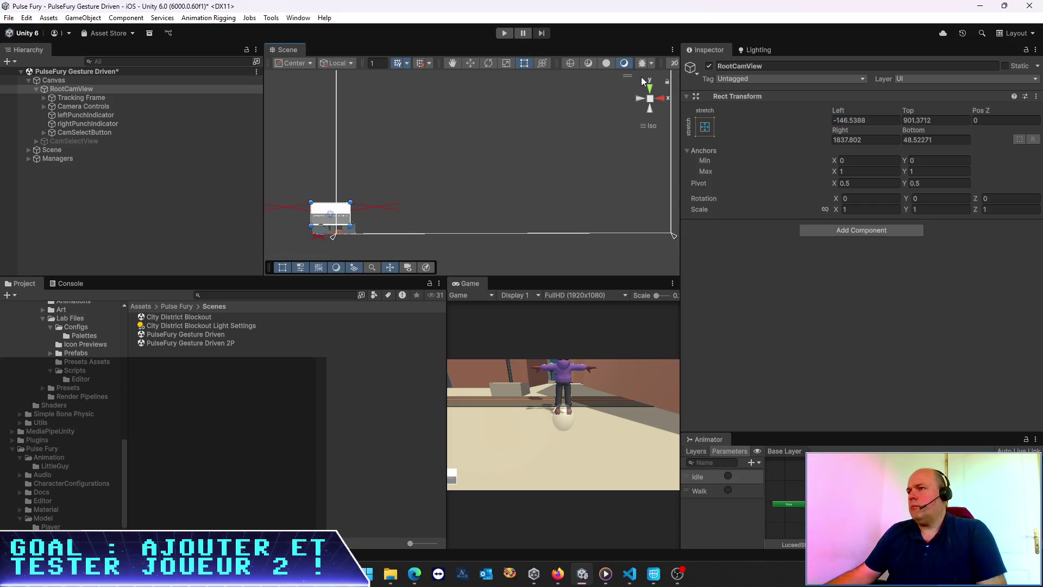
left_click(637, 100)
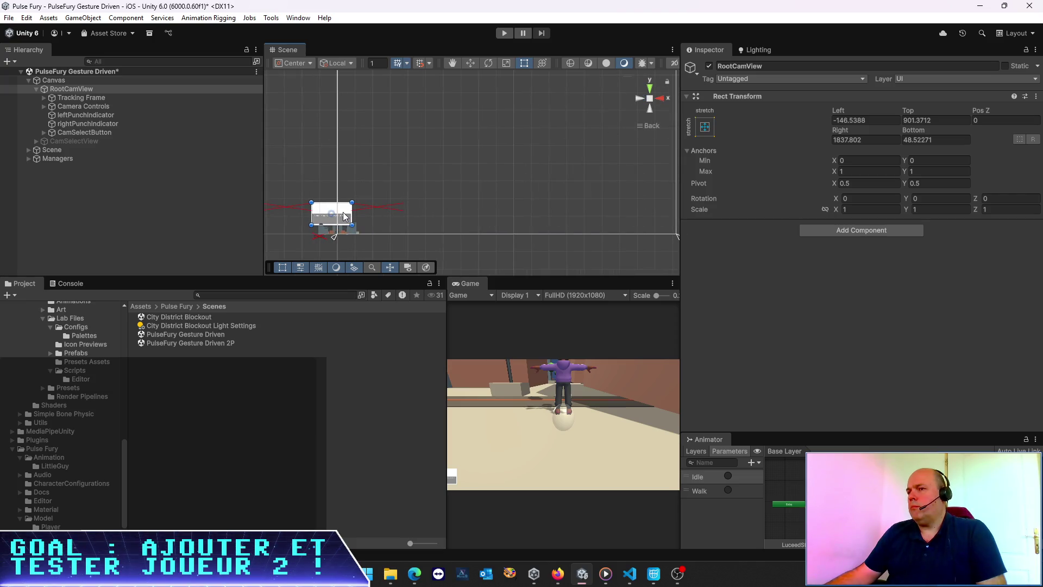
mouse_move(347, 216)
left_mouse_down()
mouse_move(366, 212)
mouse_move(377, 222)
mouse_move(417, 186)
left_mouse_up()
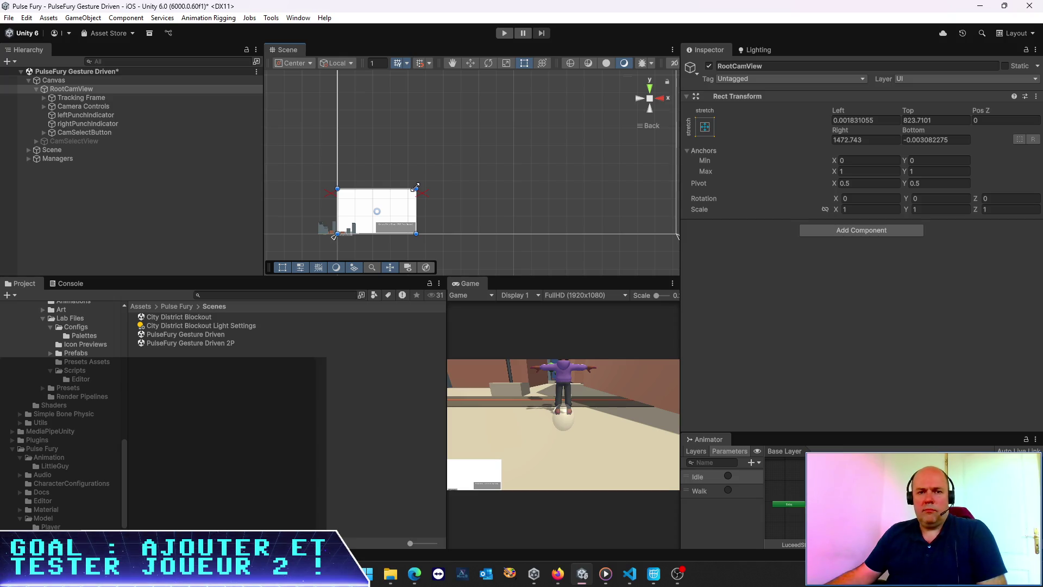
left_click(499, 35)
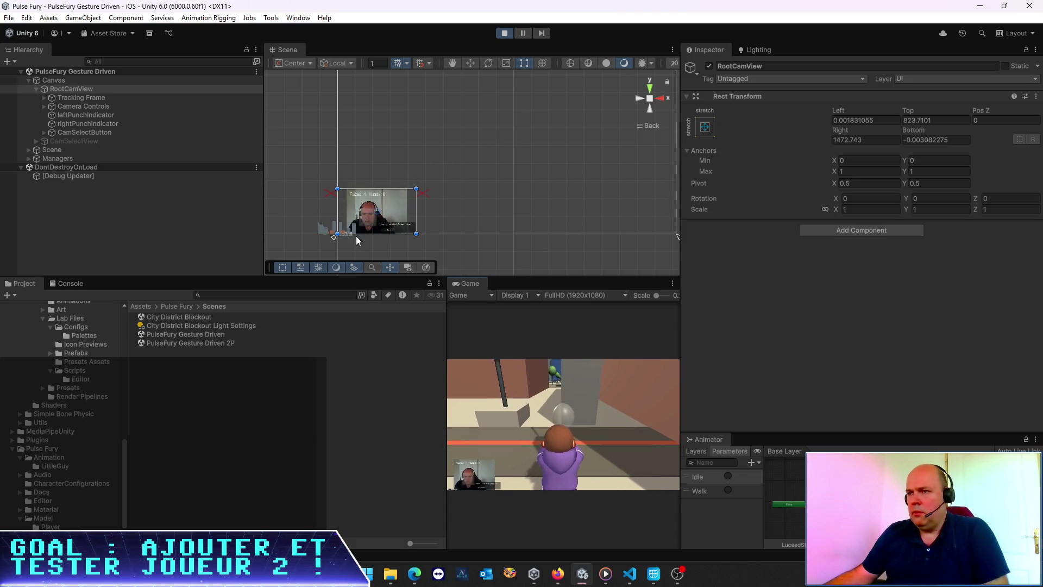
- Adjust RootCamView's size and switch the Game view to a wider iPhone 12 Simulator
mouse_move(386, 188)
left_mouse_down()
mouse_move(390, 177)
mouse_move(427, 200)
left_mouse_up()
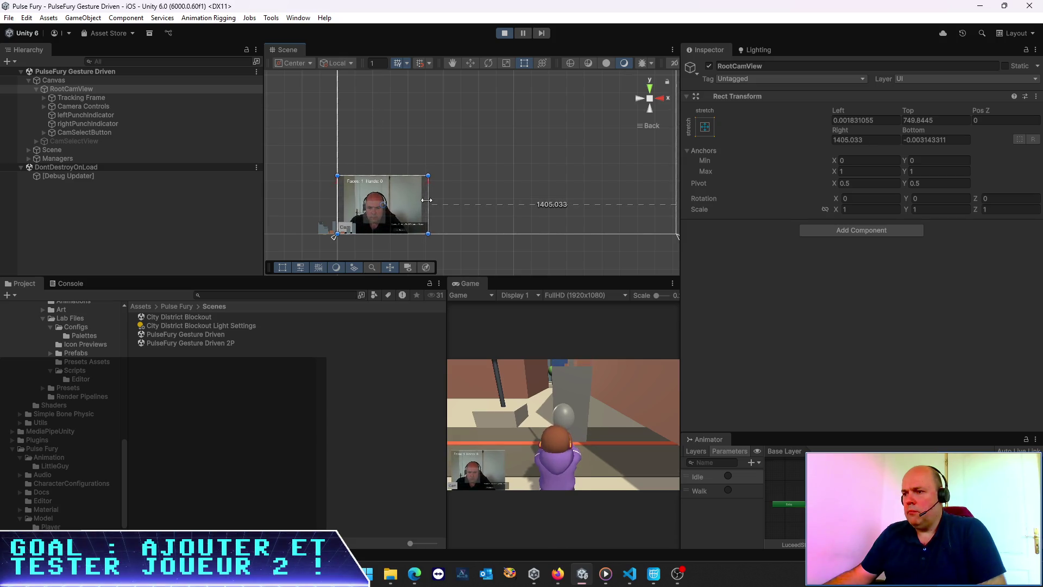
left_click_drag(342, 216, 362, 237)
left_click(461, 295)
left_click(473, 317)
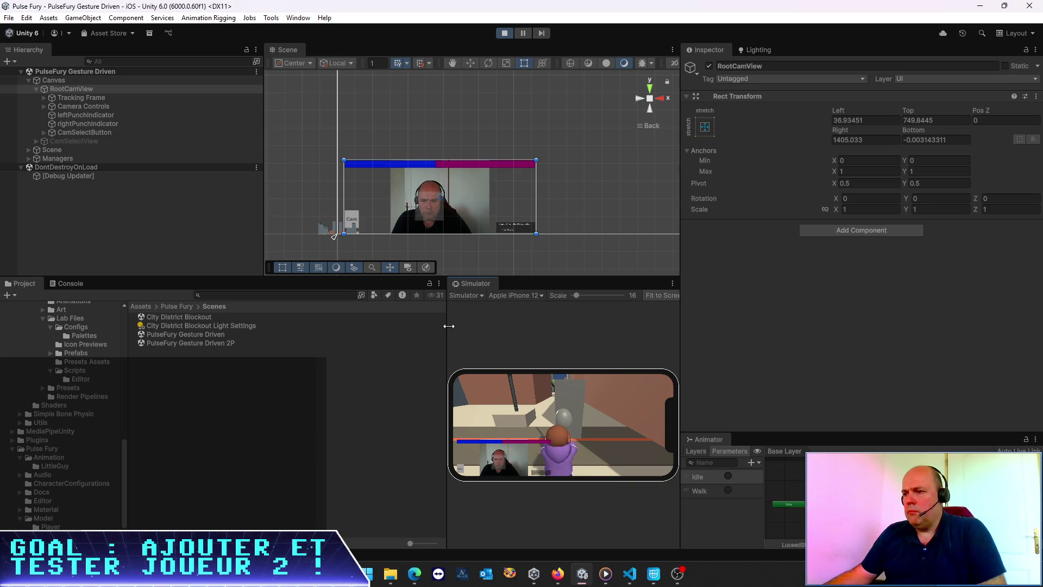
left_click_drag(446, 326, 357, 324)
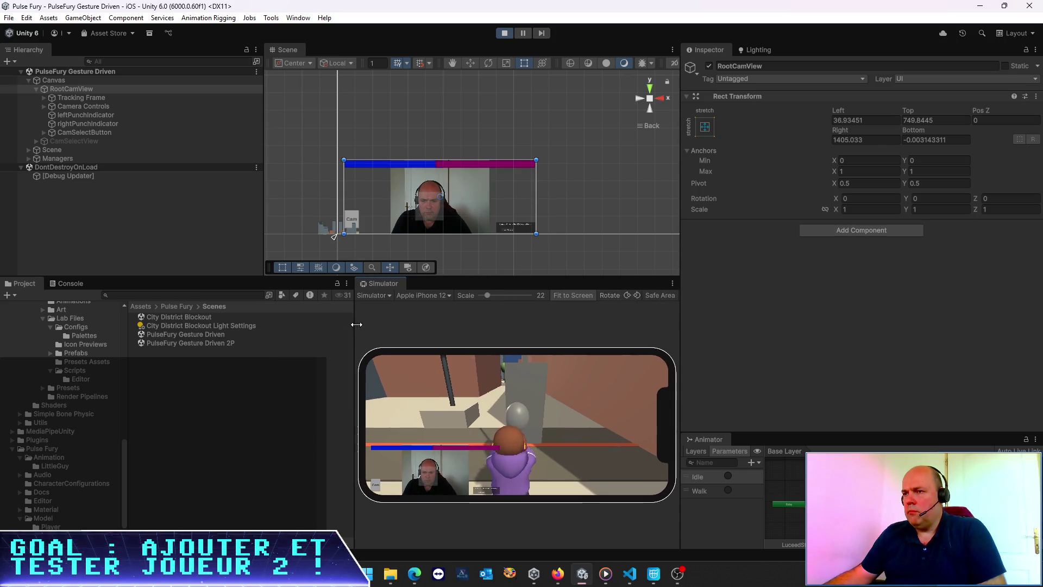
- Stop, rerun and stop the game, then show the Console with the ApplyPreset NullReferenceException
left_click(503, 35)
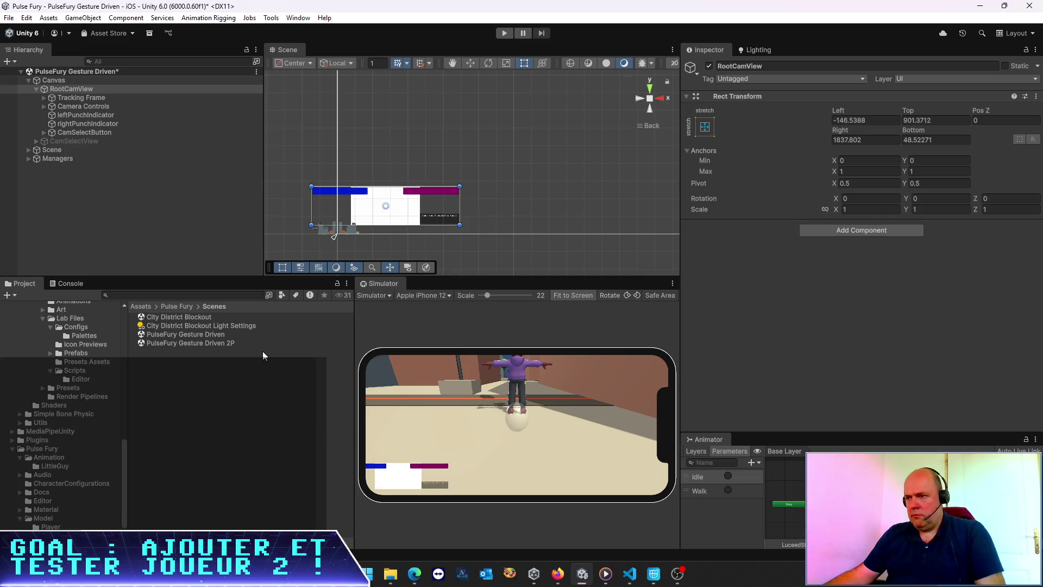
left_click(201, 211)
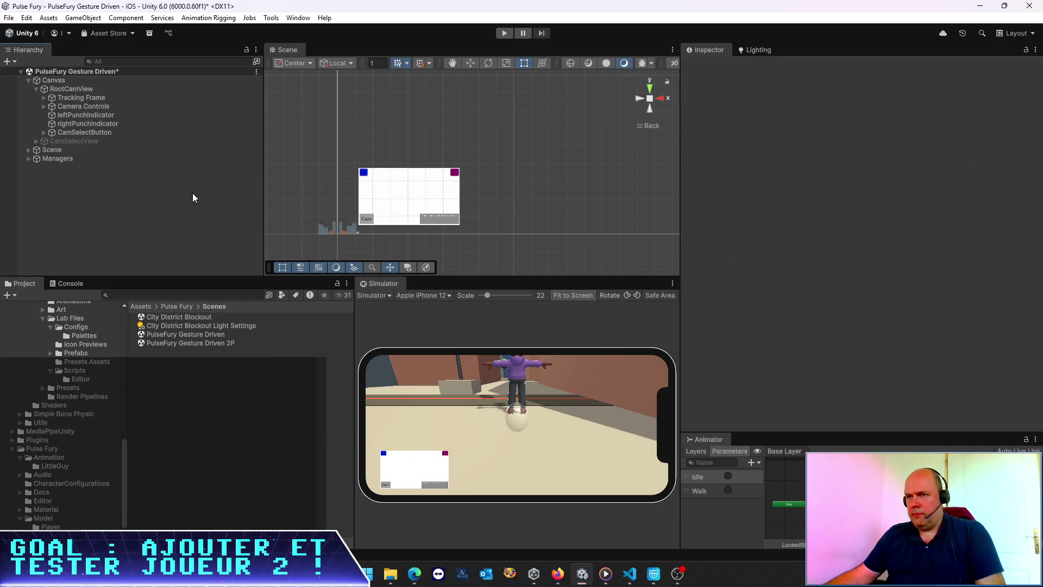
left_click(503, 33)
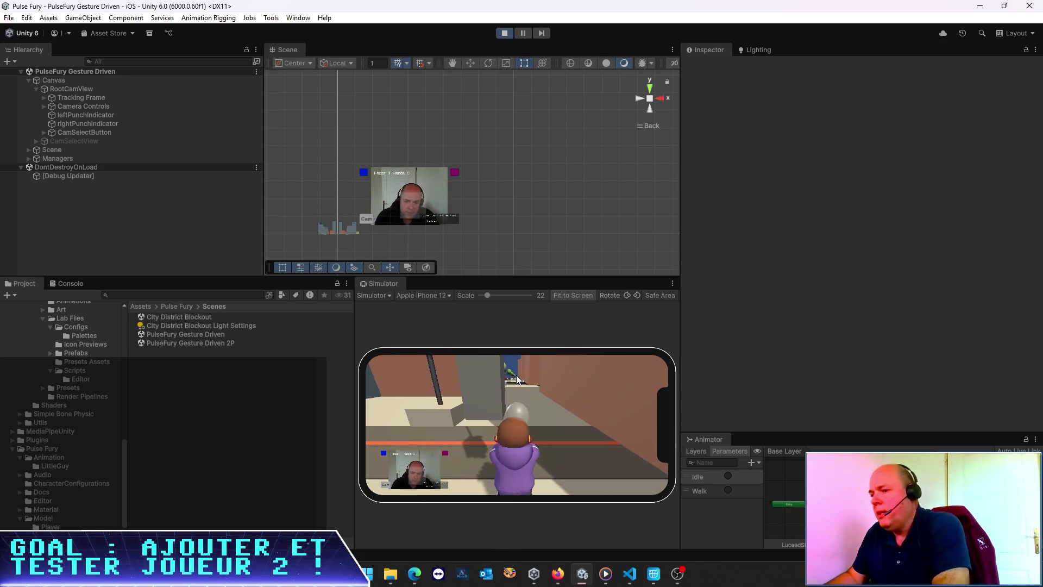
left_click(509, 32)
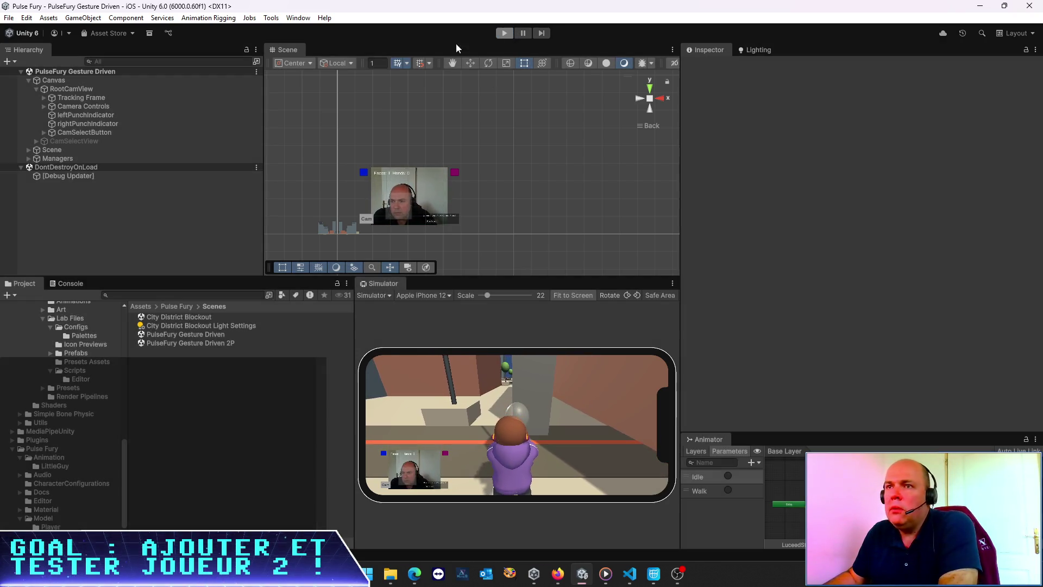
left_click(68, 283)
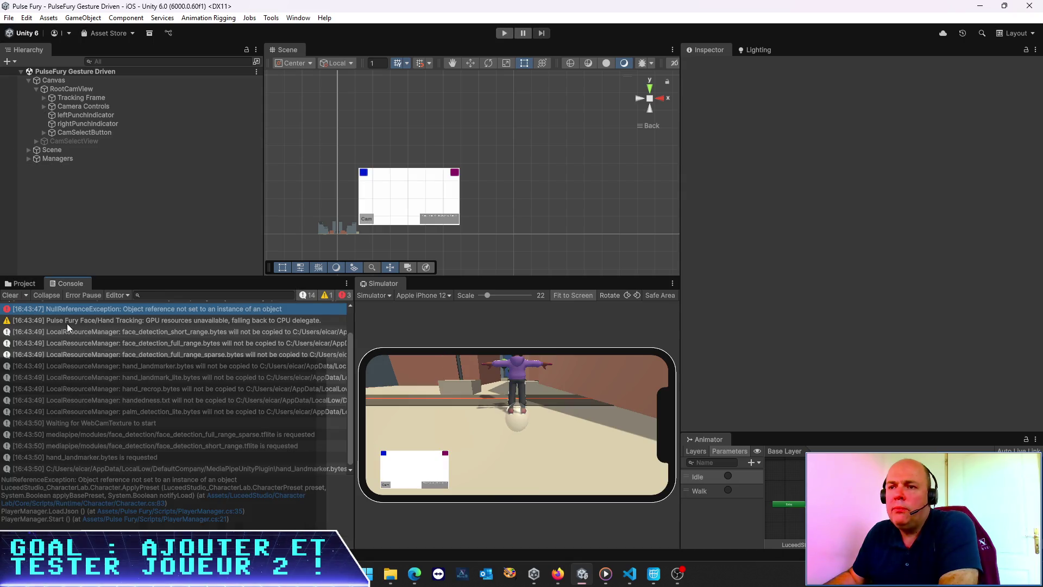
- Expand Scene > Player1 > Character and locate the object assigned as UI Parent
left_click(28, 150)
left_click(42, 159)
left_click(36, 159)
left_click(71, 168)
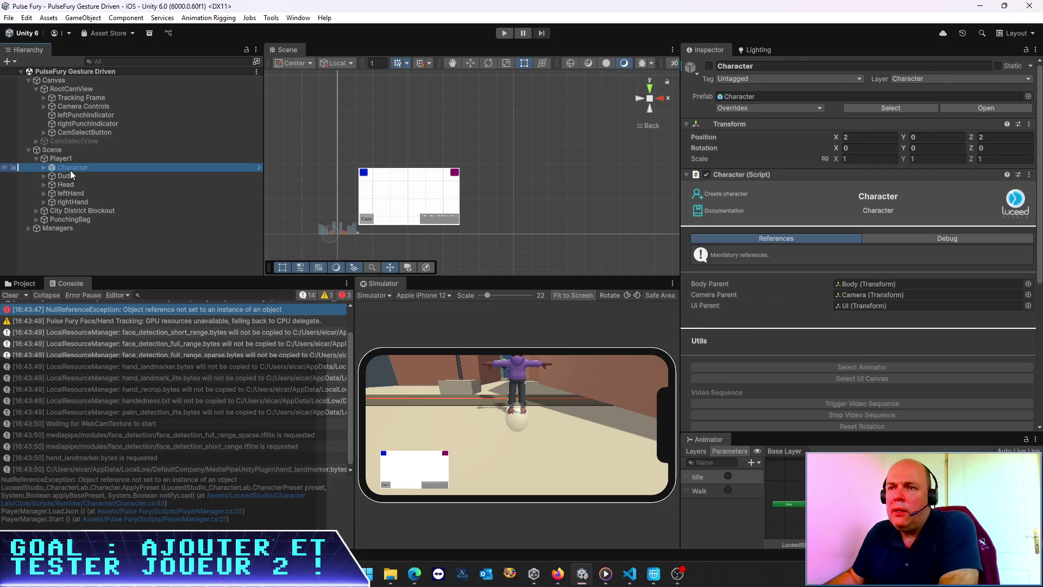
left_click(710, 67)
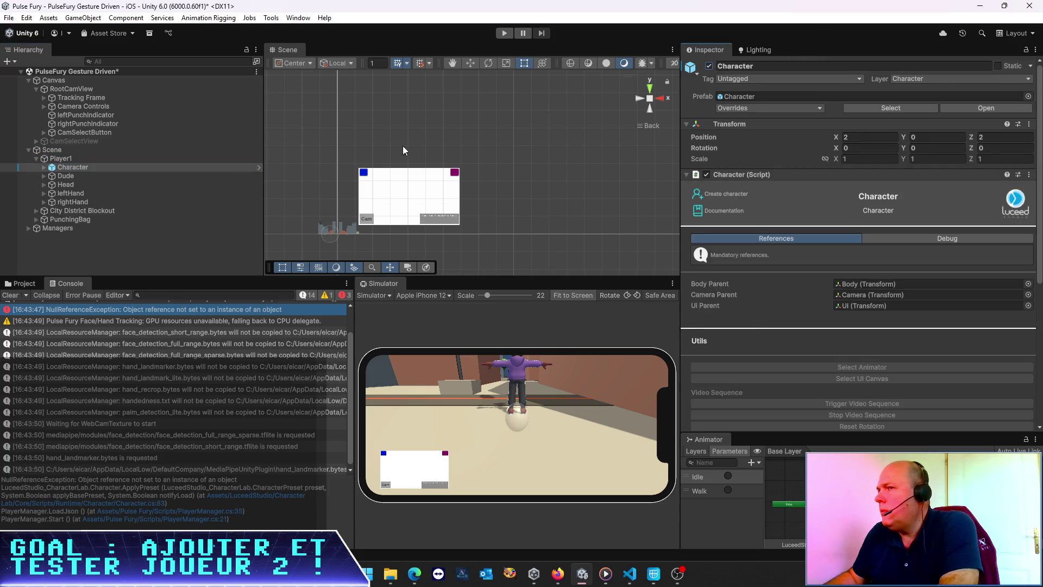
scroll(883, 297, "down", 2)
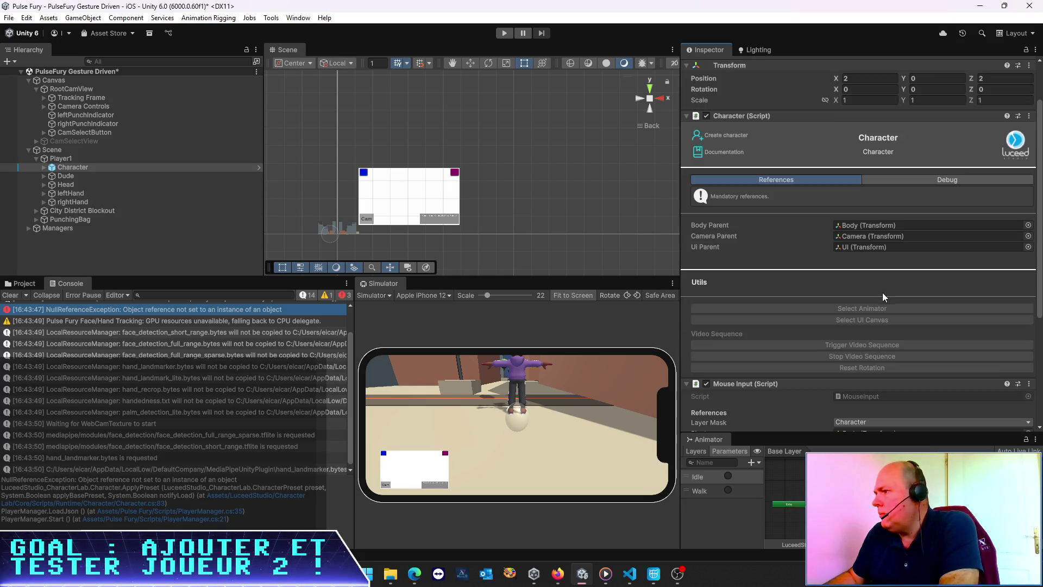
left_click(855, 247)
left_click(856, 236)
left_click(859, 248)
- Activate the Camera and UI child objects of Character
left_click(135, 185)
left_click(709, 67)
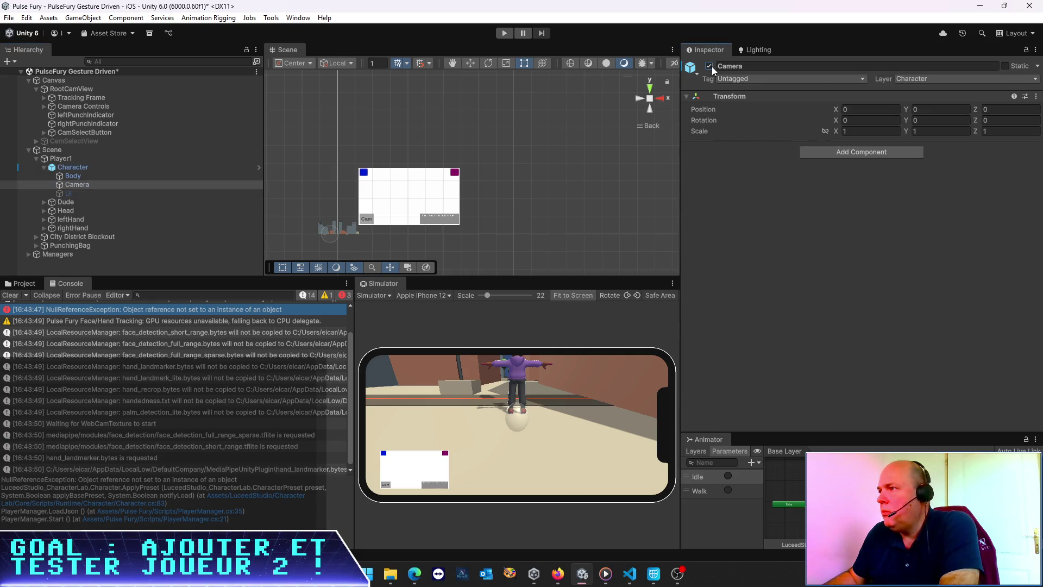
left_click(84, 195)
left_click(708, 66)
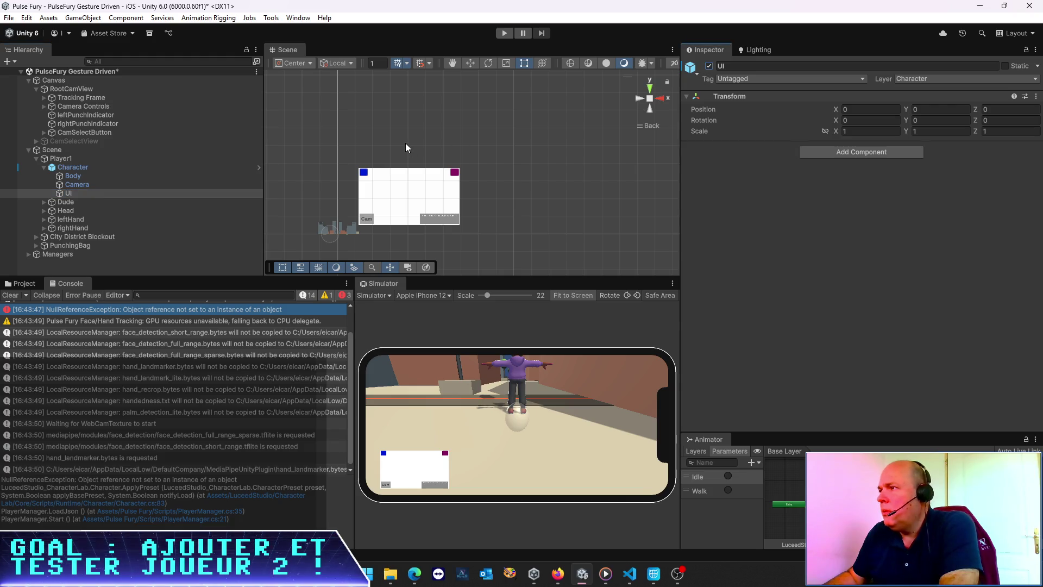
- Run the game and select the Character object to view its inspector
left_click(505, 34)
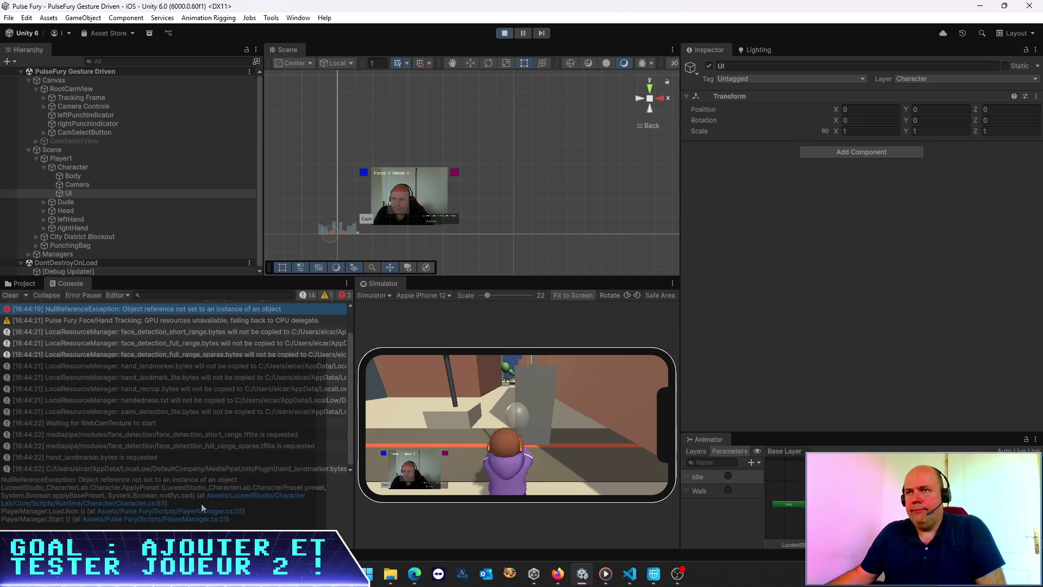
scroll(350, 377, "up", 1)
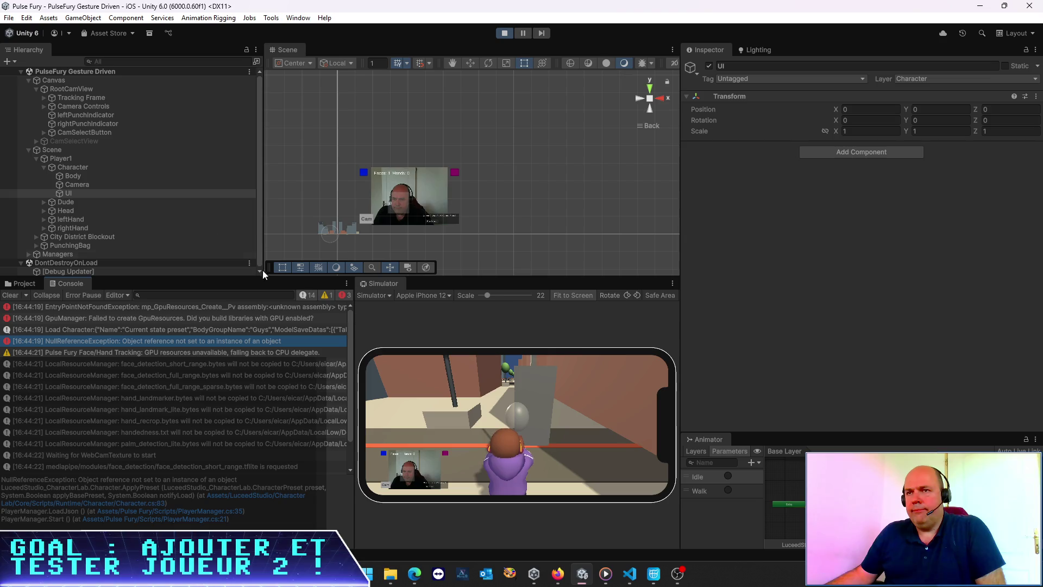
left_click(76, 170)
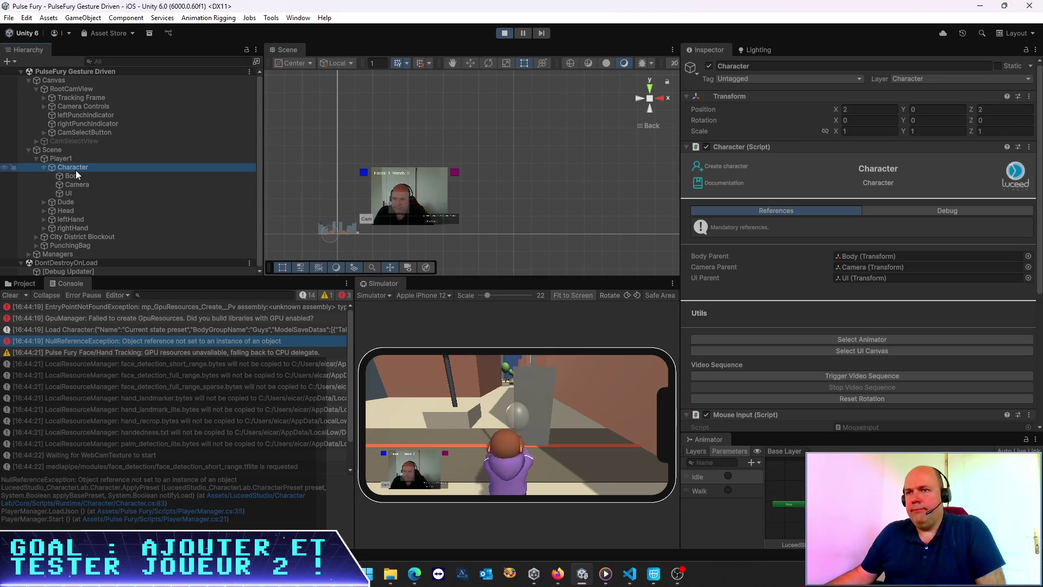
scroll(782, 187, "down", 5)
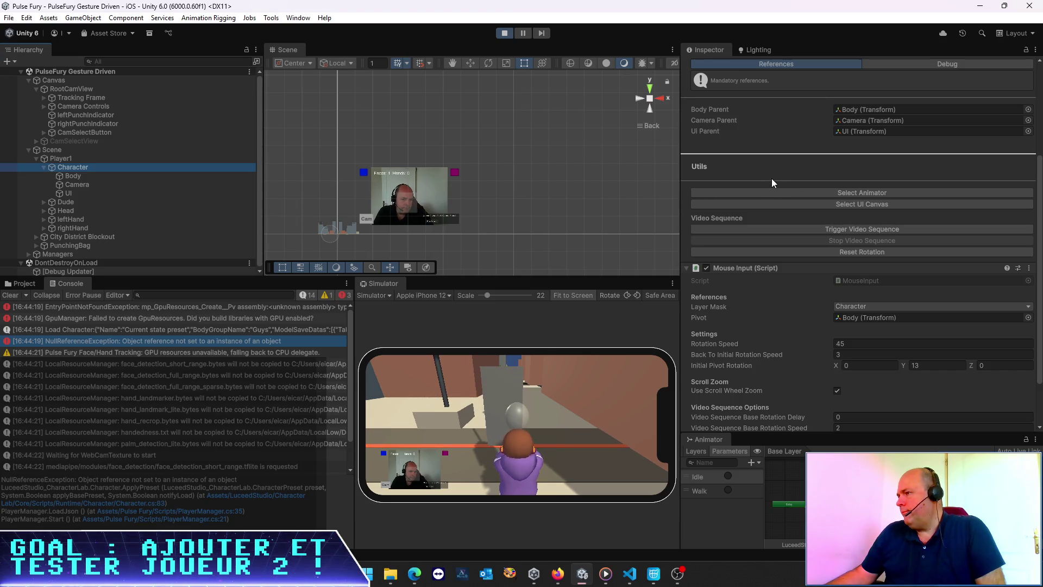
scroll(771, 183, "down", 3)
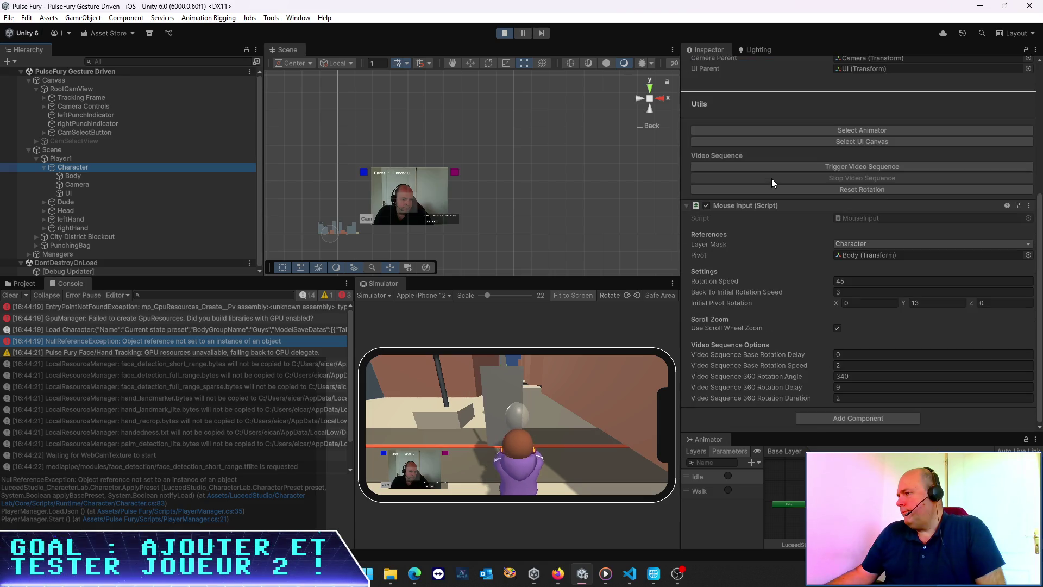
scroll(771, 178, "up", 10)
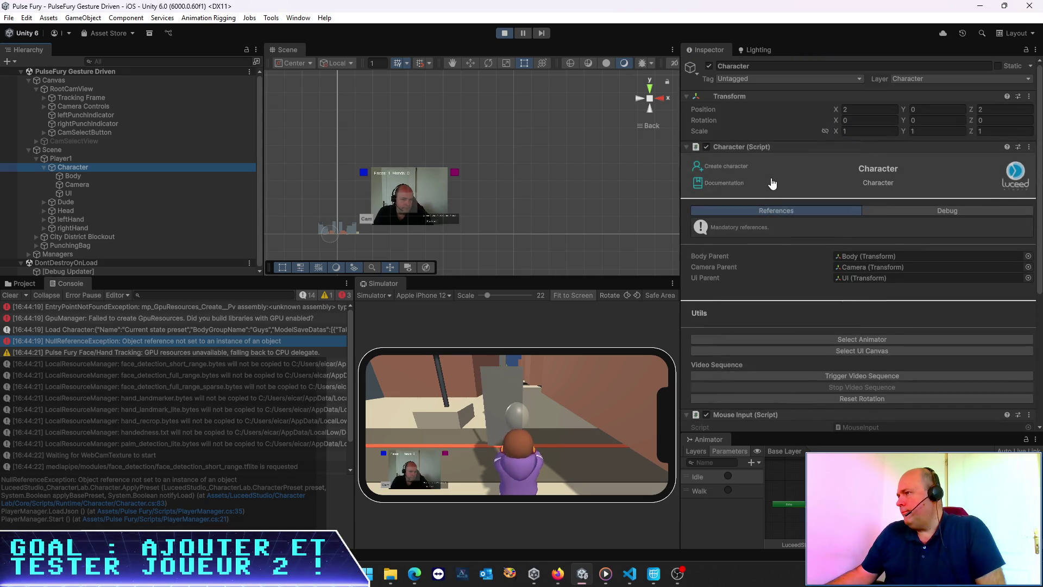
- Show Character's Debug data, Current Model Save Datas and the Load Character log, then stop play
left_click(889, 215)
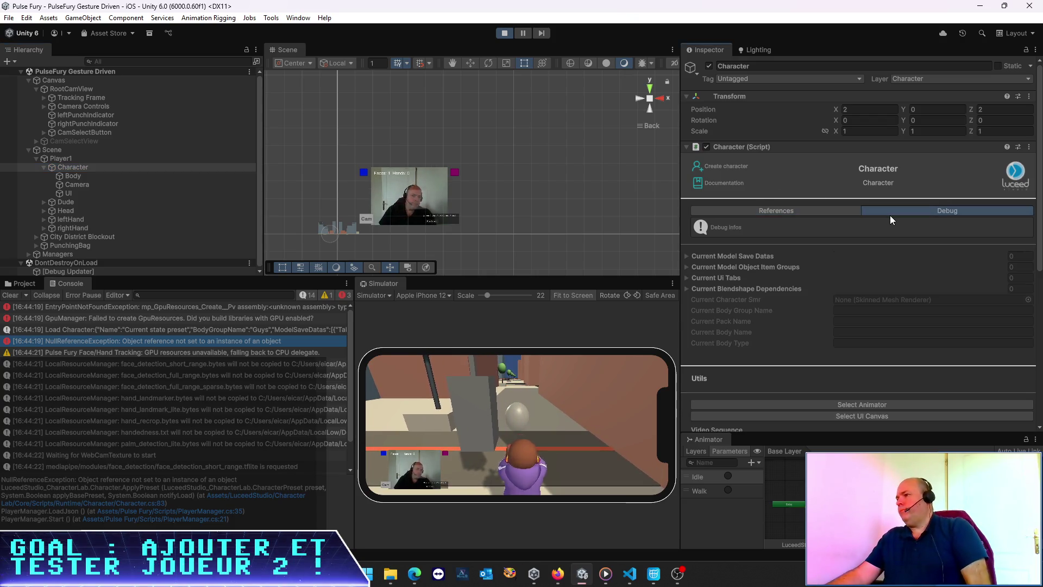
left_click(684, 257)
left_click(684, 257)
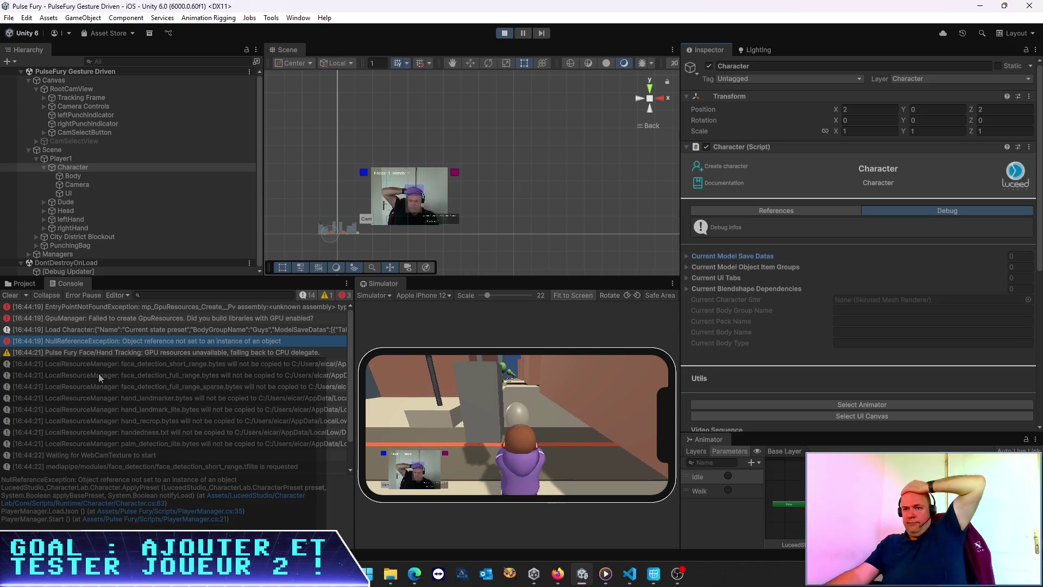
left_click(115, 329)
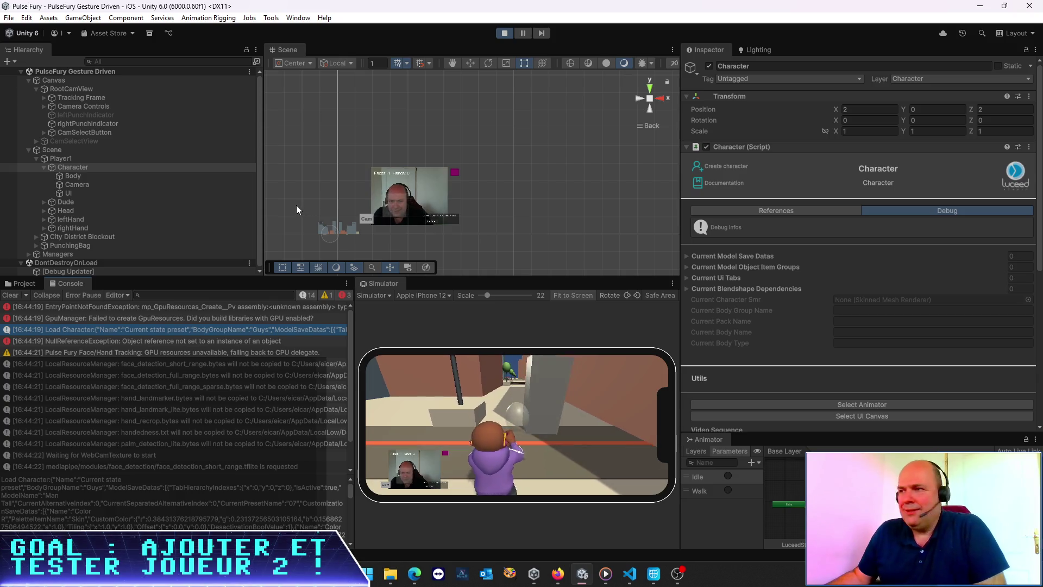
left_click(504, 32)
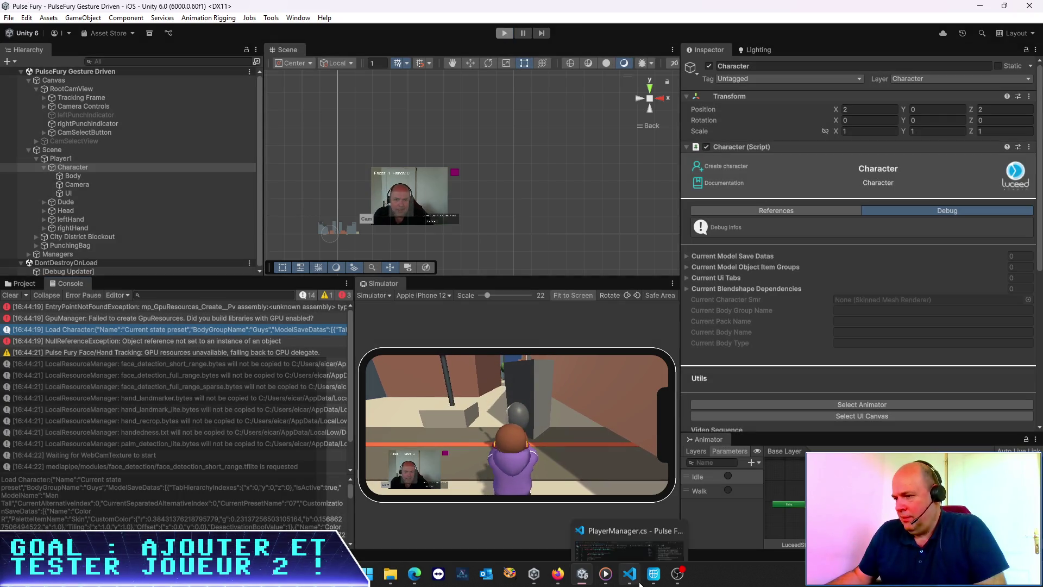
- Delete the Debug.Log line 30 from LoadJson in PlayerManager.cs and return to Unity
left_click(639, 581)
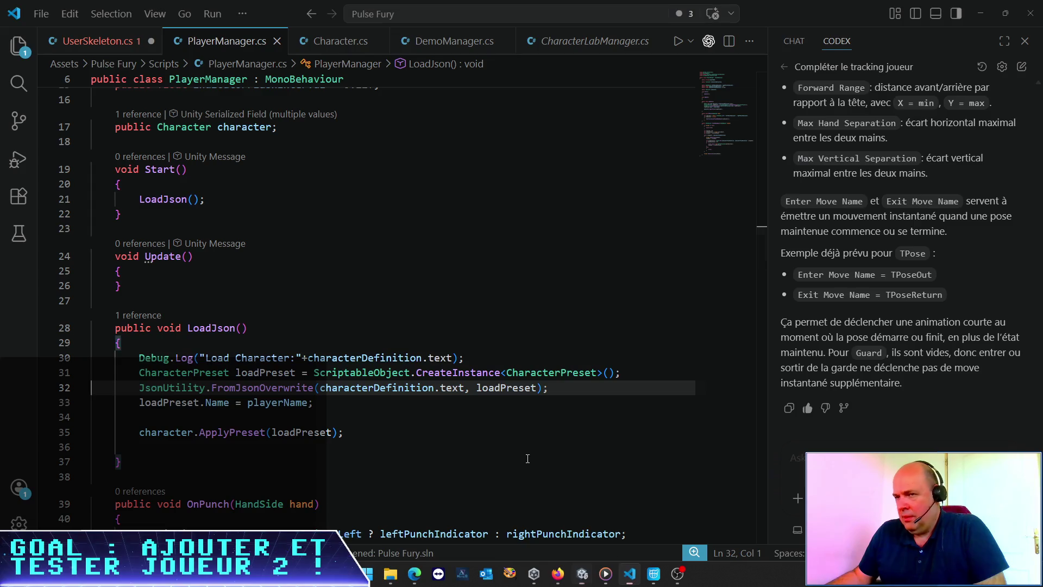
left_click(148, 360)
key("ctrl+l")
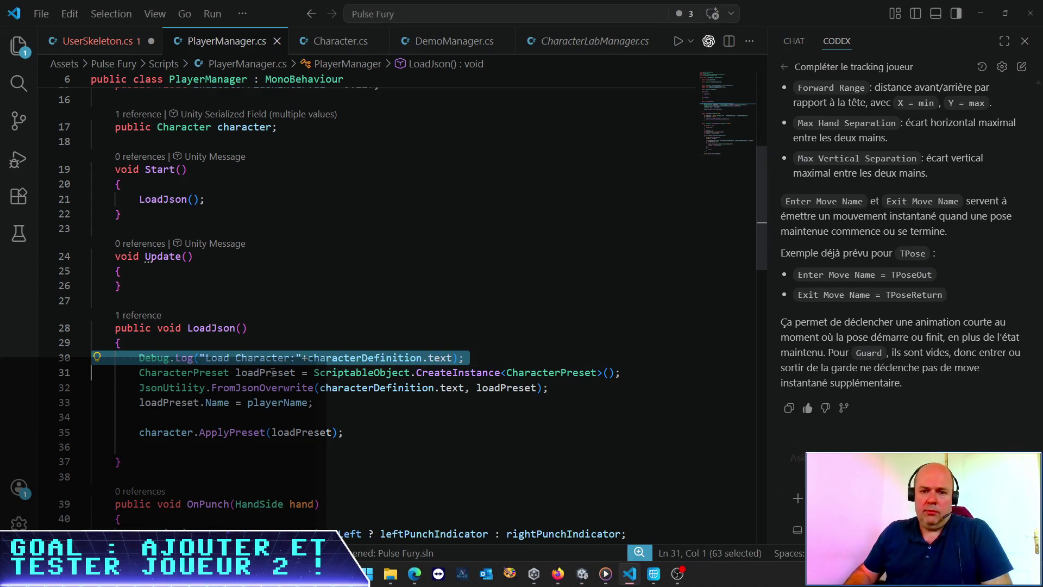
key("Delete")
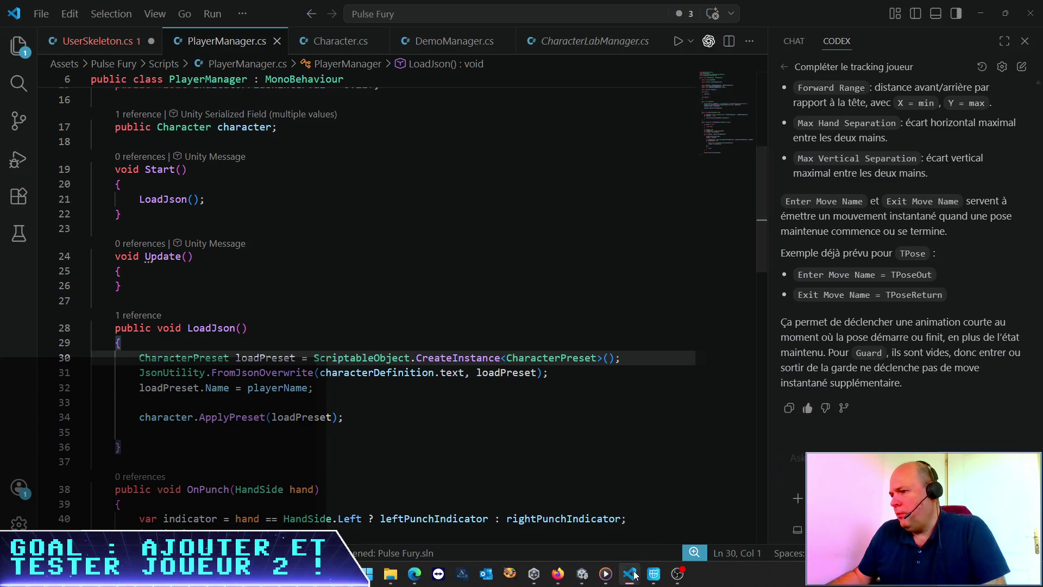
left_click(630, 505)
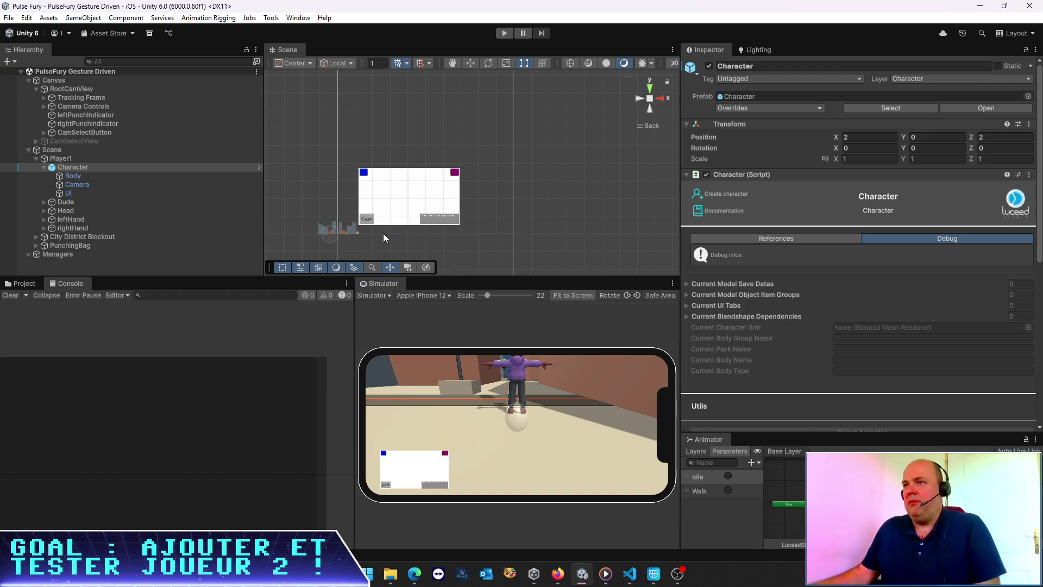
left_click(269, 19)
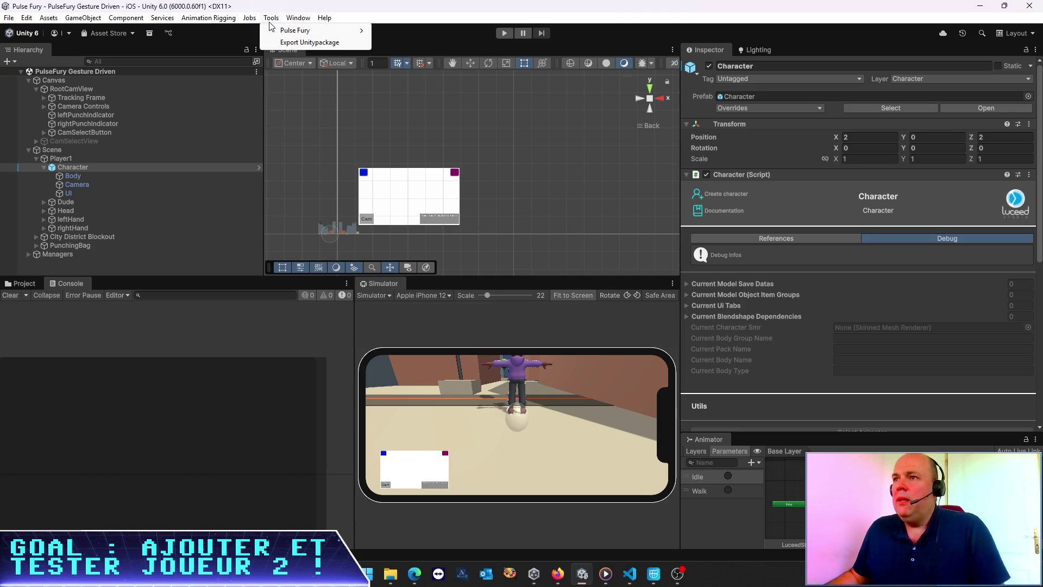
mouse_move(299, 20)
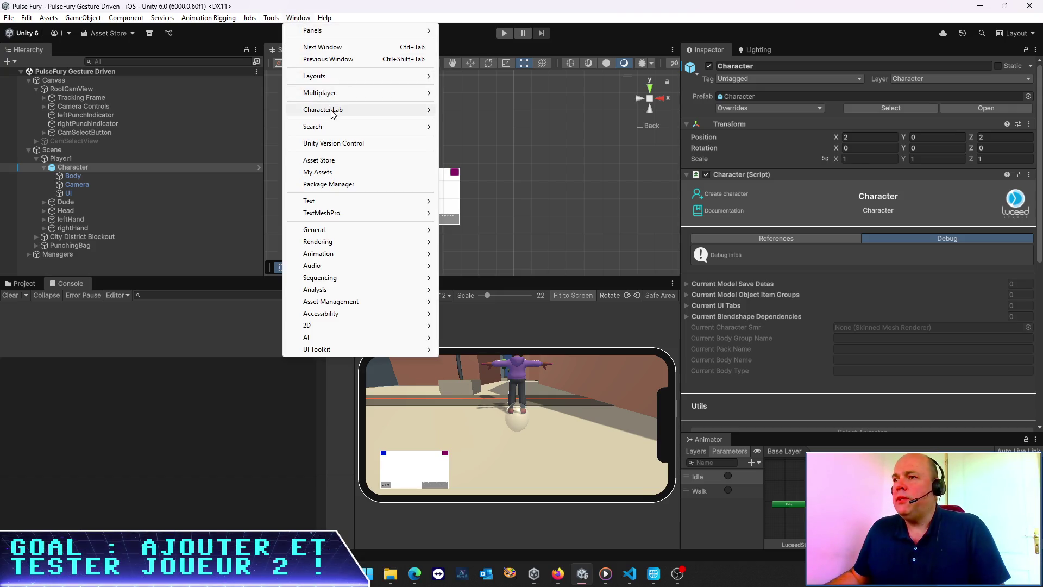
mouse_move(329, 109)
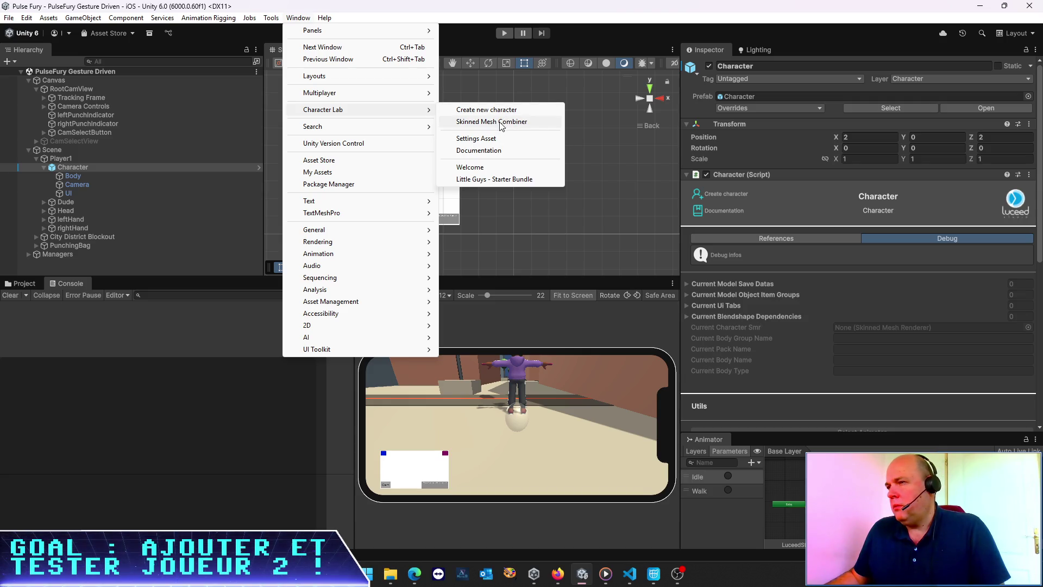
left_click(493, 139)
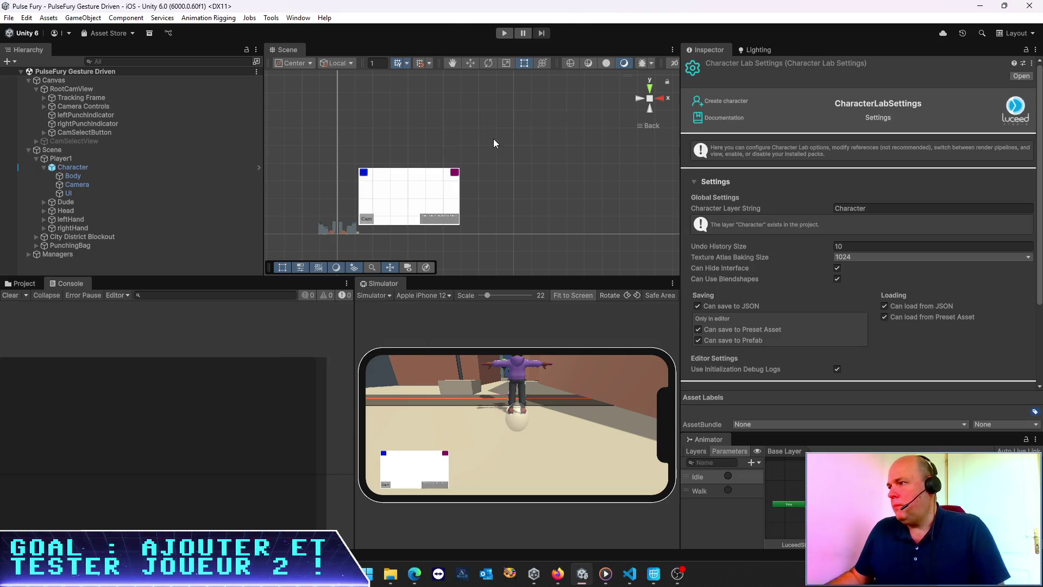
scroll(755, 276, "down", 2)
scroll(755, 276, "up", 2)
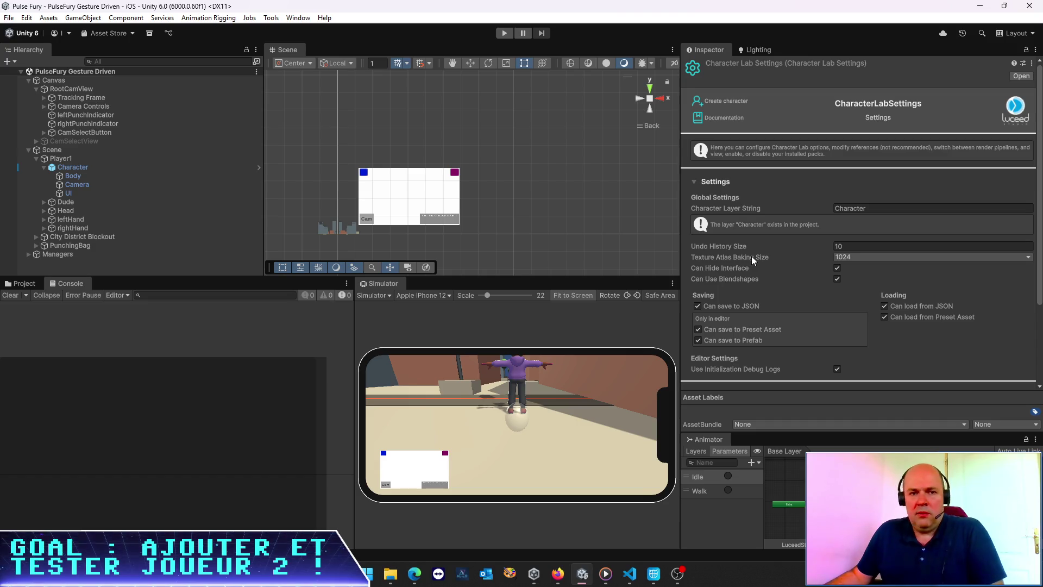
scroll(754, 260, "down", 1)
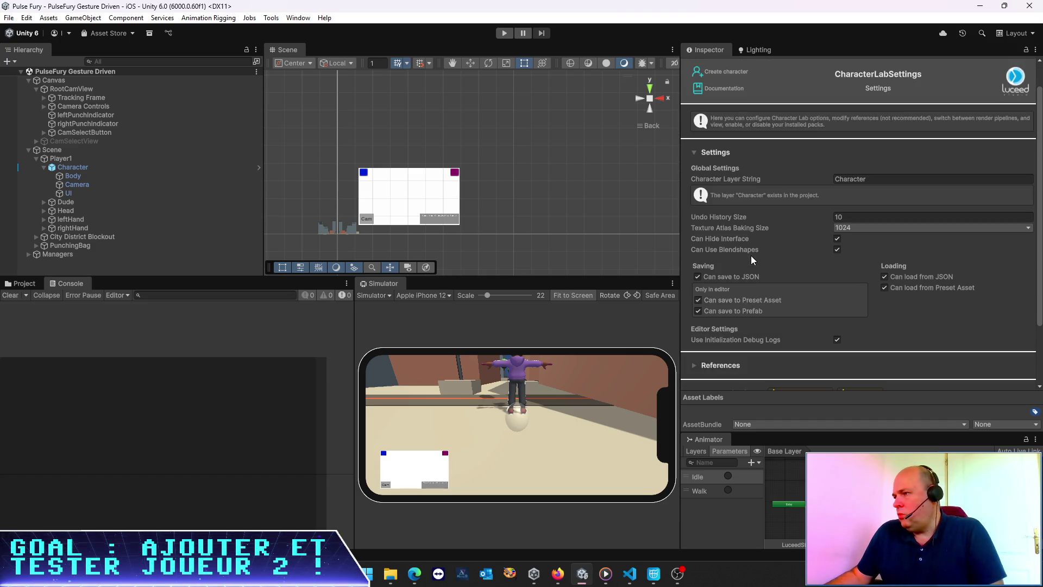
scroll(753, 259, "down", 2)
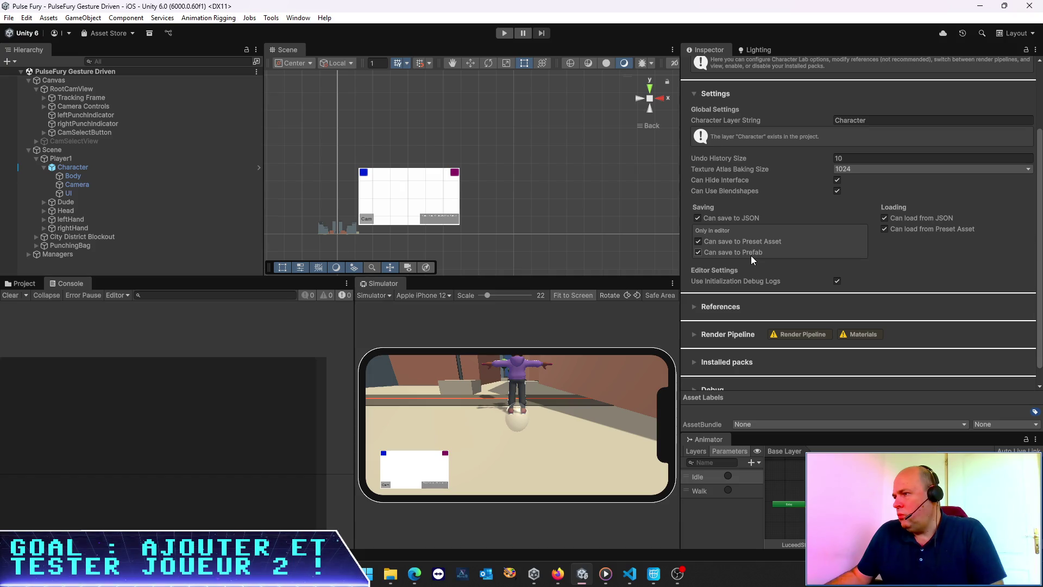
scroll(753, 260, "down", 1)
left_click(695, 294)
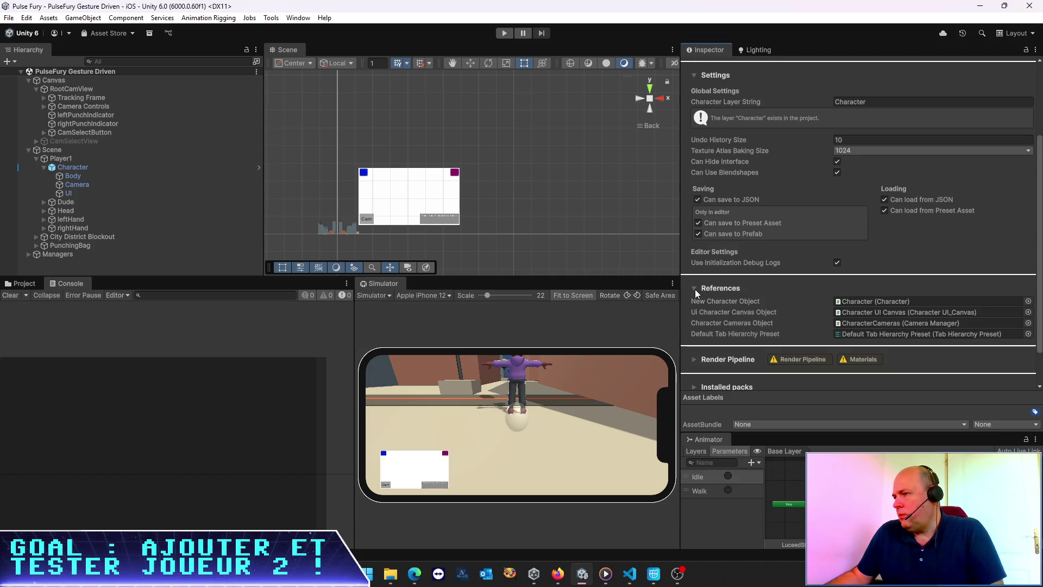
left_click(889, 318)
key("Tab")
key("Tab")
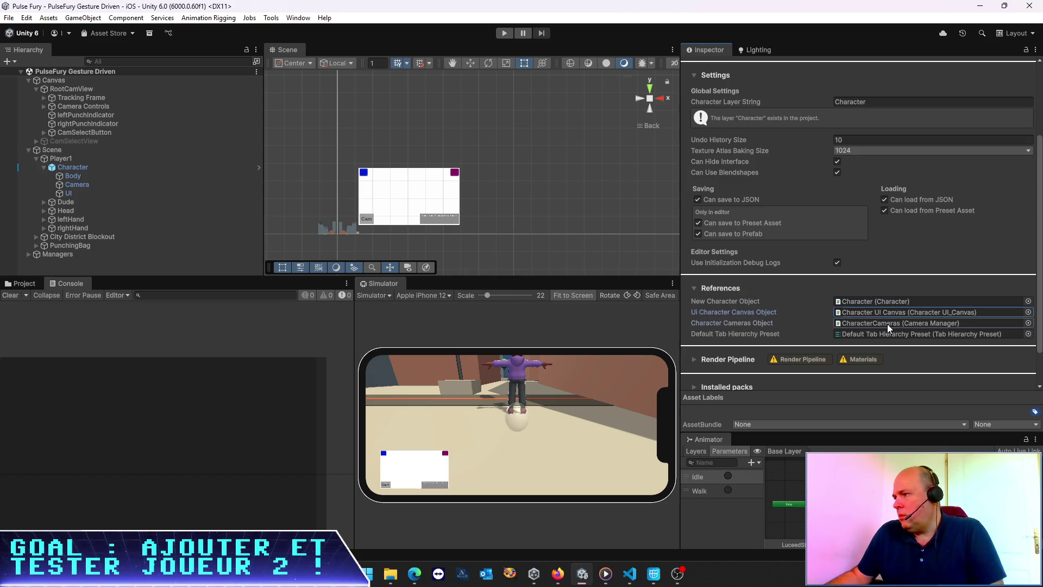
left_click(882, 303)
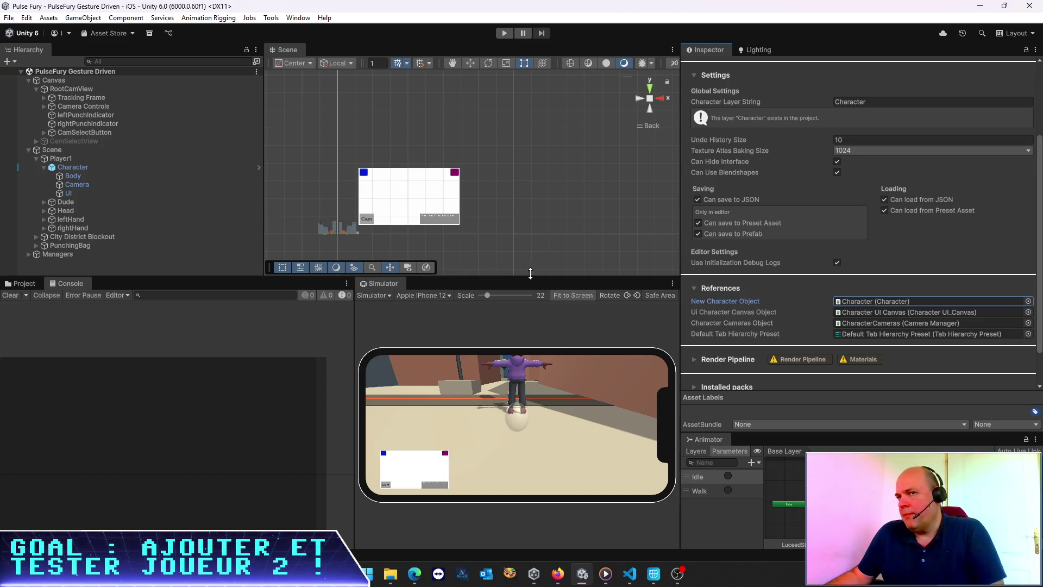
left_click(76, 168)
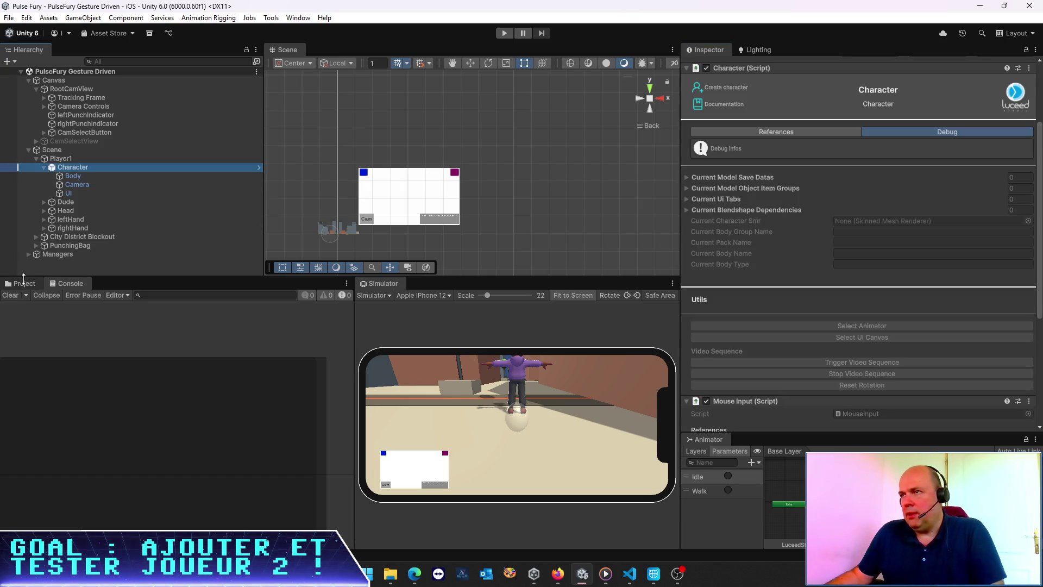
- Replay the game and follow the NullReferenceException stack trace to Character.cs line 83
left_click(24, 283)
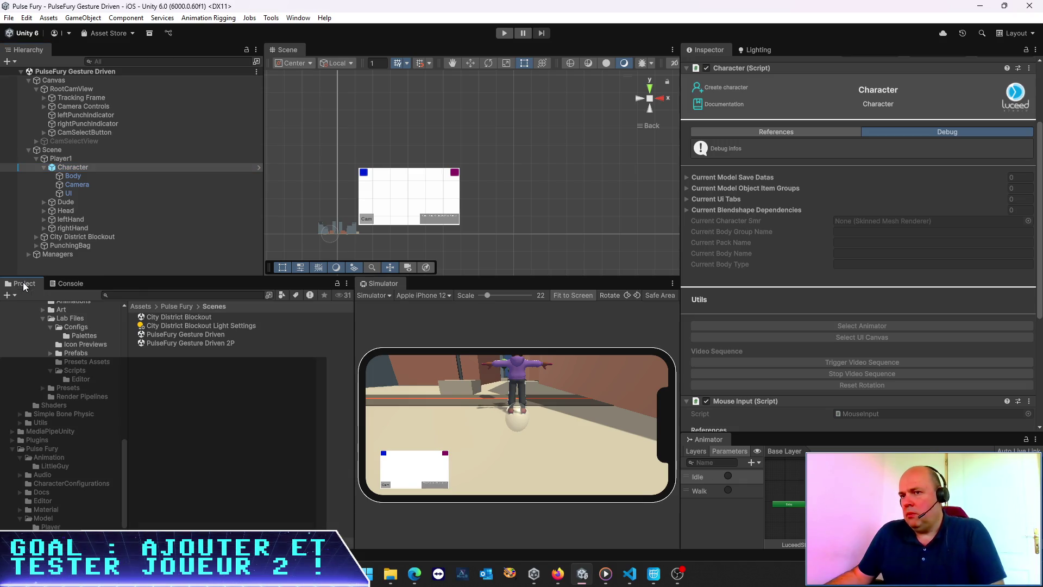
left_click(68, 283)
left_click(503, 34)
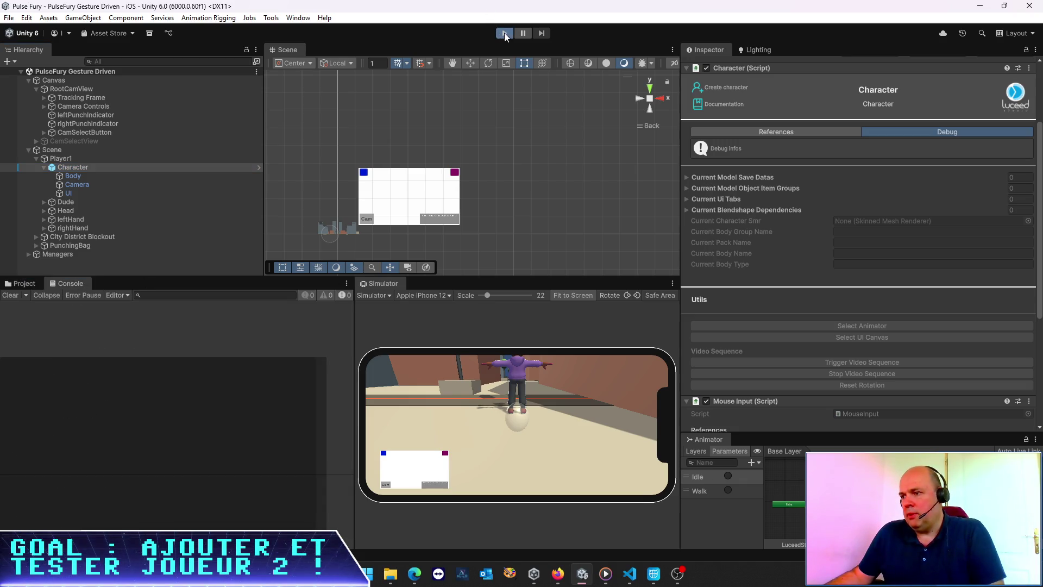
mouse_move(643, 568)
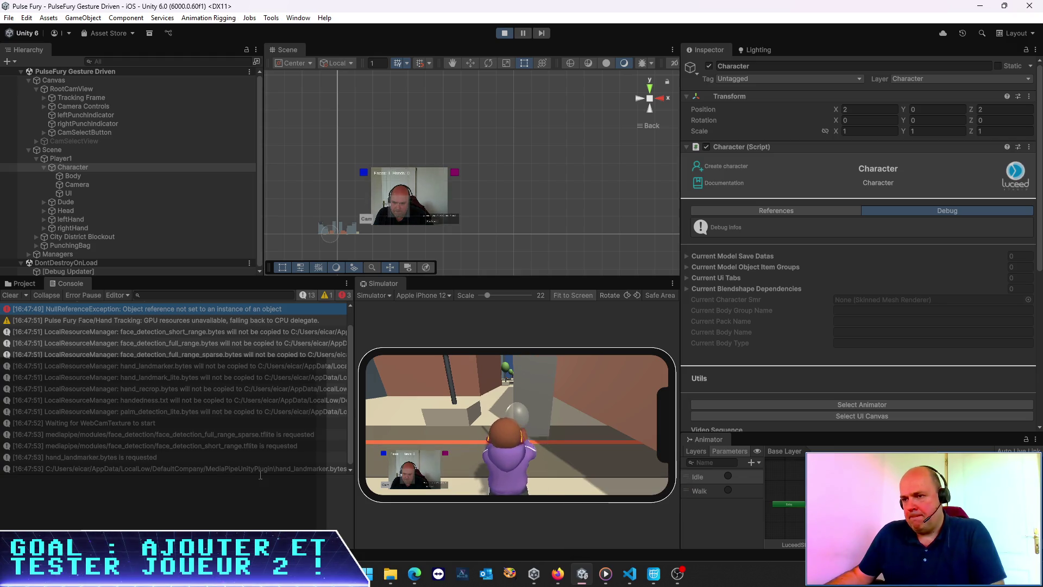
left_click(249, 333)
left_click(245, 308)
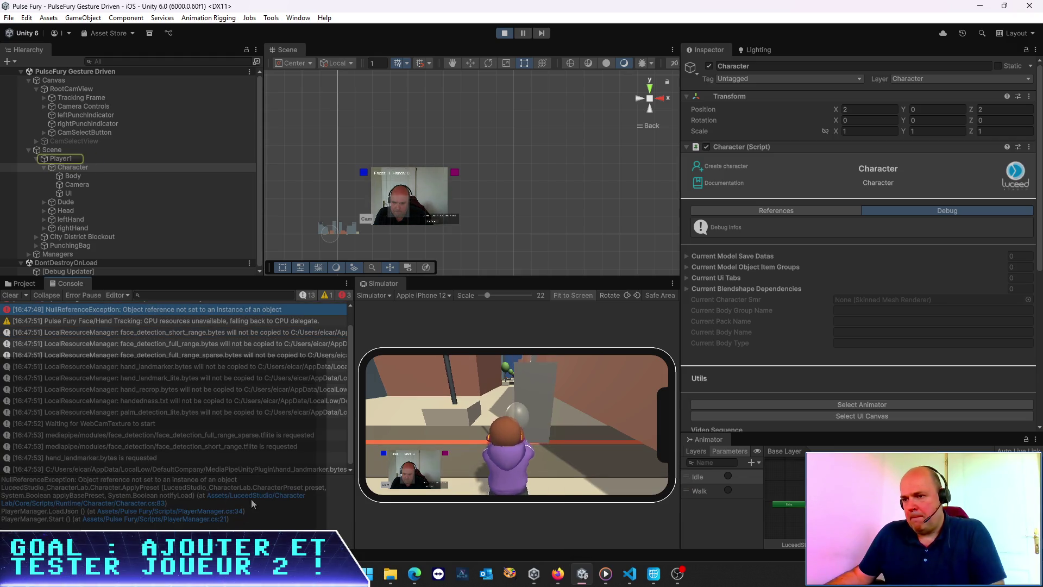
left_click(129, 504)
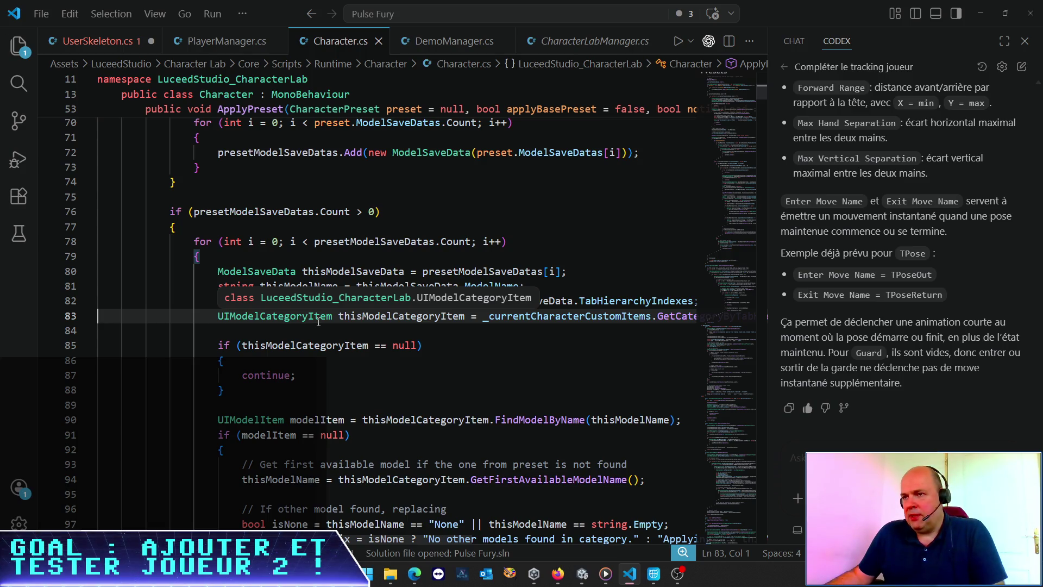
- Scroll through ApplyPreset in Character.cs around line 83, where the null error is thrown
scroll(318, 318, "up", 7)
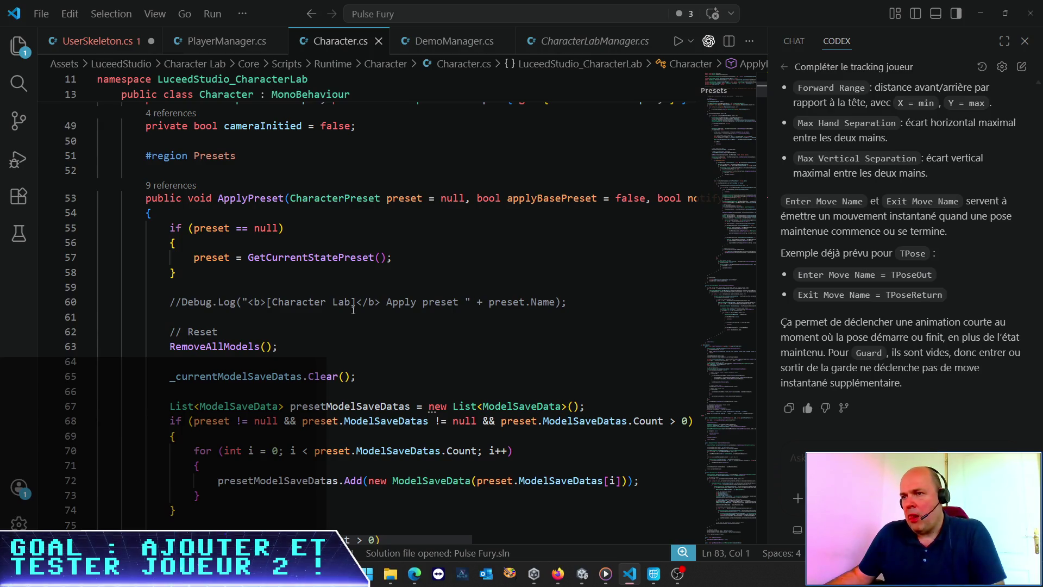
scroll(353, 310, "down", 2)
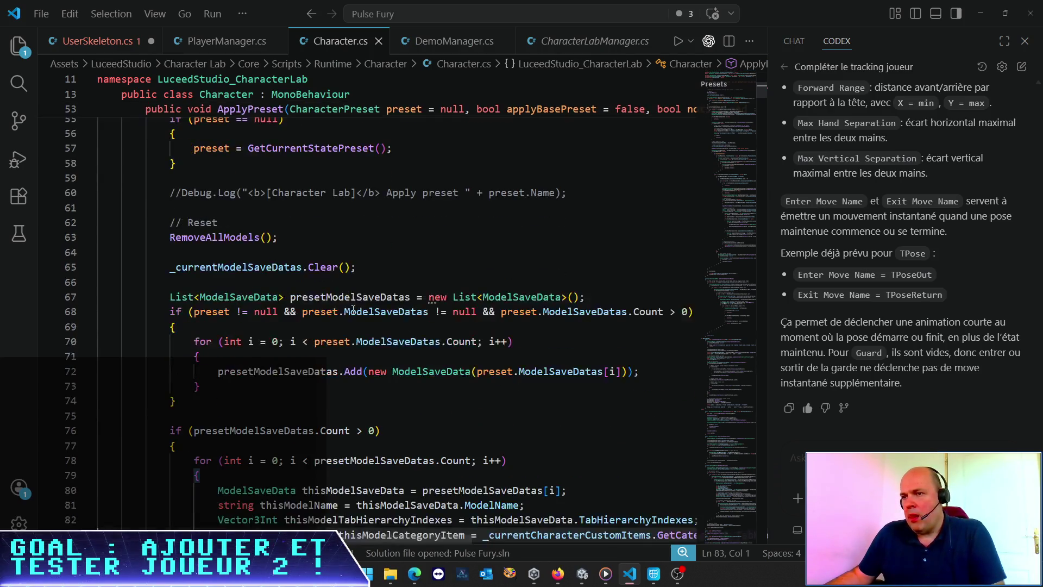
scroll(353, 310, "down", 2)
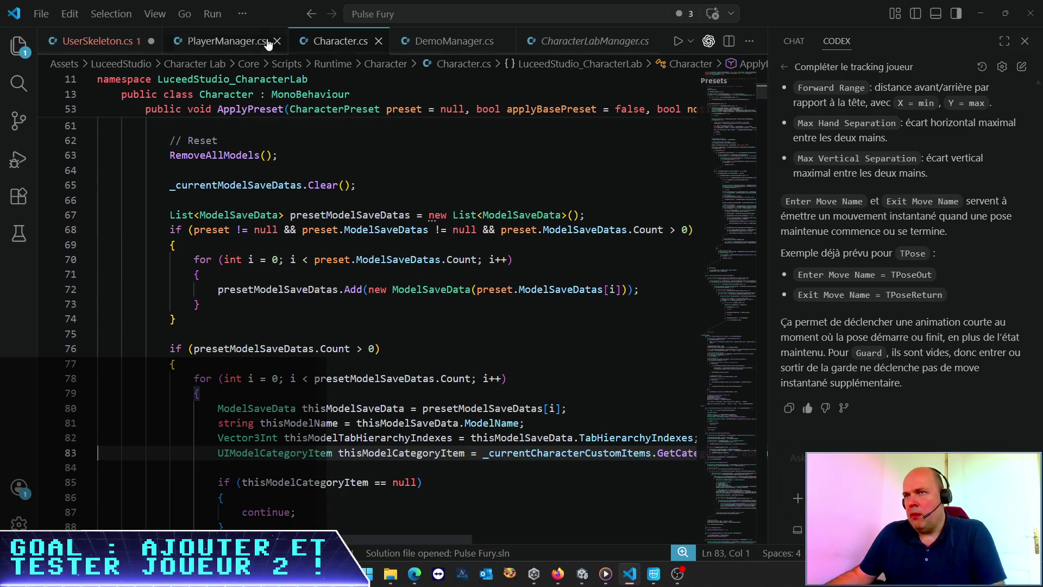
left_click(212, 13)
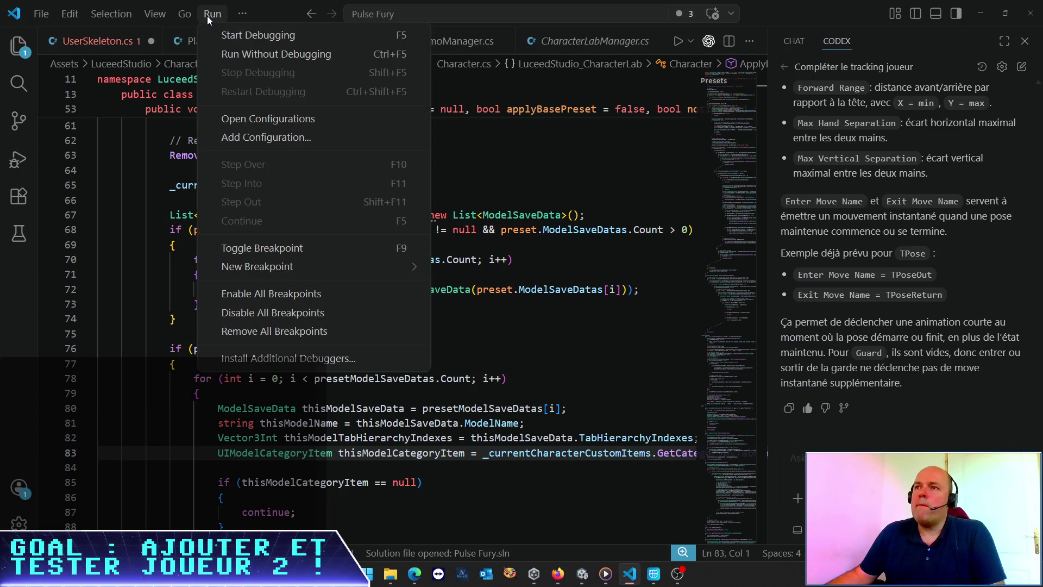
- Start debugging attached to Unity and enlarge the code area above the debug console
left_click(244, 35)
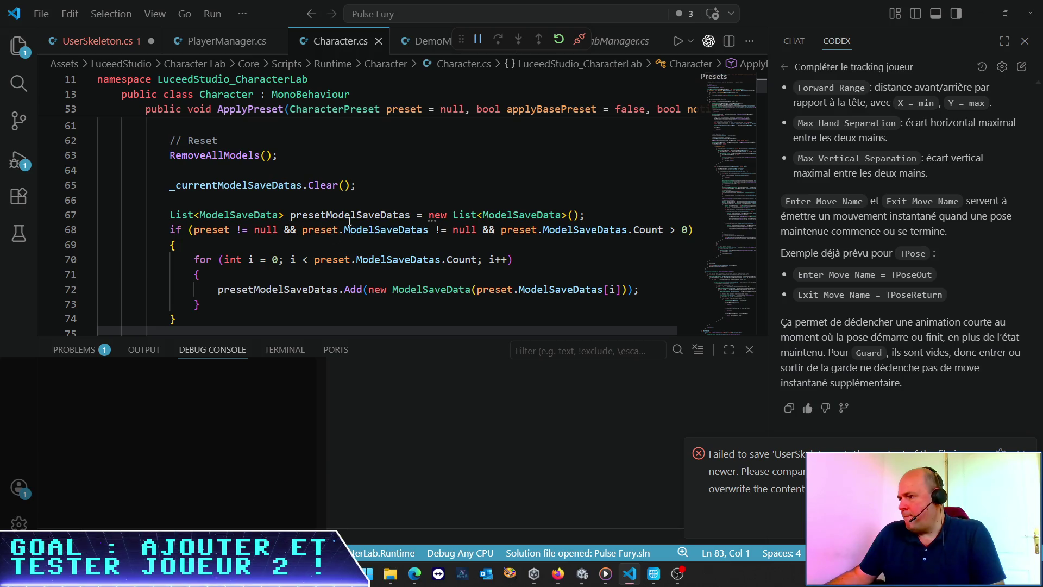
left_click(1021, 451)
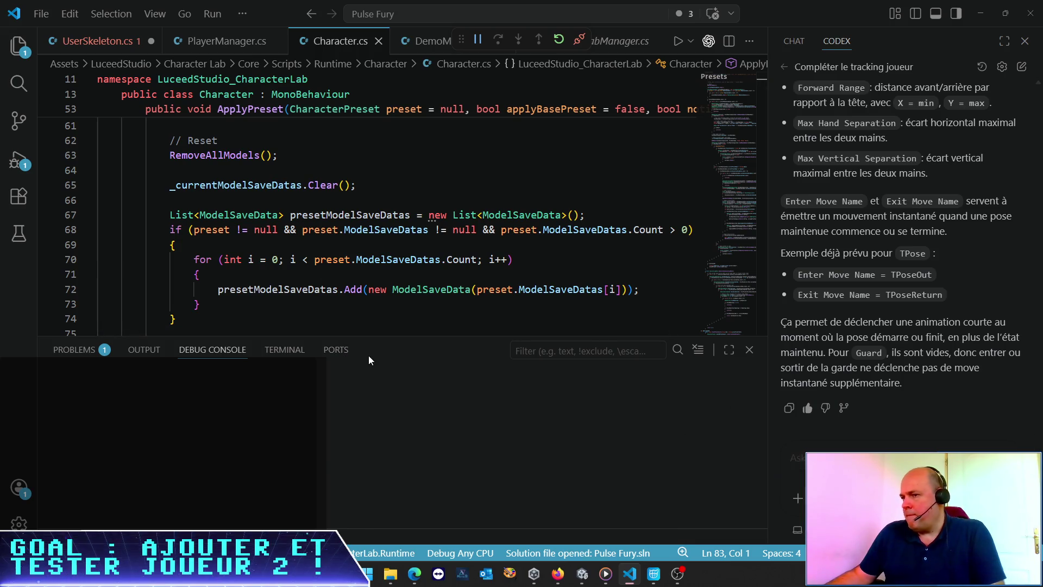
left_click_drag(374, 343, 380, 418)
scroll(158, 218, "up", 3)
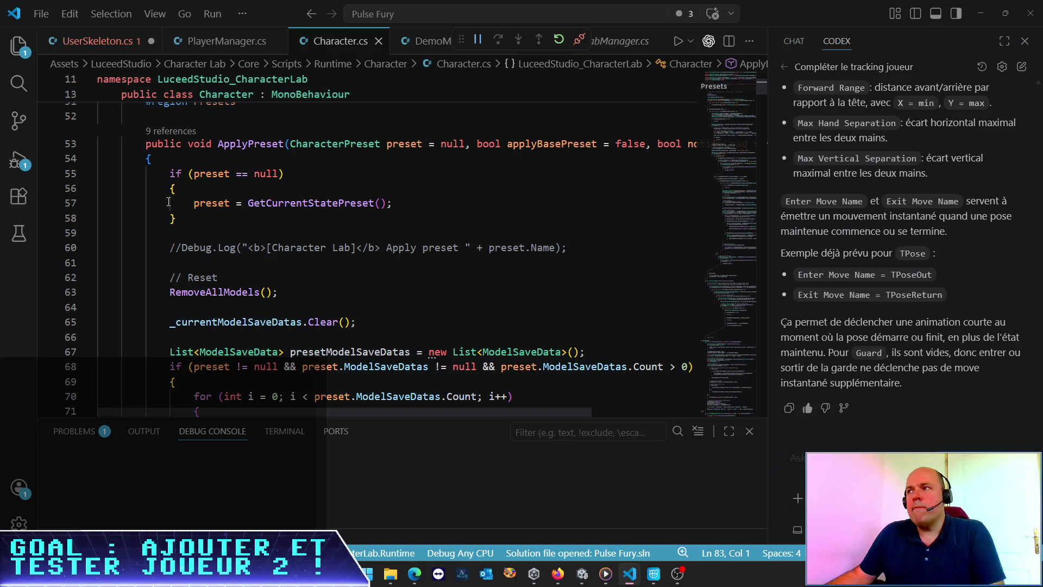
scroll(168, 202, "down", 1)
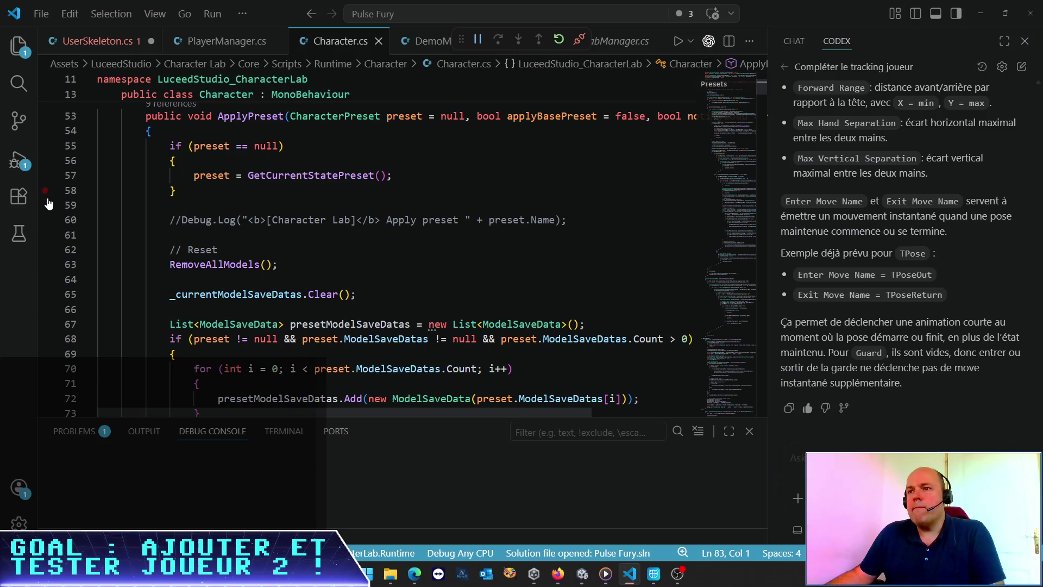
- Set a breakpoint on the RemoveAllModels line 63 and stop the game in Unity
left_click(45, 220)
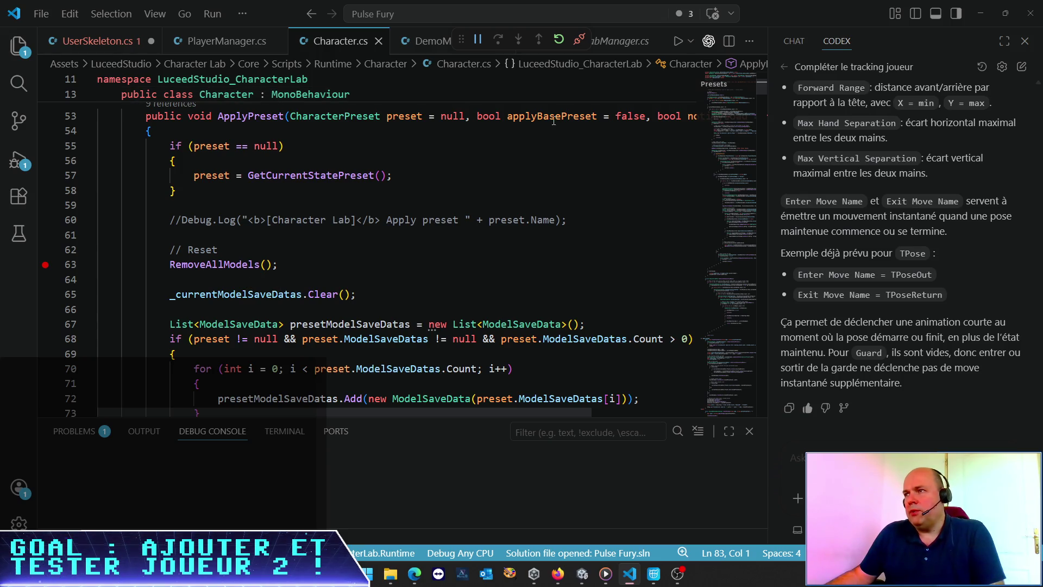
key("alt+Tab")
left_click(506, 35)
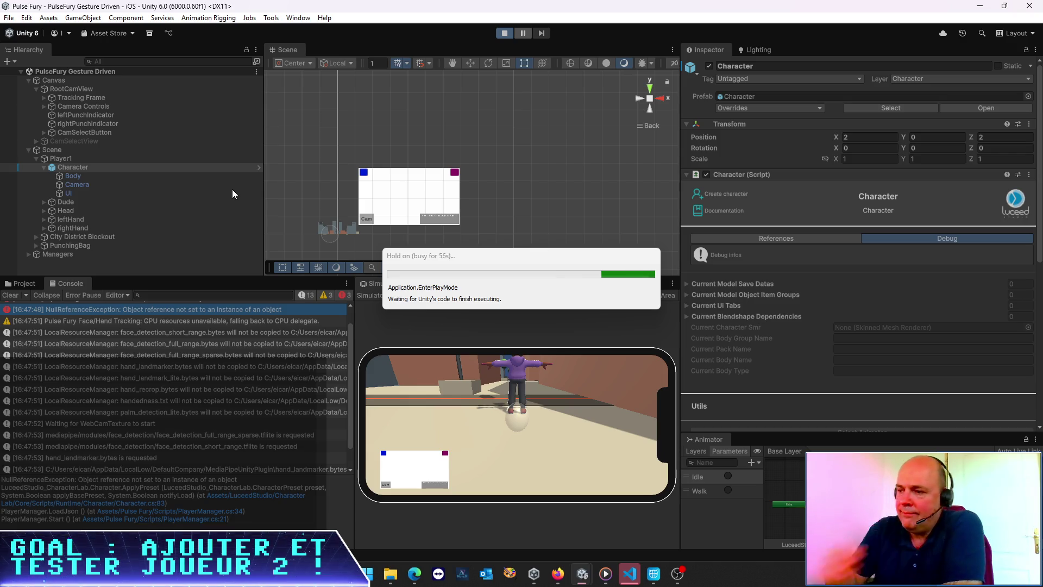
- Step over RemoveAllModels and the preset check into the ModelSaveDatas copy loop
left_click(627, 571)
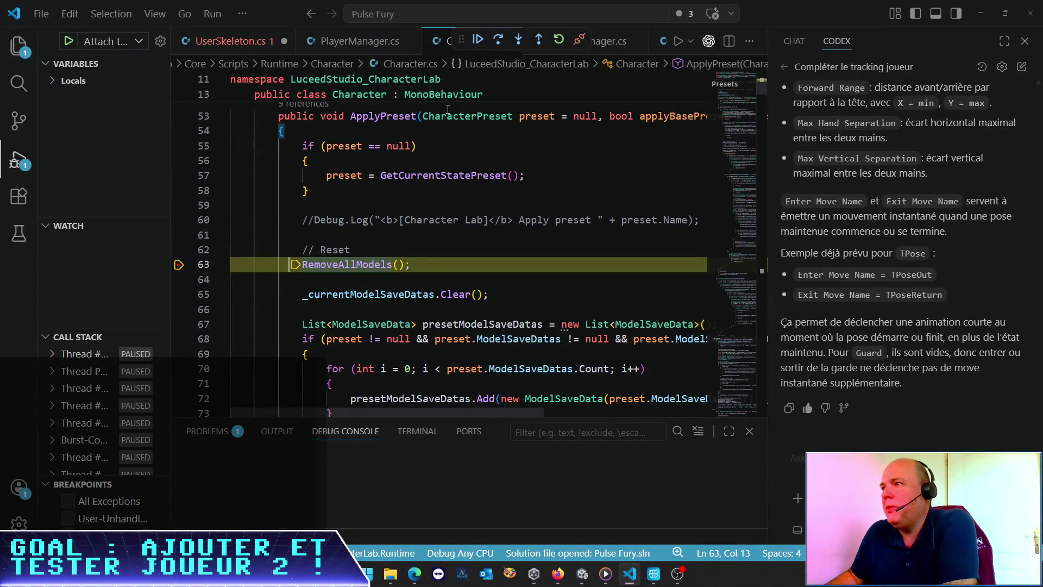
left_click(498, 41)
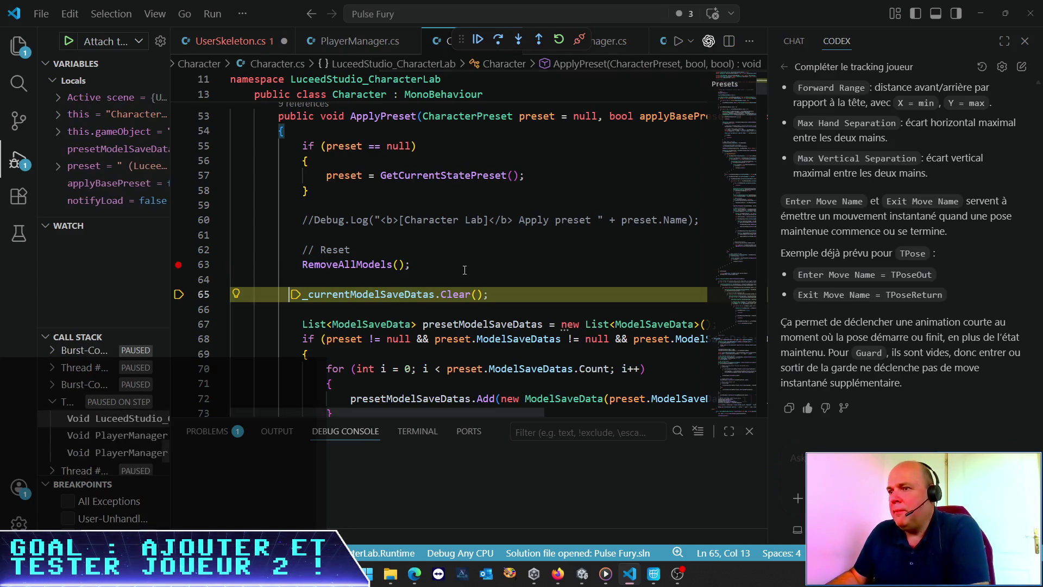
key("F10")
scroll(451, 234, "down", 3)
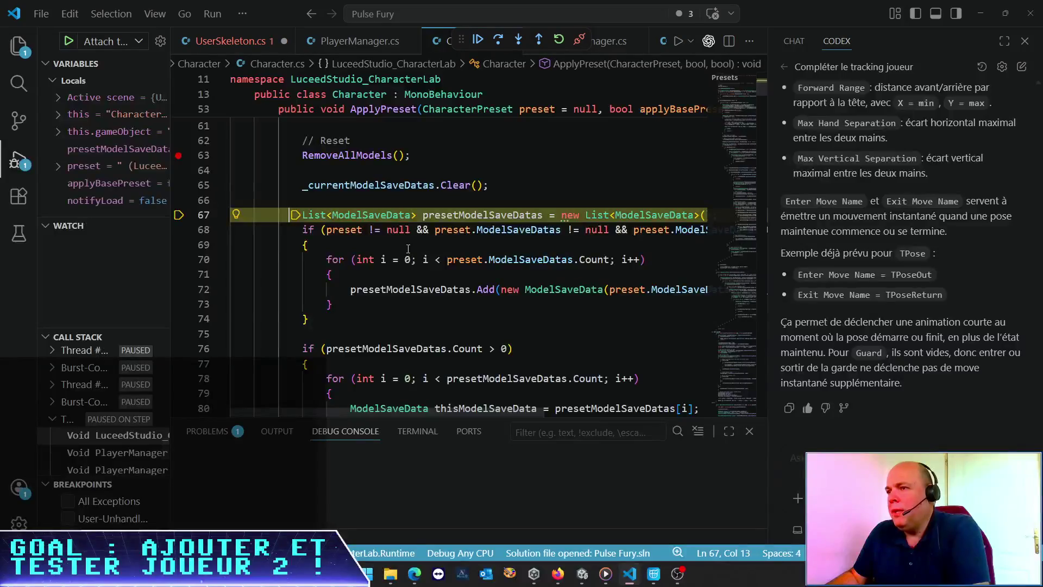
key("F10")
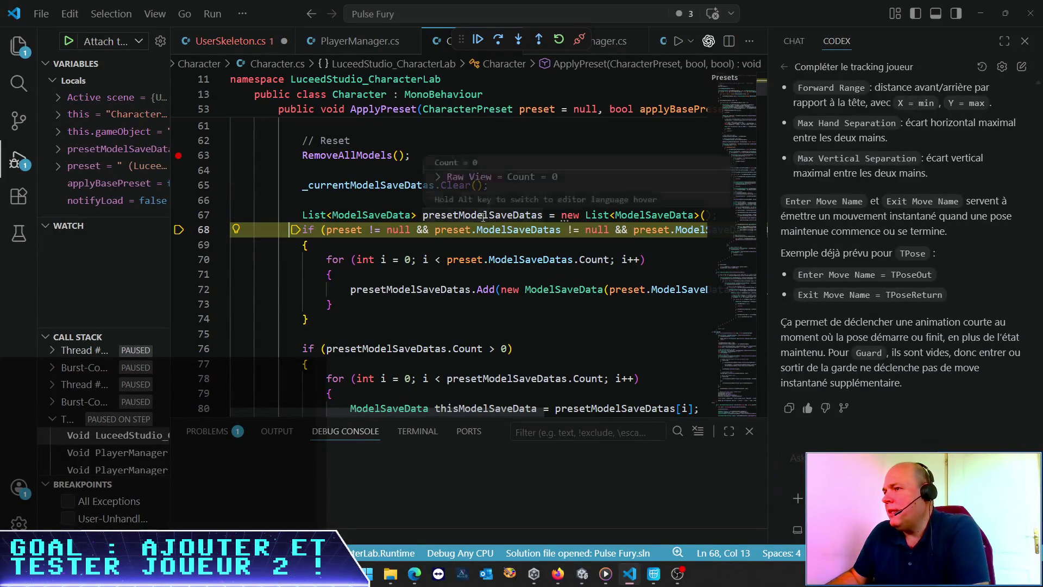
key("F10")
key("F10")
key("F10")
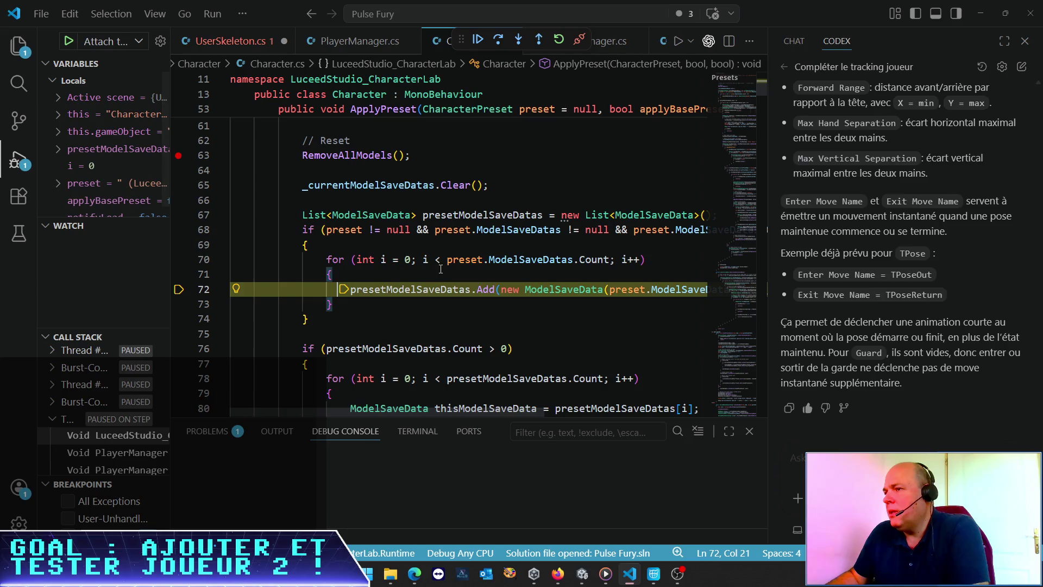
- Add preset.ModelSaveDatas from line 70 to the watch list
left_click(534, 259)
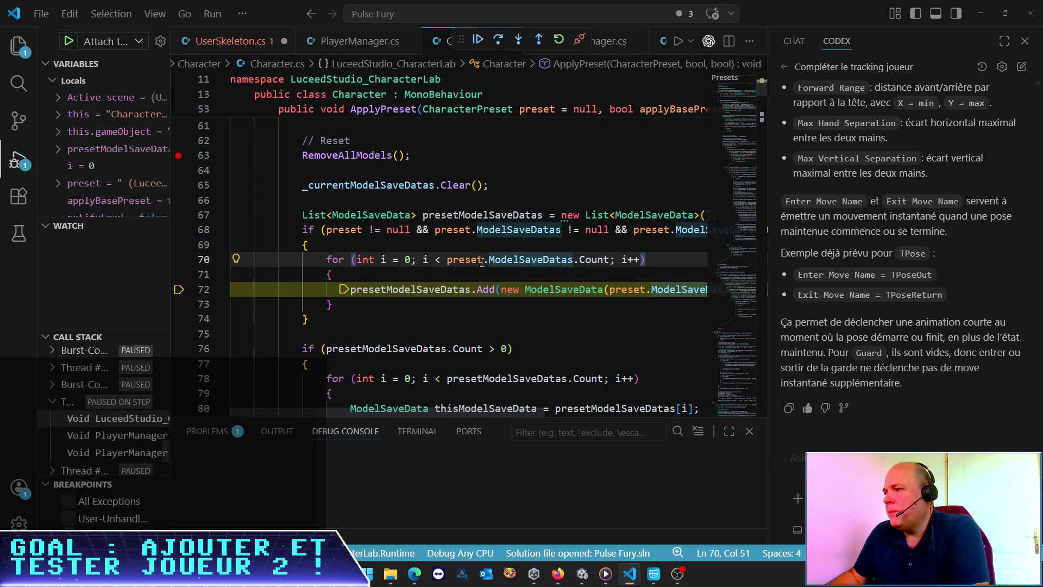
right_click(505, 263)
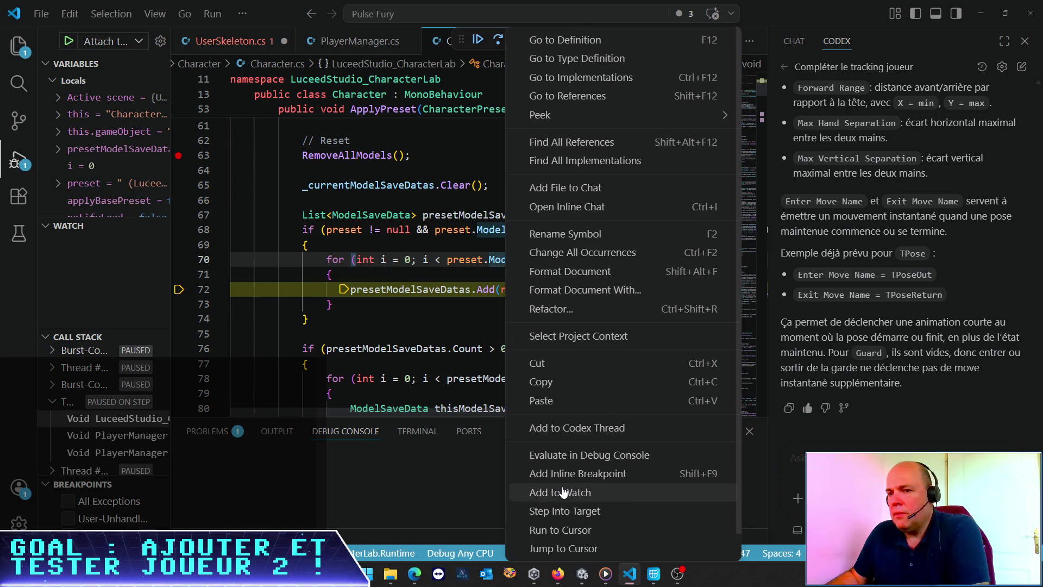
left_click(372, 466)
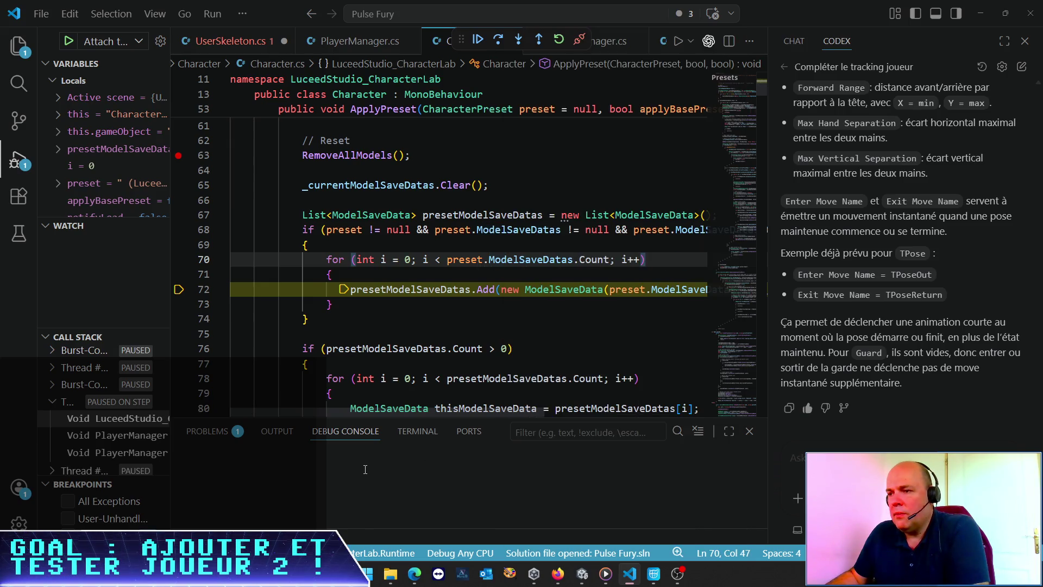
left_click(519, 263)
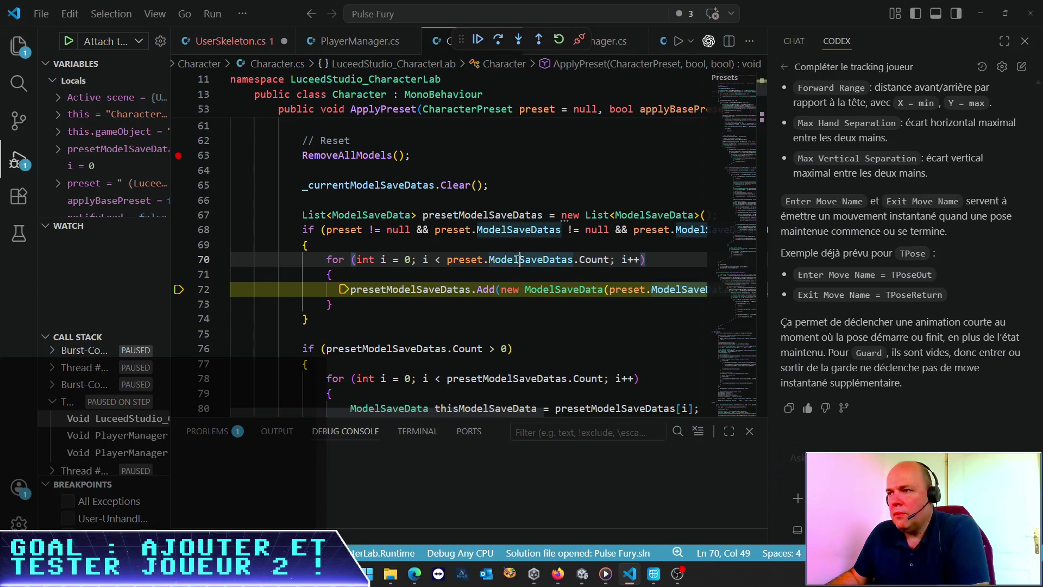
right_click(511, 260)
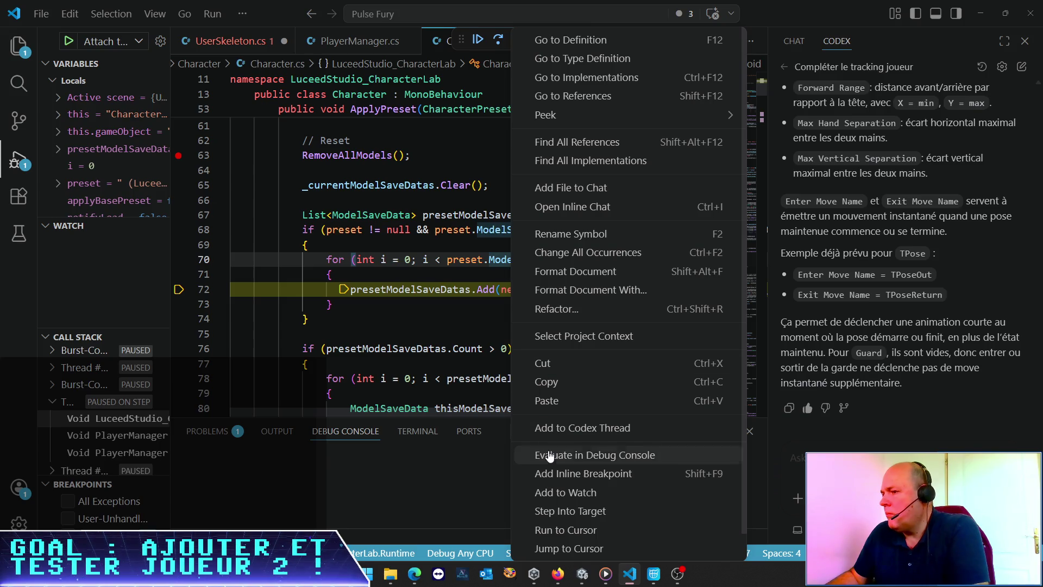
left_click(569, 493)
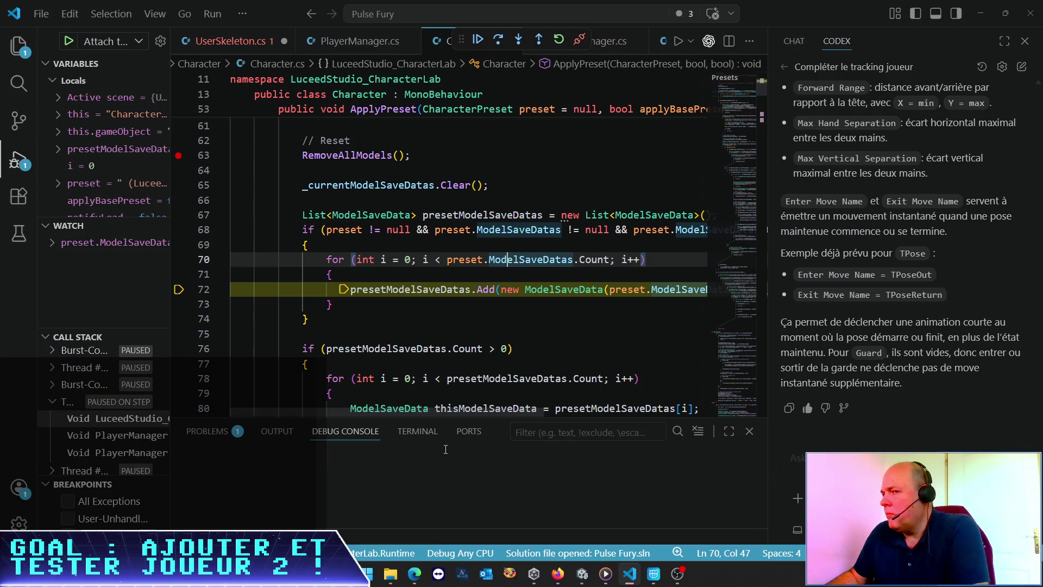
- Inspect the watched ModelSaveDatas elements [0] through [7] in a widened debug panel
left_click(64, 245)
left_click(97, 244)
left_click_drag(170, 248, 419, 248)
left_click(53, 242)
left_click(58, 259)
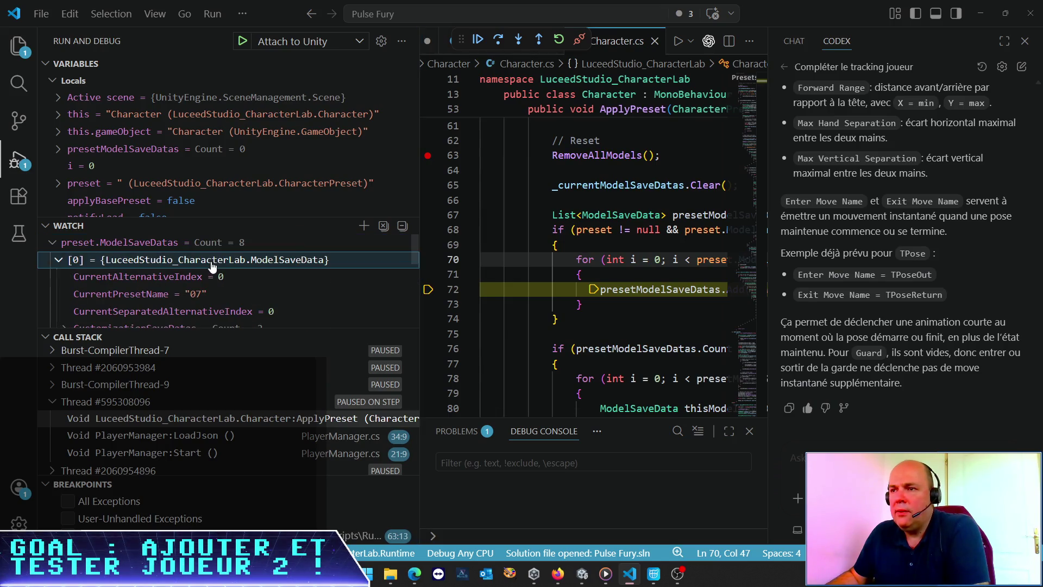
left_click(57, 262)
scroll(54, 304, "down", 3)
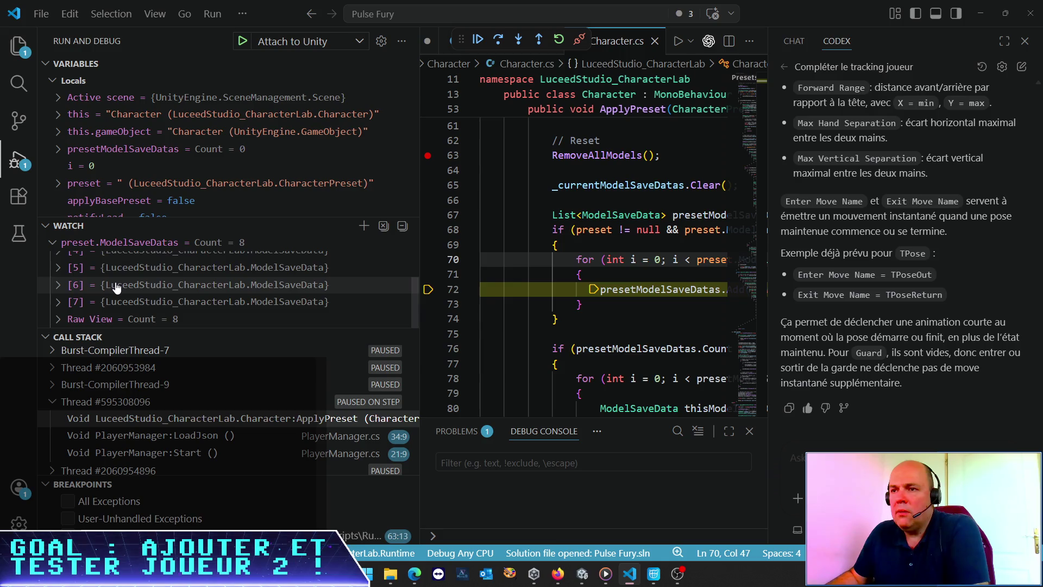
left_click(58, 302)
scroll(135, 288, "down", 3)
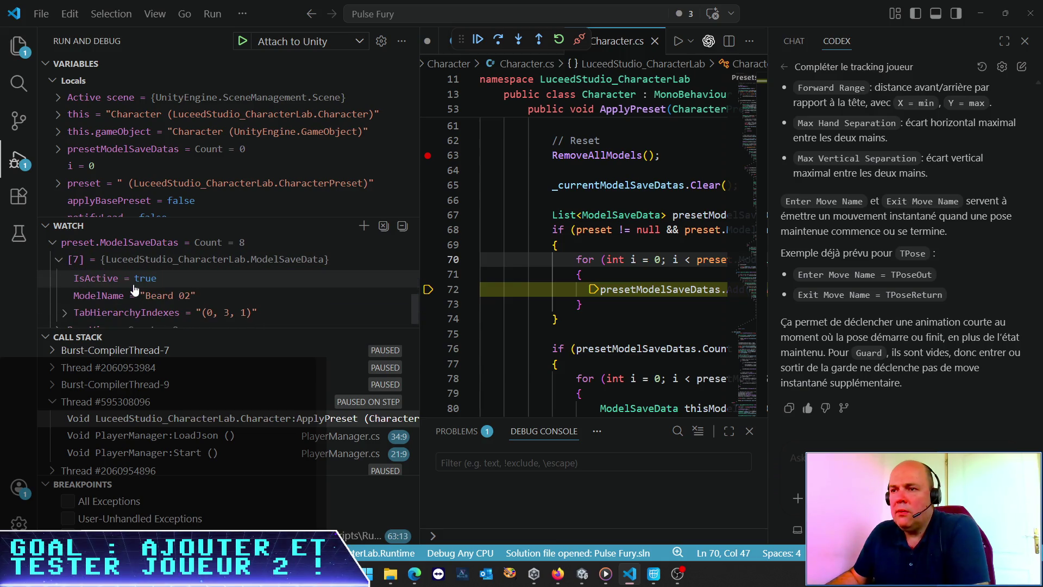
scroll(134, 288, "up", 3)
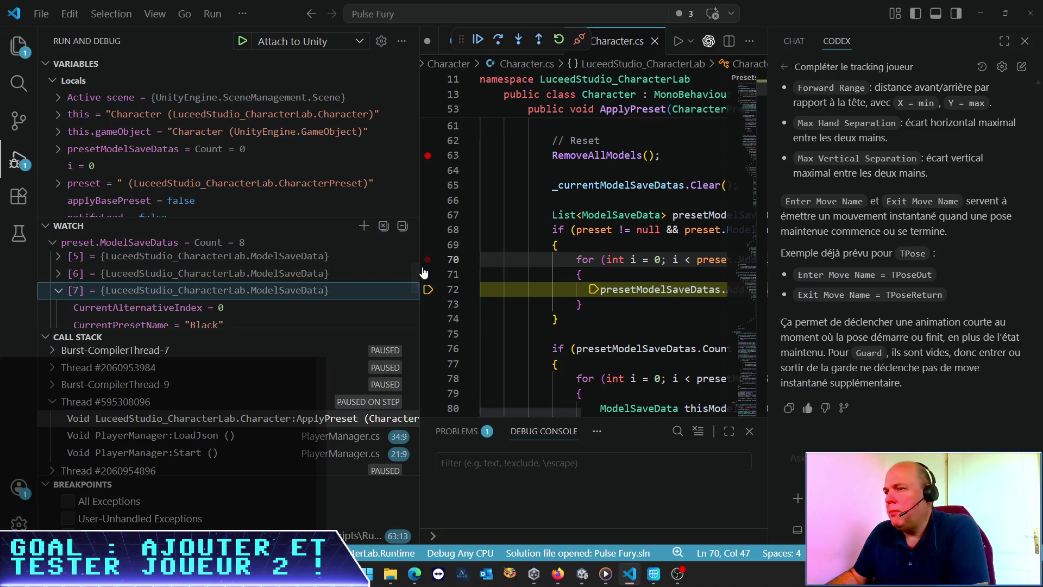
left_click_drag(420, 267, 211, 267)
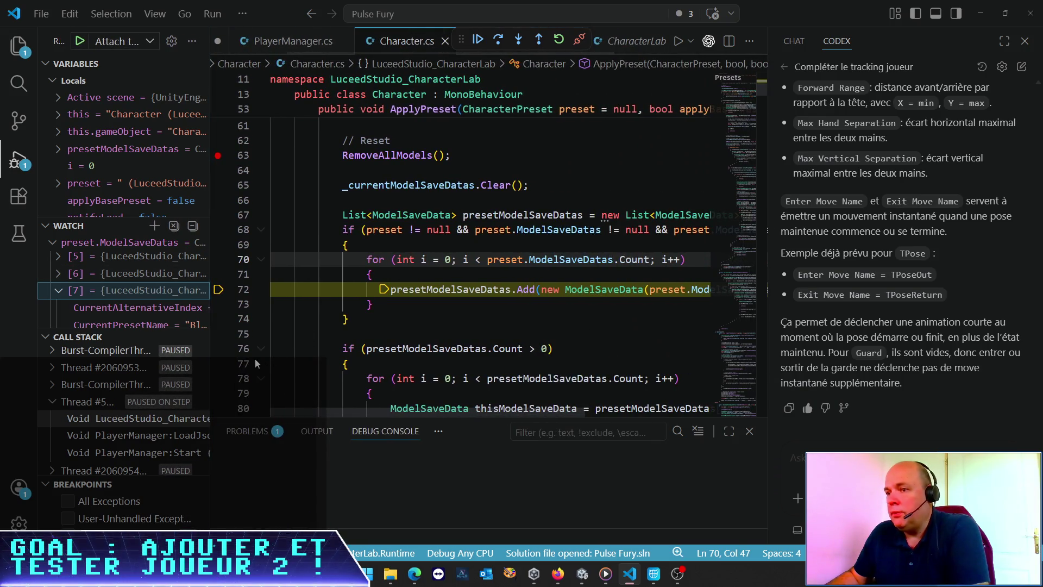
- Set a temporary breakpoint at line 76, continue to it, then remove it
left_click(276, 348)
left_click(261, 349)
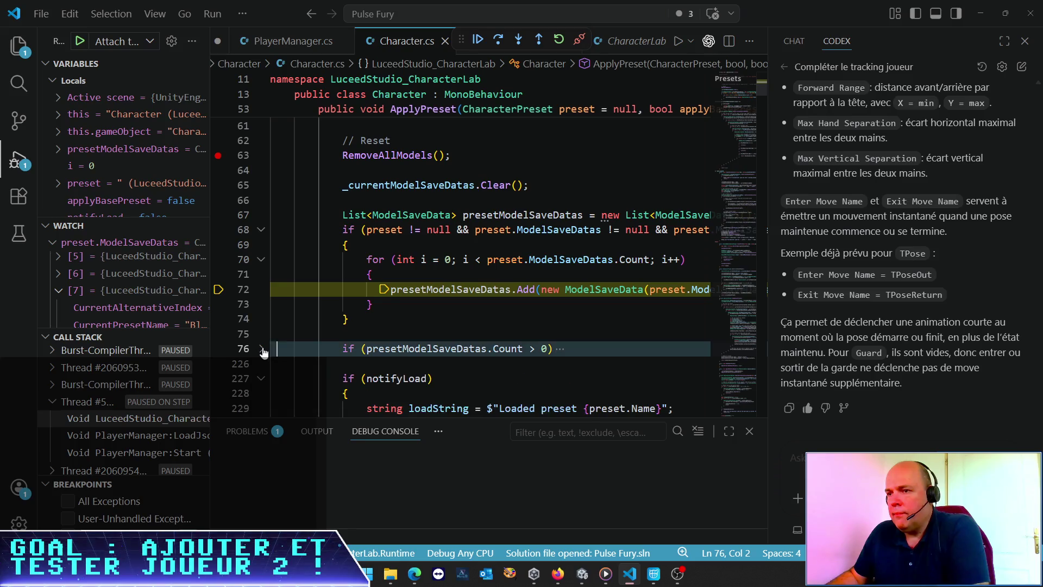
left_click(262, 350)
left_click(244, 353)
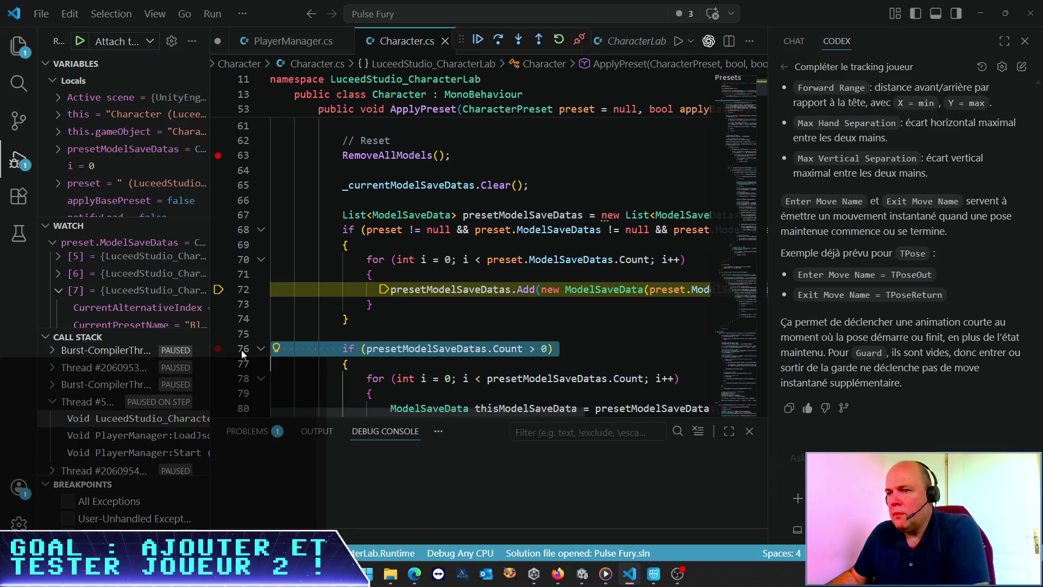
left_click(216, 350)
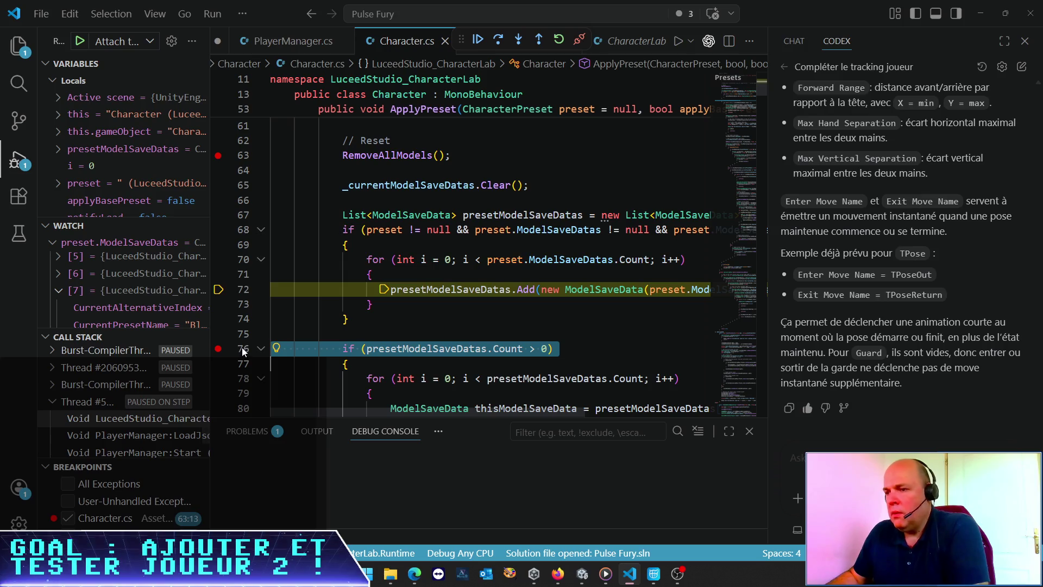
left_click(478, 39)
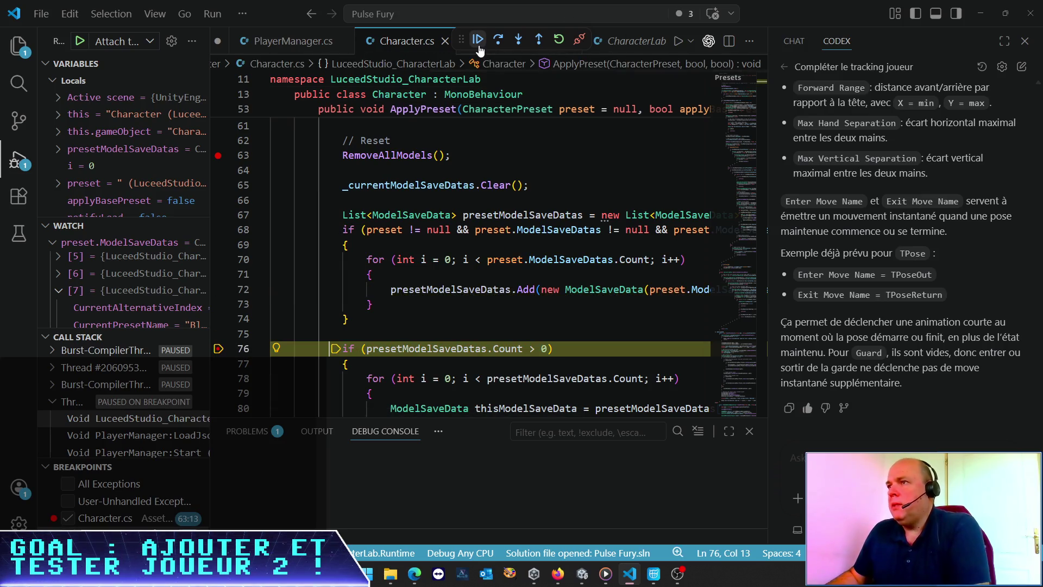
left_click(219, 349)
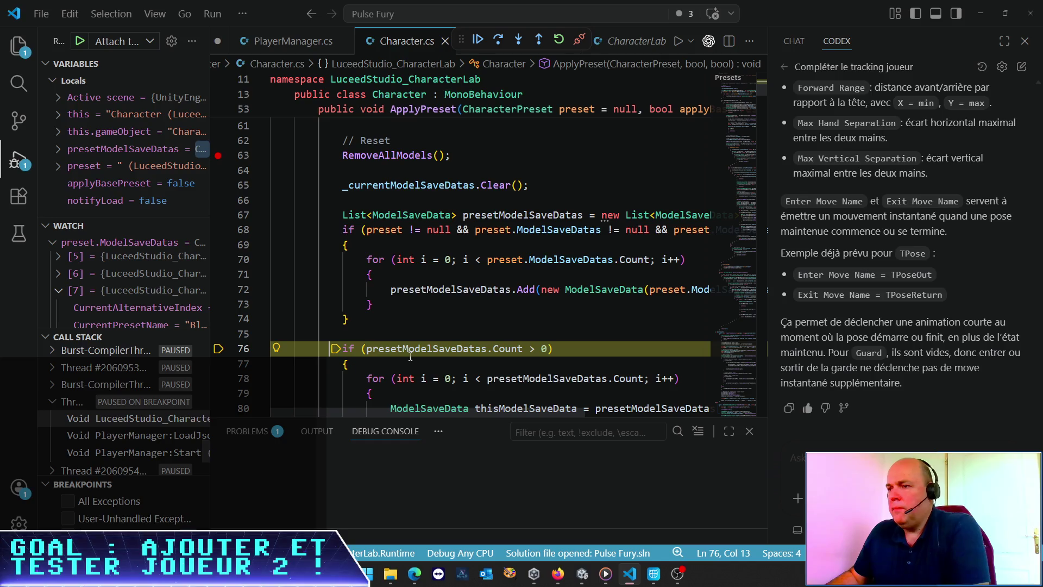
- Step into the model loop to line 81, where the first entry is 'Man Tall', preset '07'
mouse_move(503, 345)
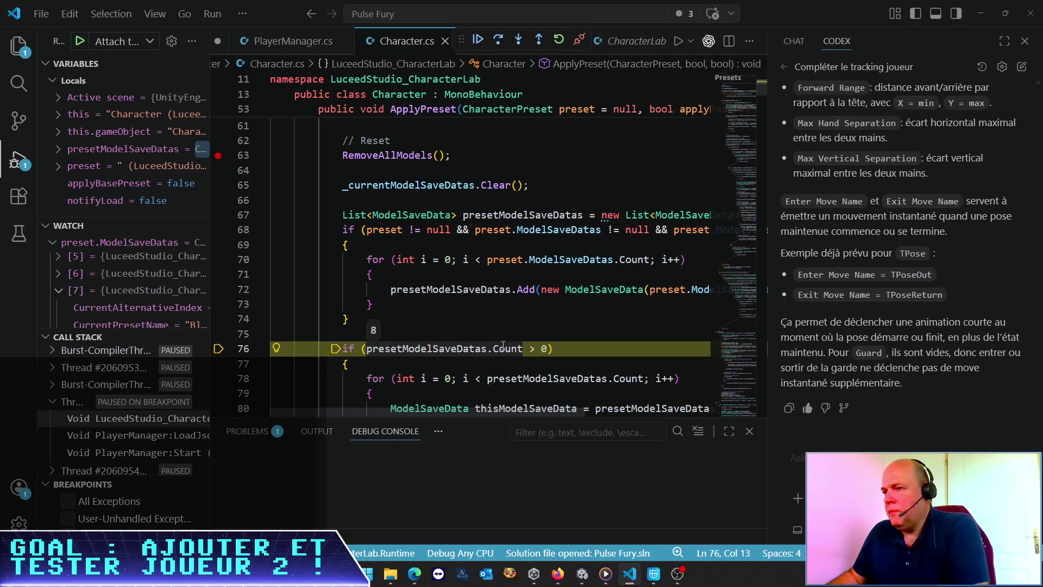
scroll(481, 335, "down", 3)
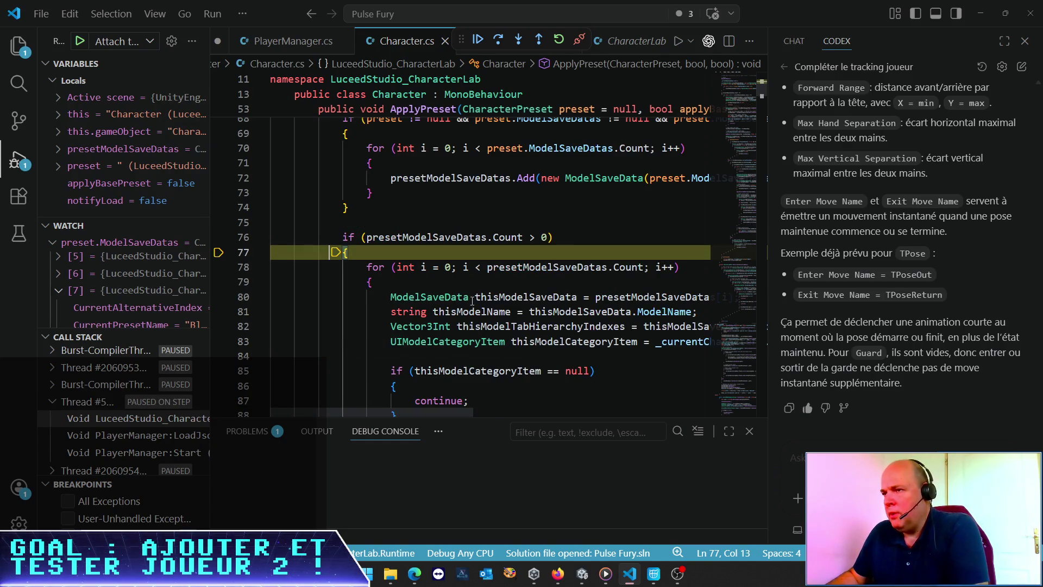
key("F10")
key("F10")
key("F10")
key("F10")
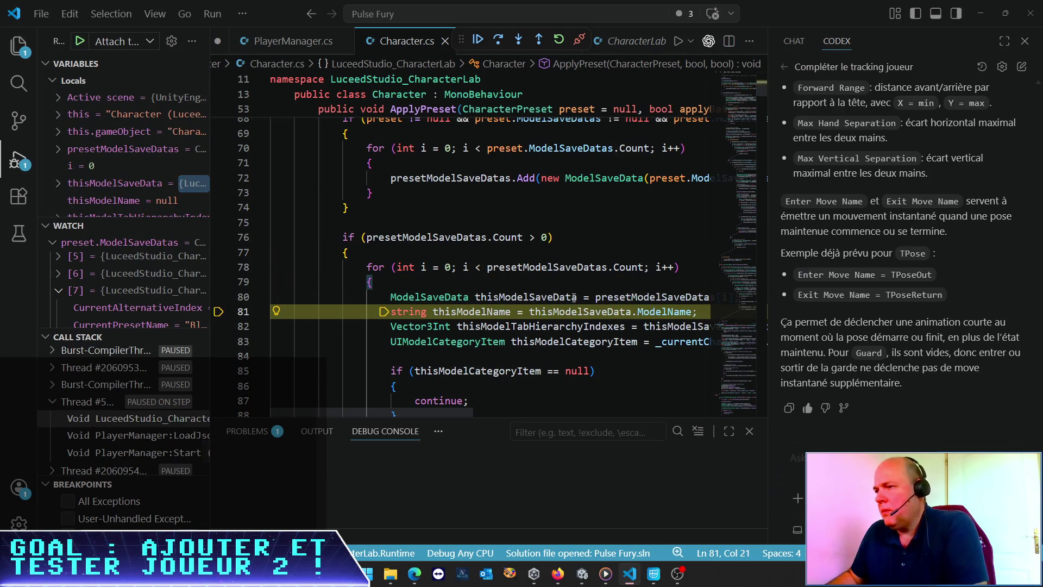
mouse_move(507, 296)
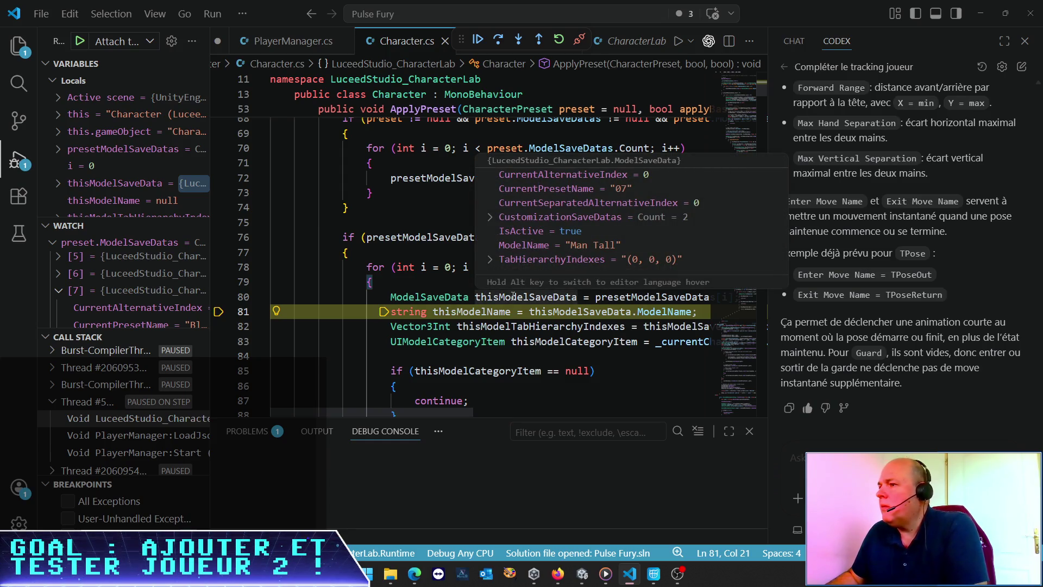
key("F10")
key("F10")
key("F10")
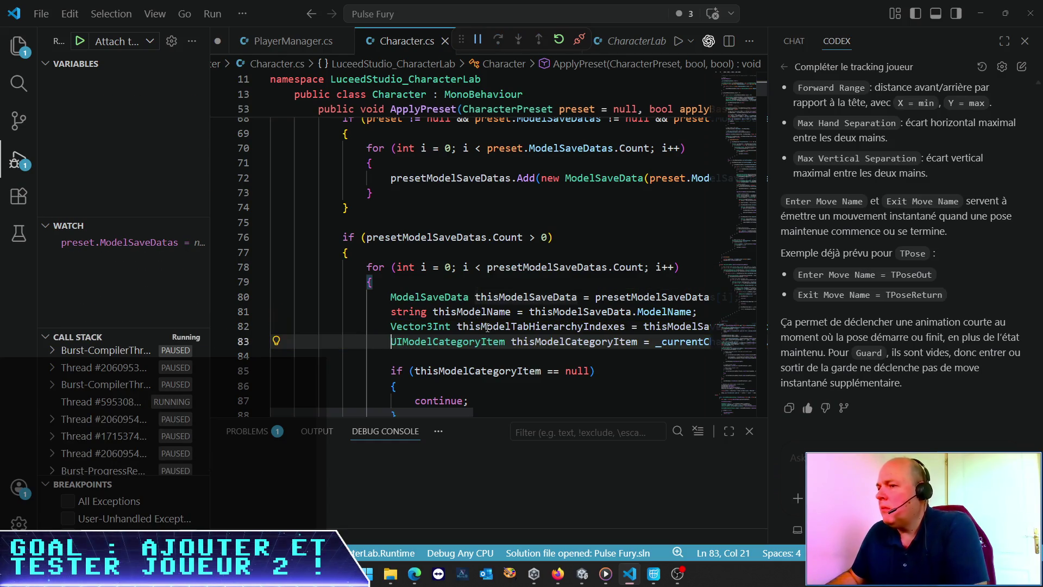
left_click_drag(428, 415, 566, 411)
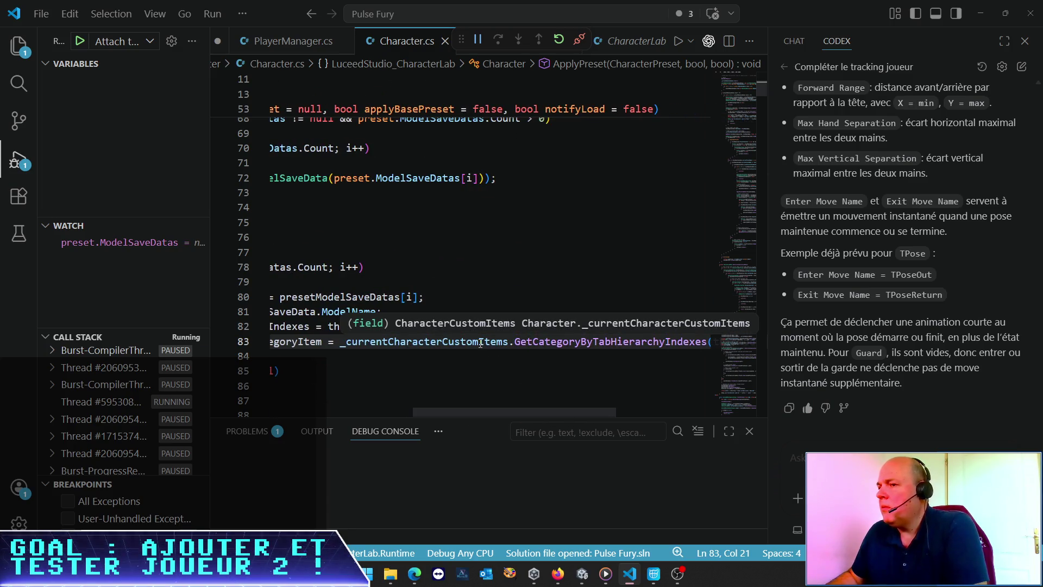
left_click_drag(500, 410, 337, 416)
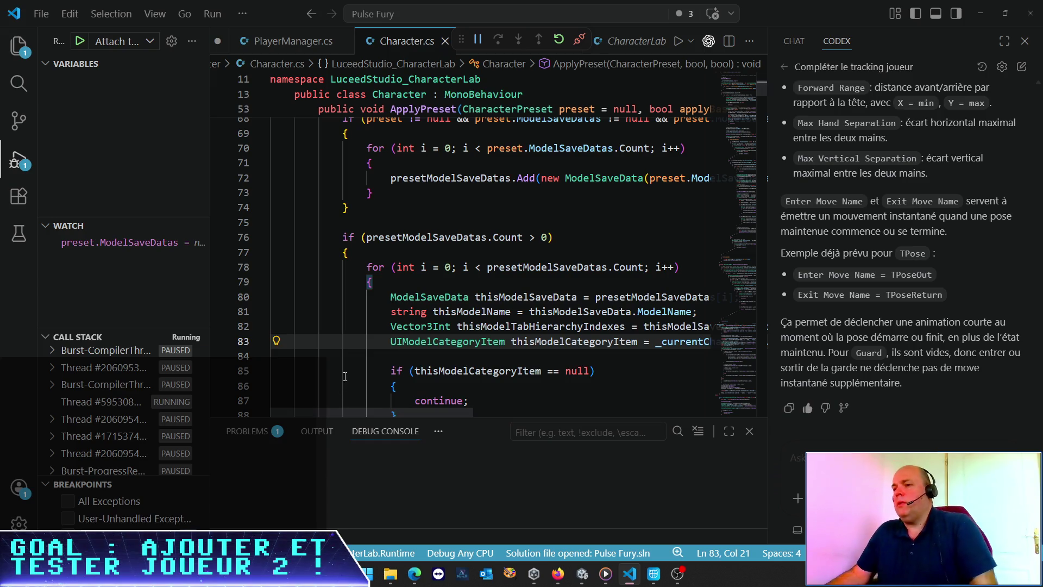
left_click(219, 341)
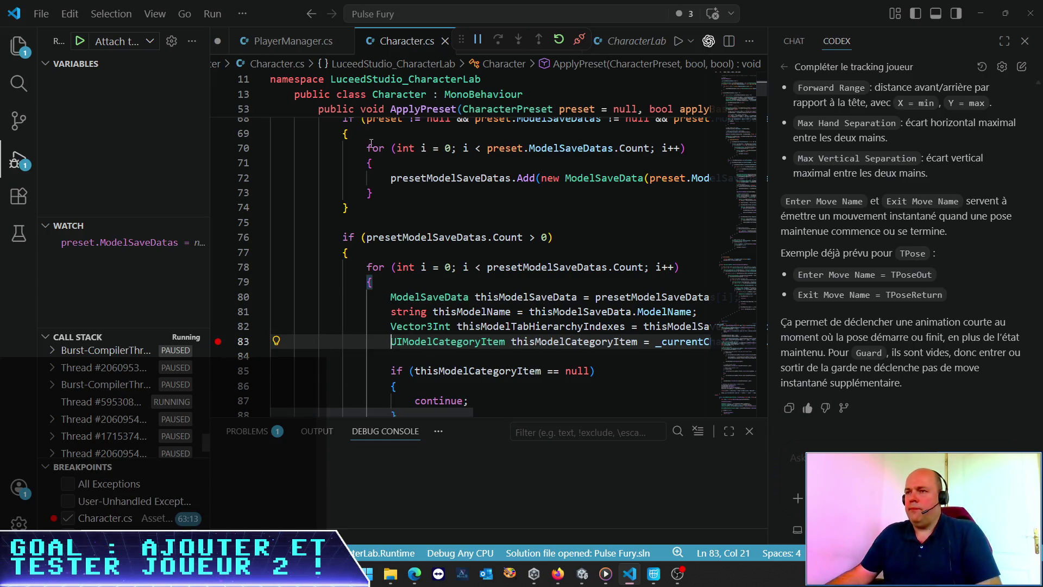
scroll(286, 207, "up", 4)
left_click(218, 209)
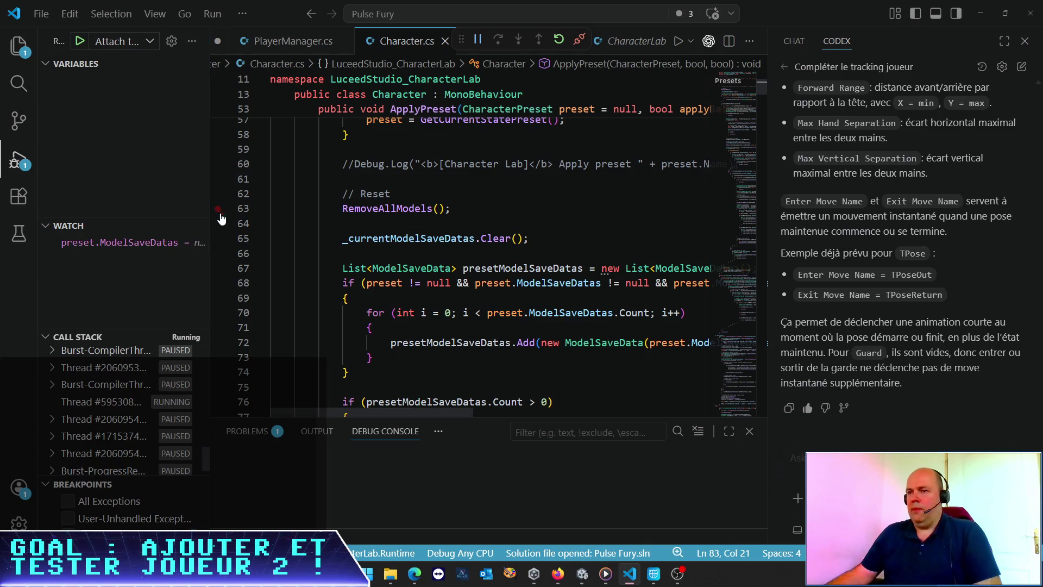
key("alt+Tab")
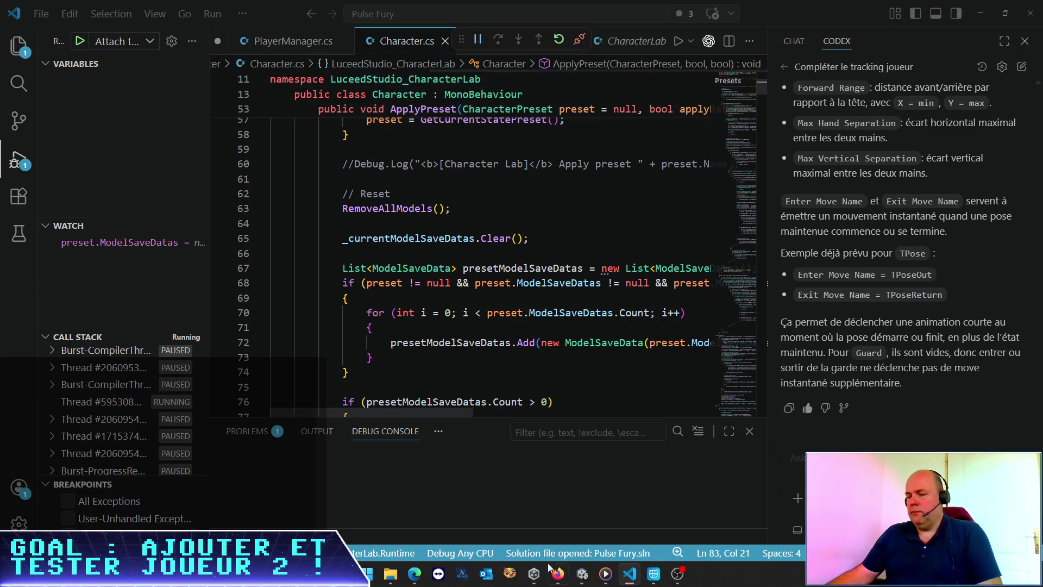
mouse_move(581, 573)
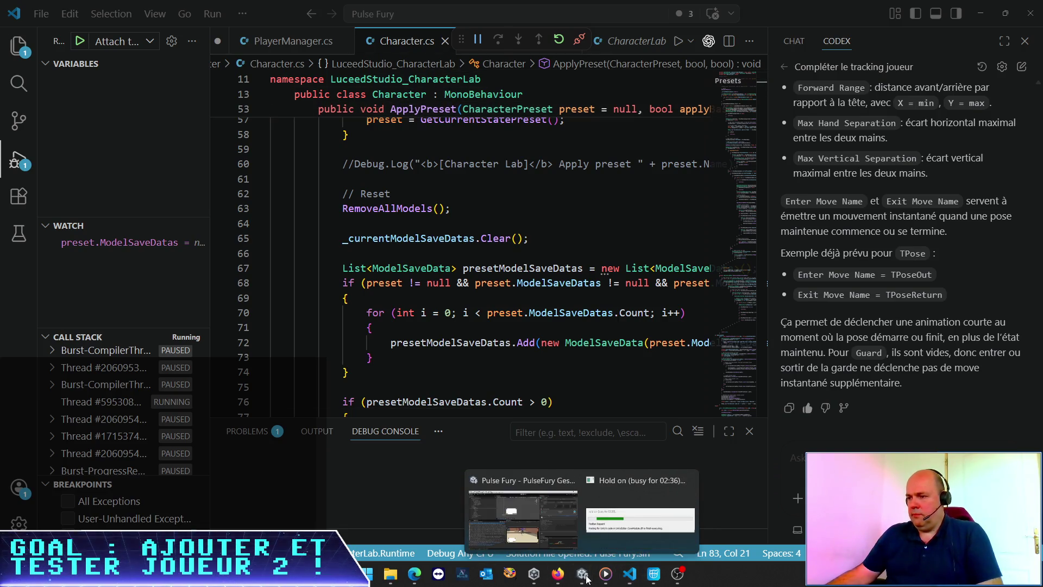
left_click(584, 479)
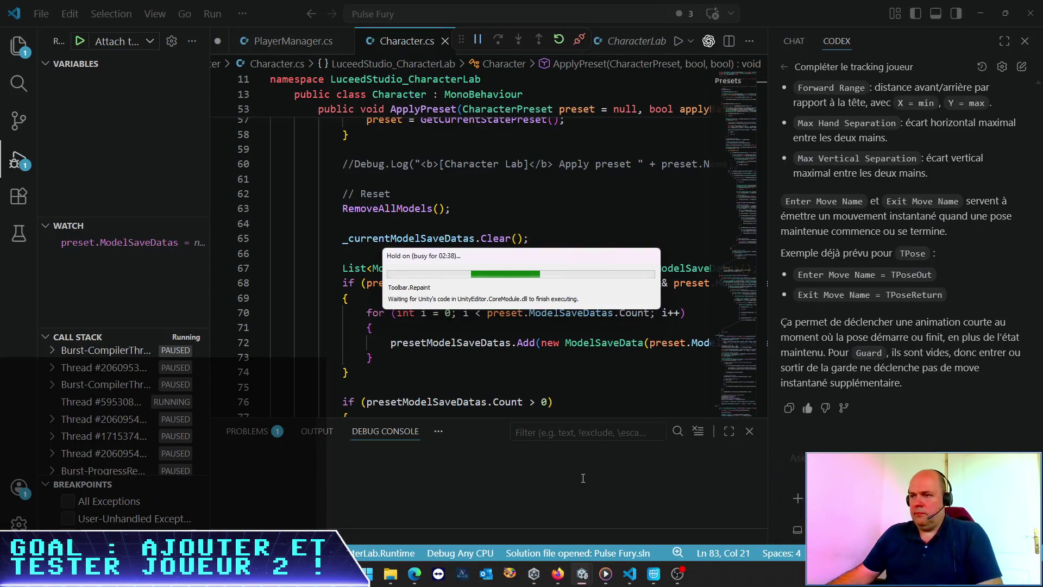
left_click(530, 15)
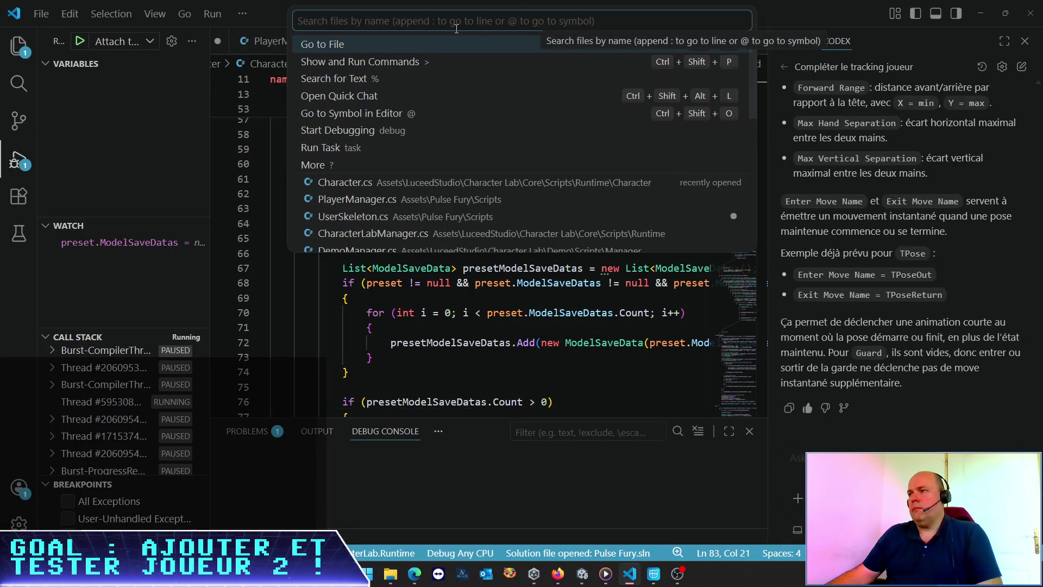
key("Escape")
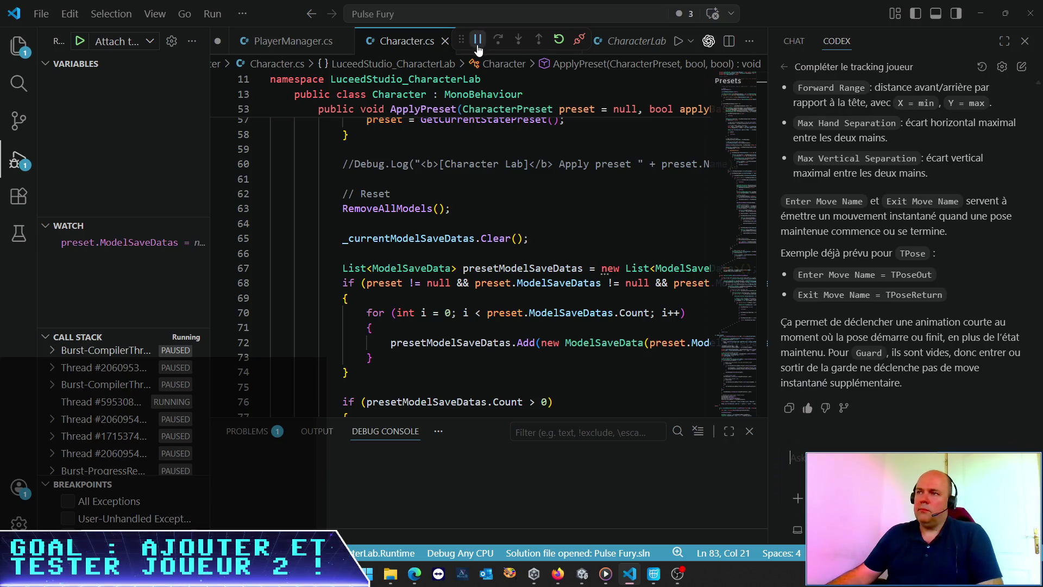
left_click(489, 297)
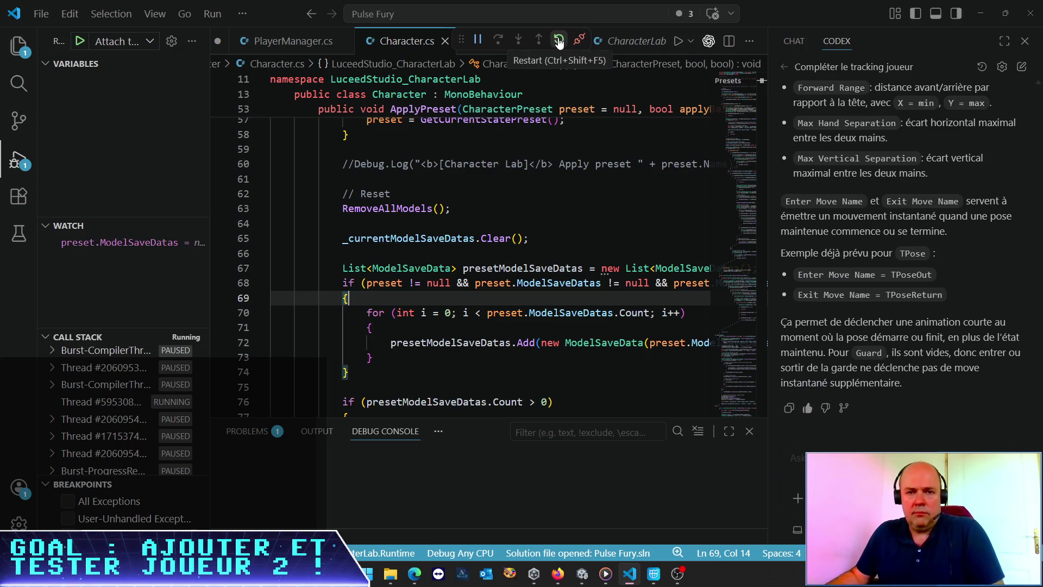
- Restart the debug session, place the cursor on line 60, and check the busy Unity window
left_click(559, 43)
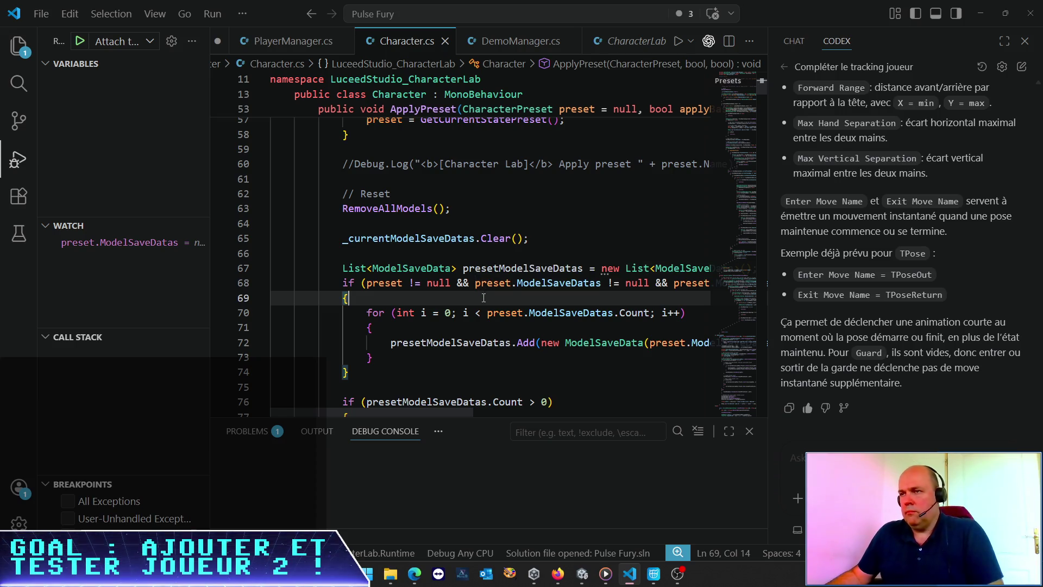
scroll(483, 297, "up", 3)
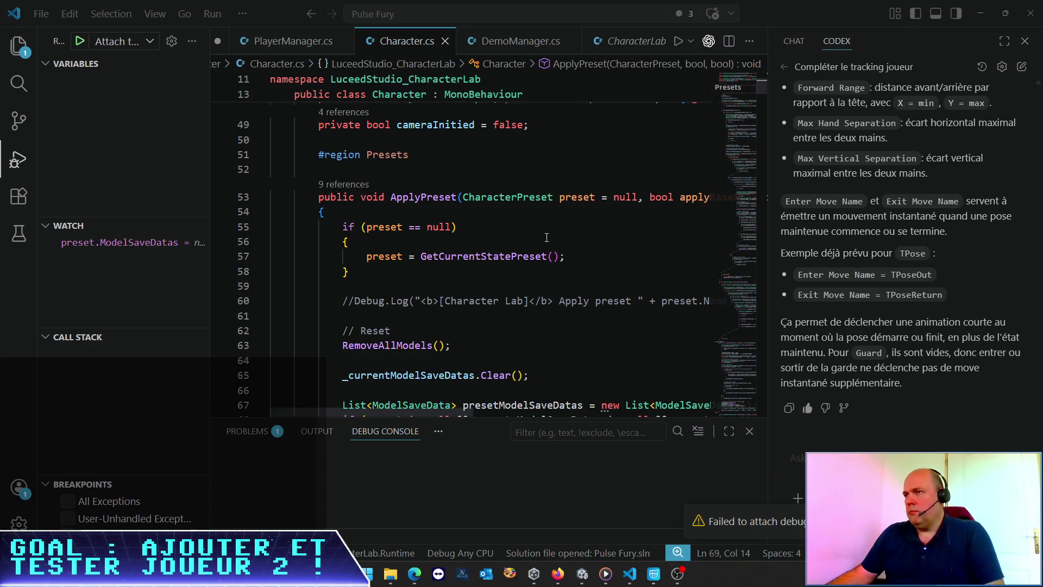
left_click(496, 299)
key("alt+Tab")
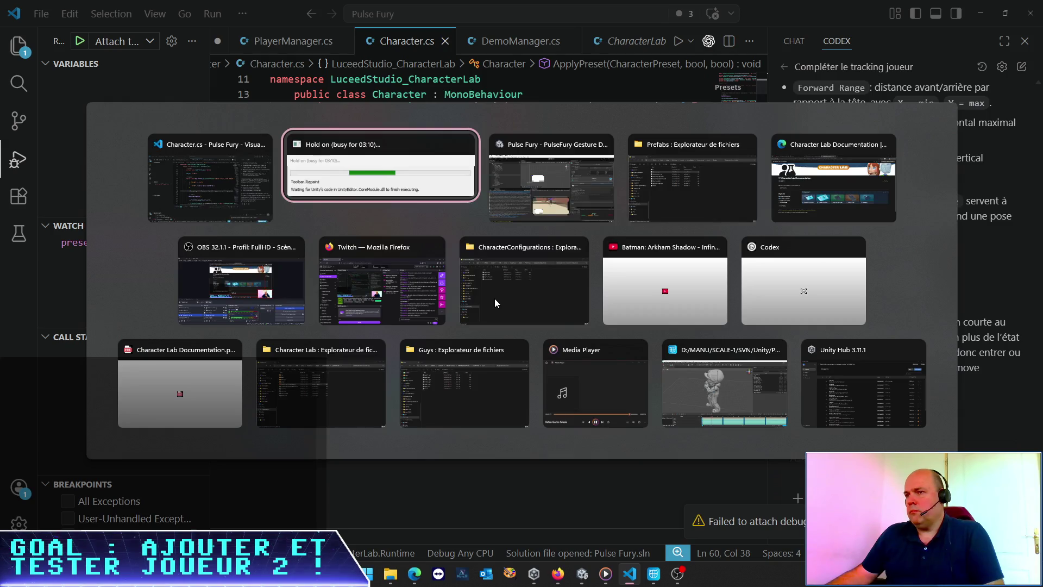
key("alt+Tab")
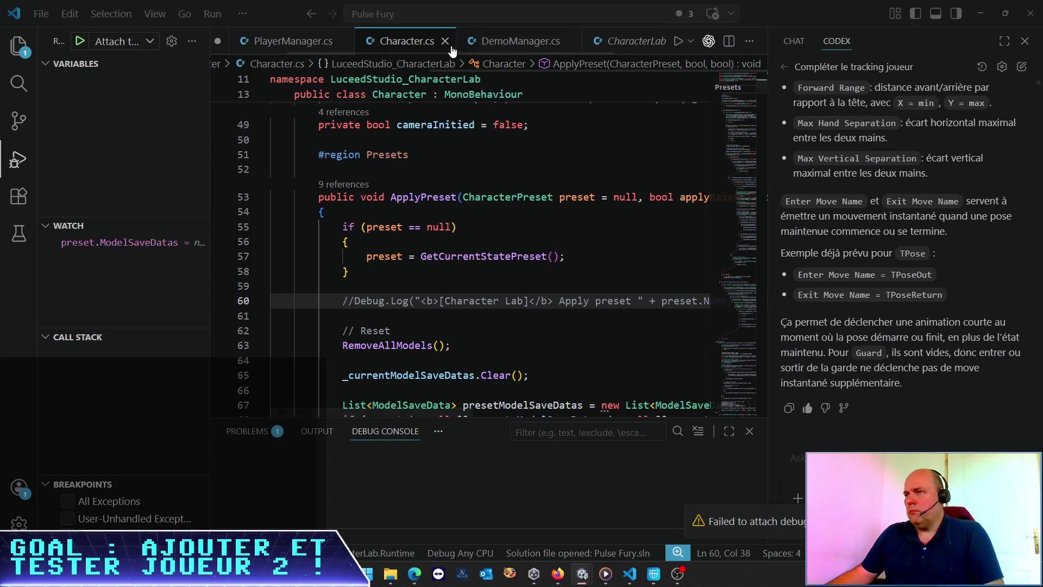
- Start debugging again from the Run menu and cancel the 'Failed to attach debugger' error
left_click(213, 13)
left_click(235, 36)
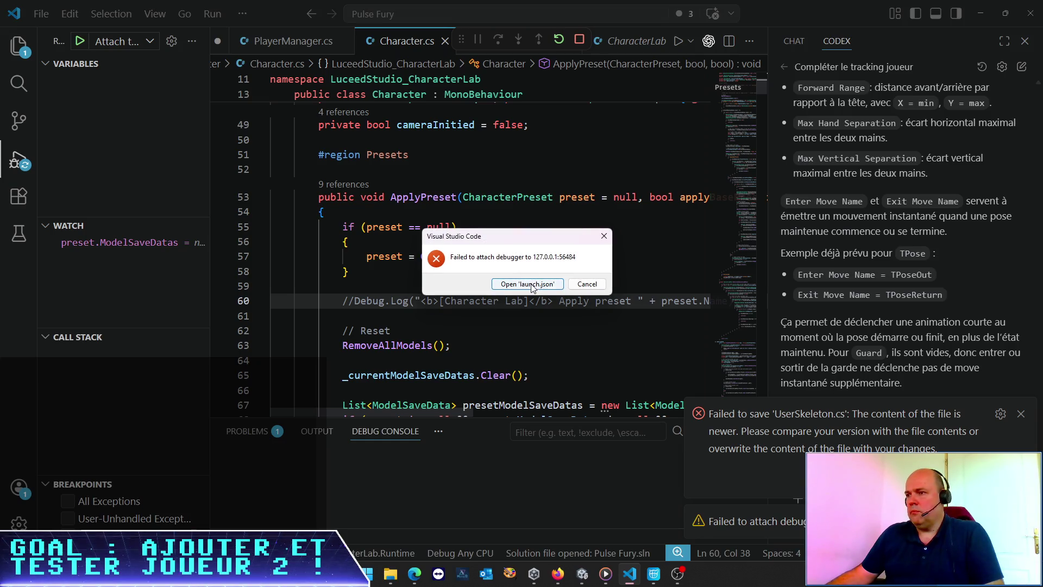
left_click(592, 283)
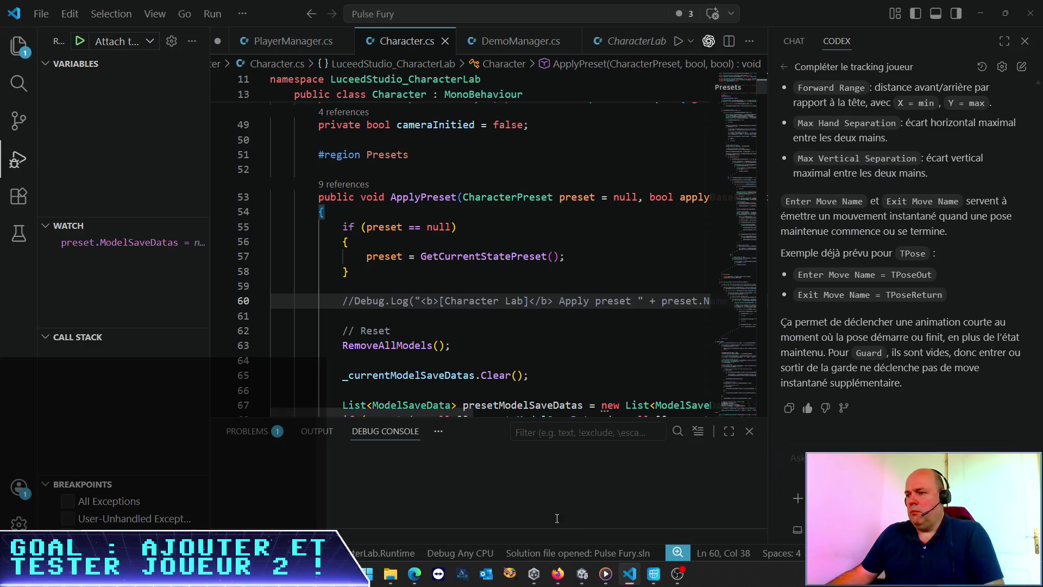
mouse_move(582, 574)
left_click(641, 516)
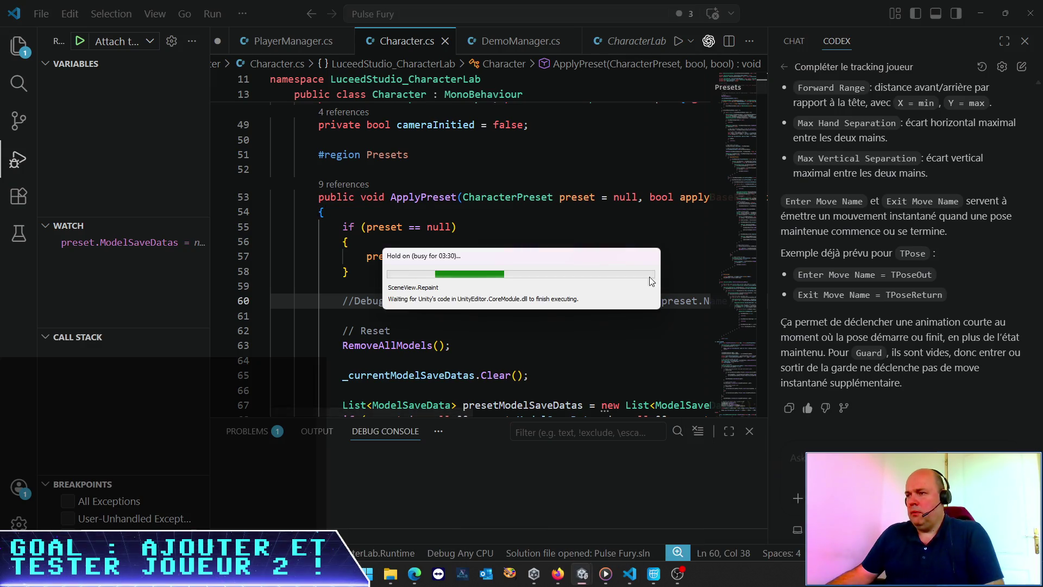
left_click(625, 390)
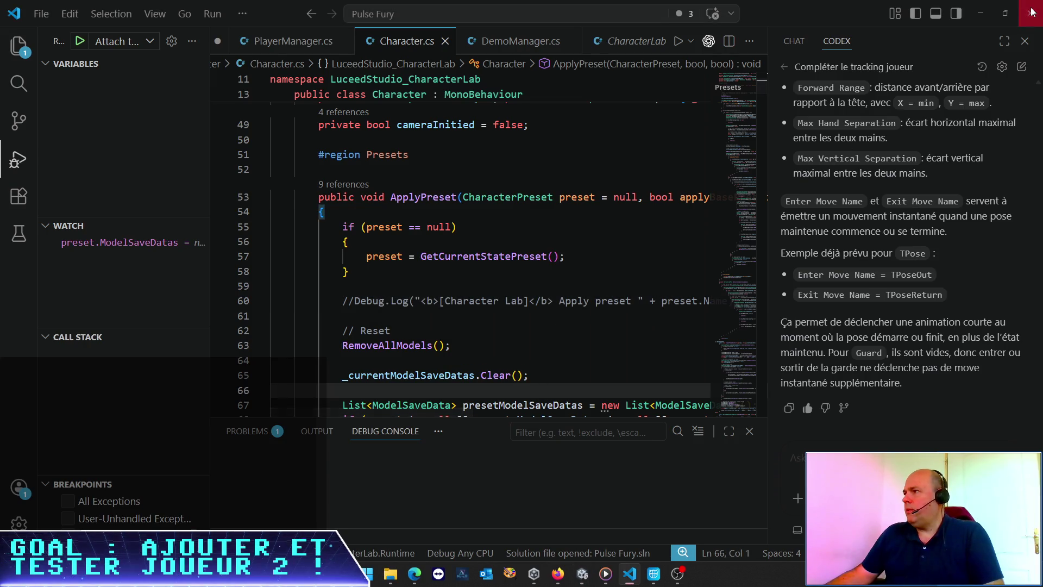
- Close VS Code, check the still-busy Unity editor, and minimize Cascadeur
left_click(1030, 12)
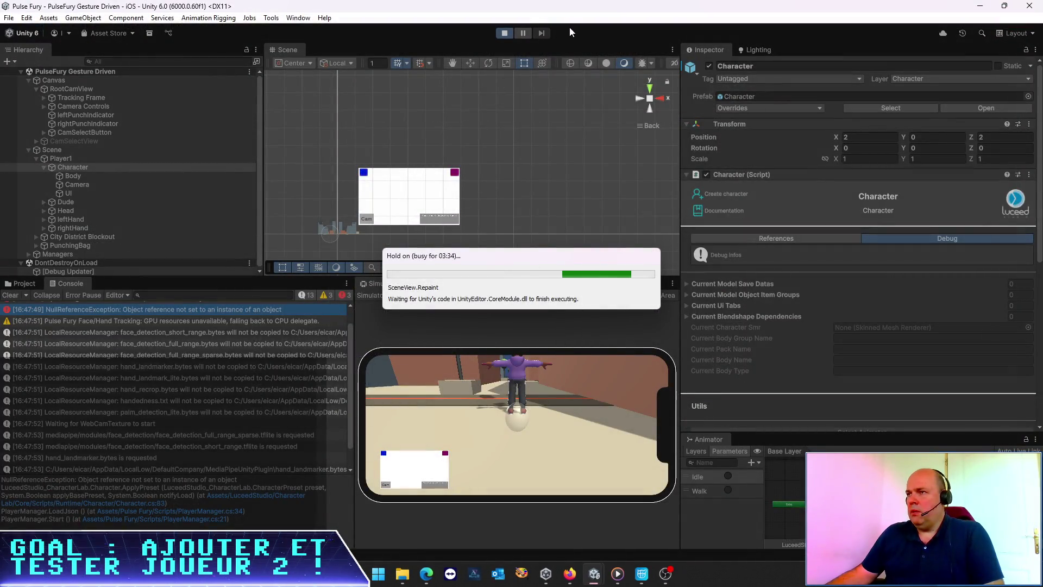
mouse_move(595, 581)
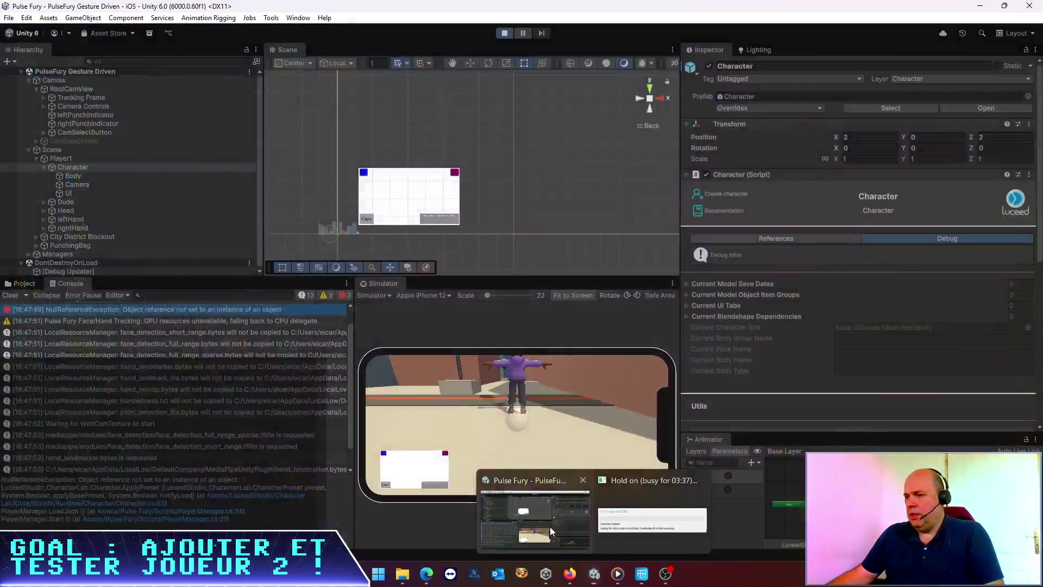
left_click(549, 527)
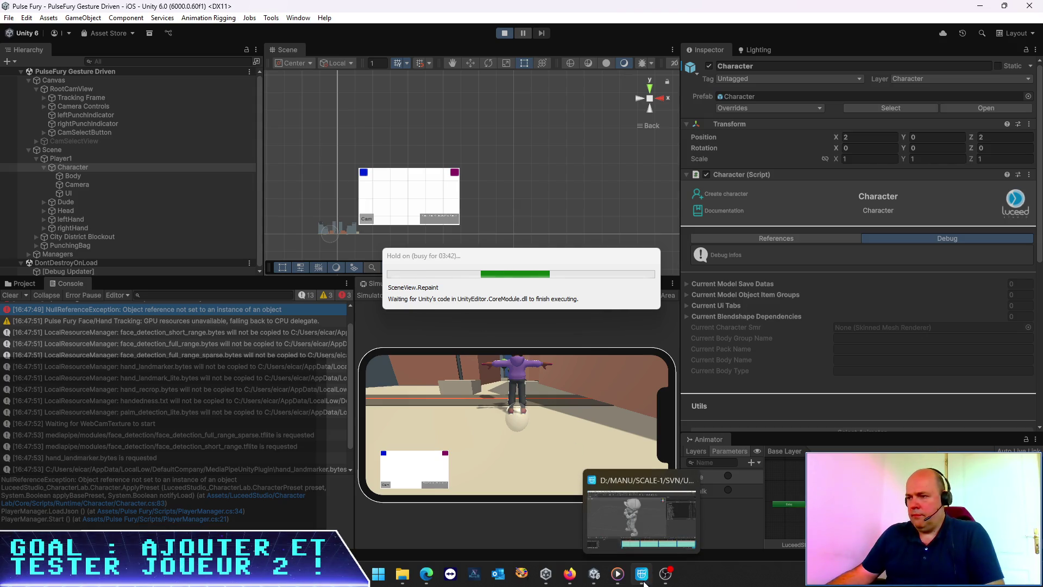
left_click(642, 574)
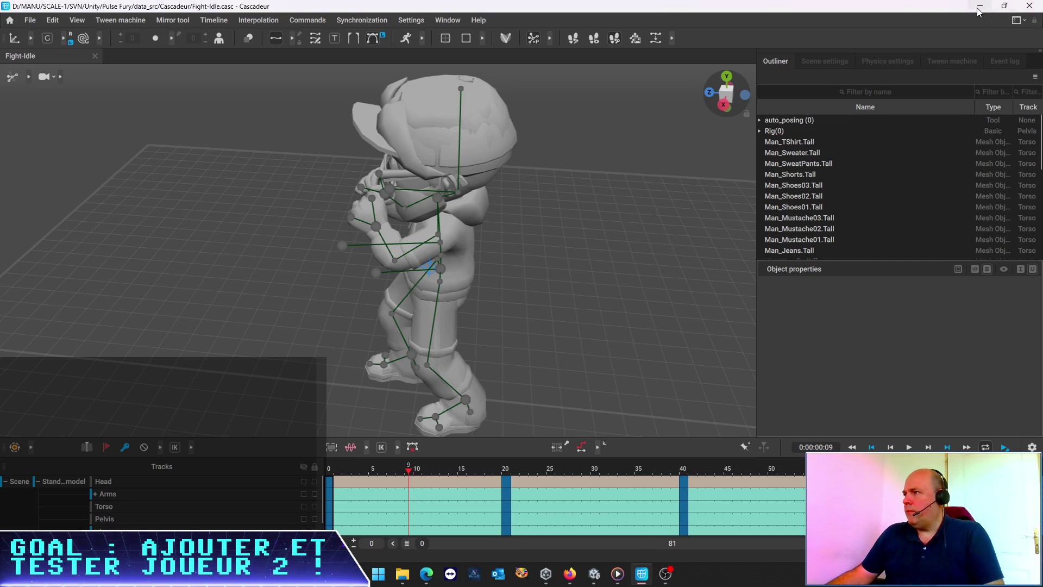
left_click(980, 6)
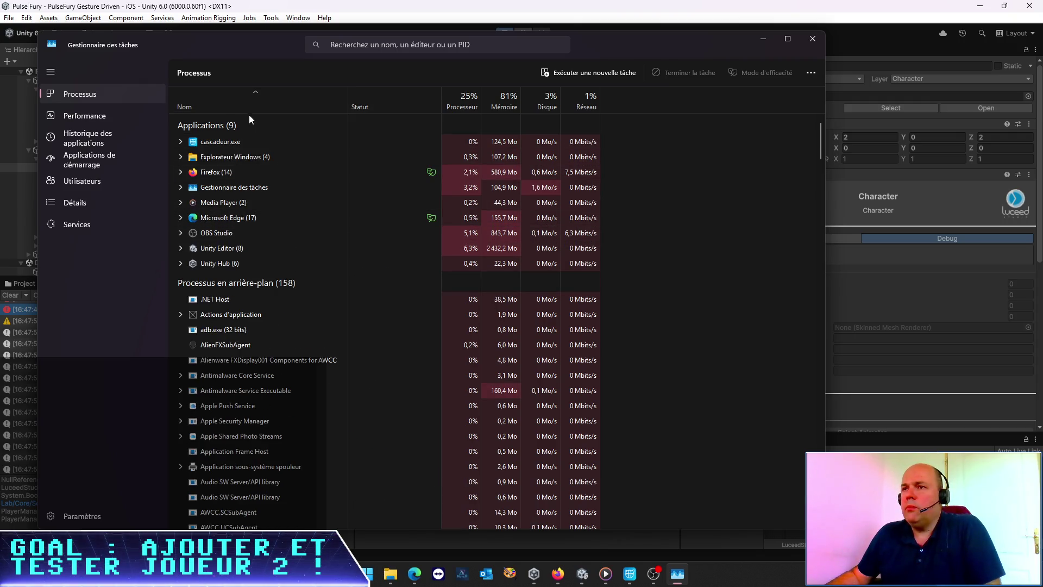
- End the Unity Editor process with Fin de tâche, close Task Manager, and reopen Pulse Fury
left_click(249, 101)
right_click(236, 157)
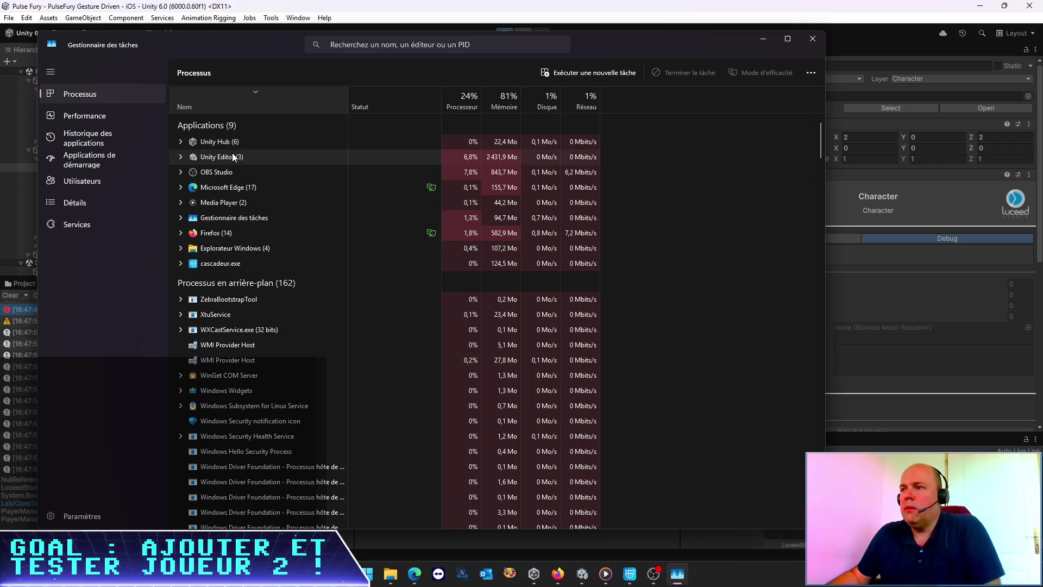
left_click(270, 188)
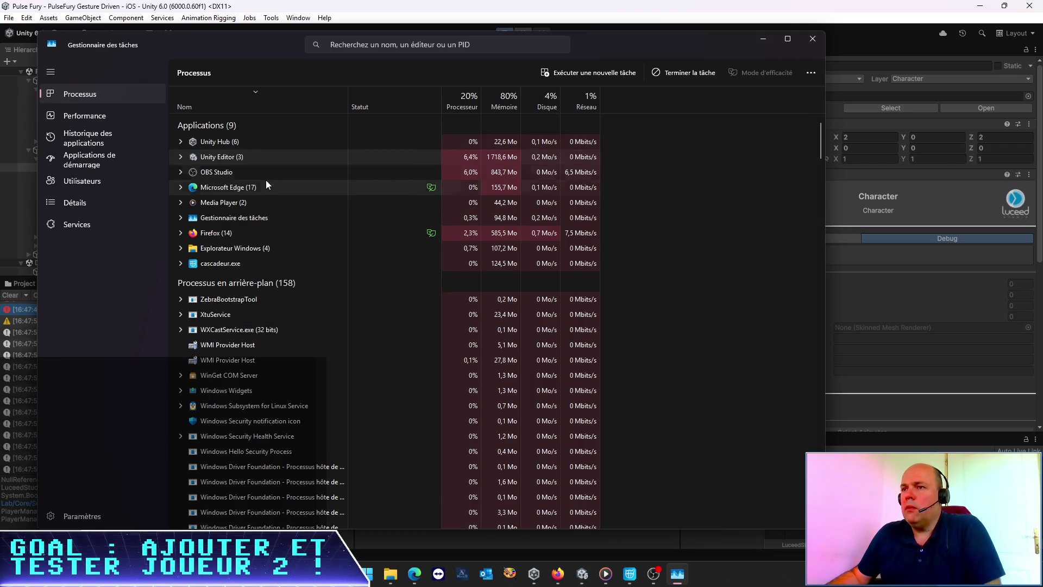
left_click(805, 42)
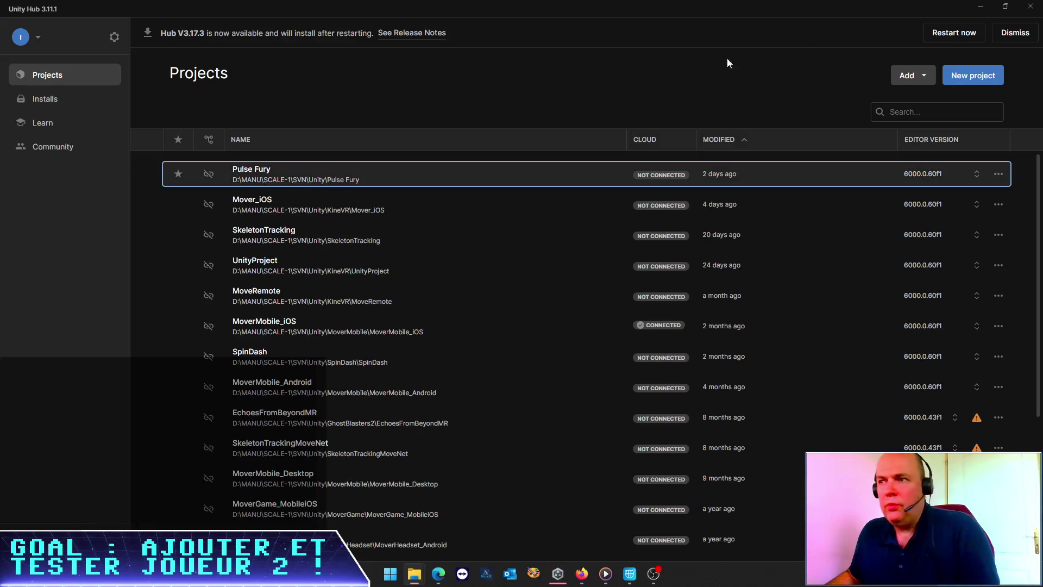
left_click(272, 177)
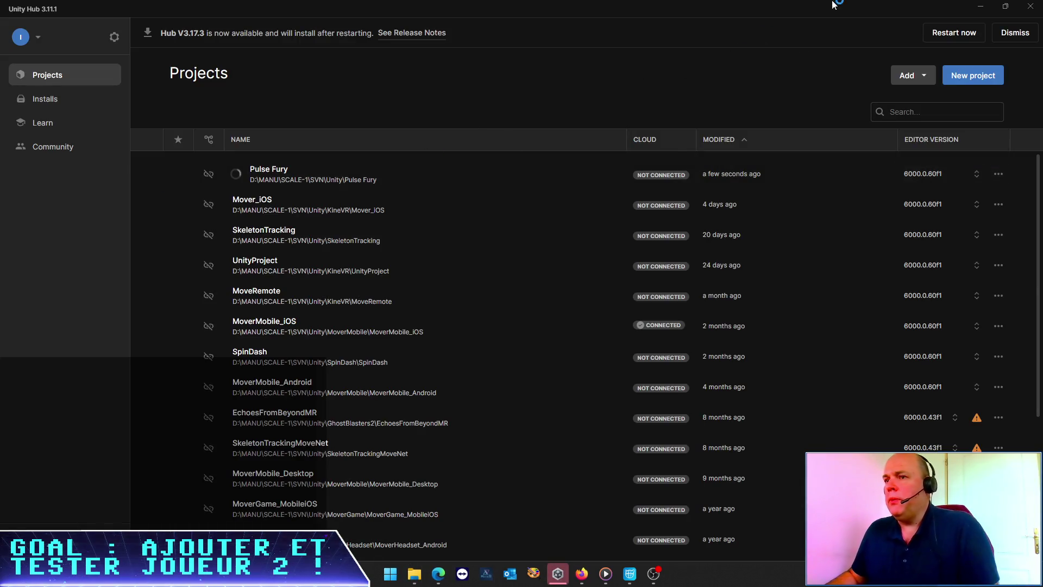
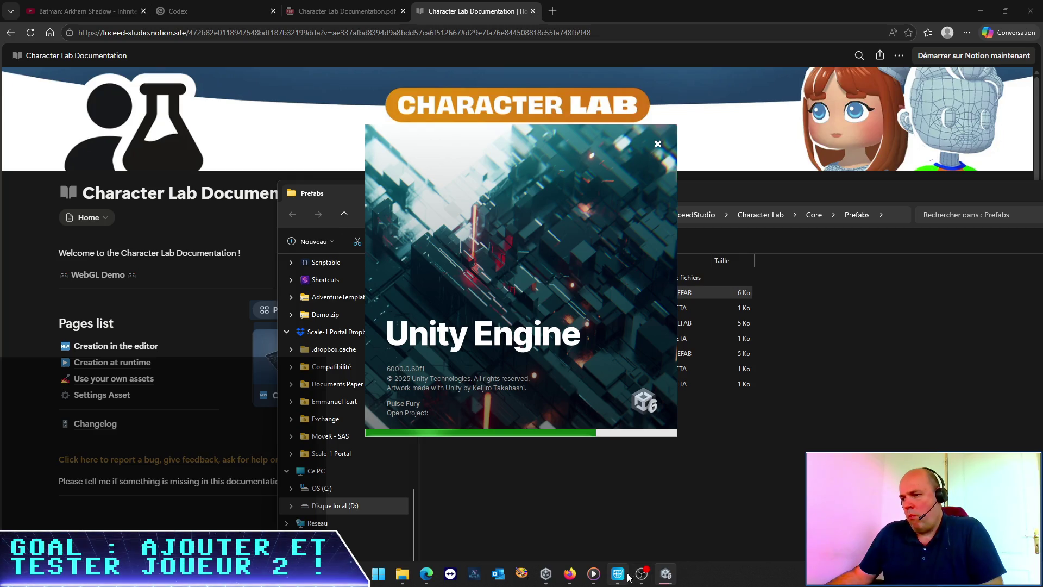
- Run the PulseFury Gesture Driven scene in Play mode
mouse_move(618, 573)
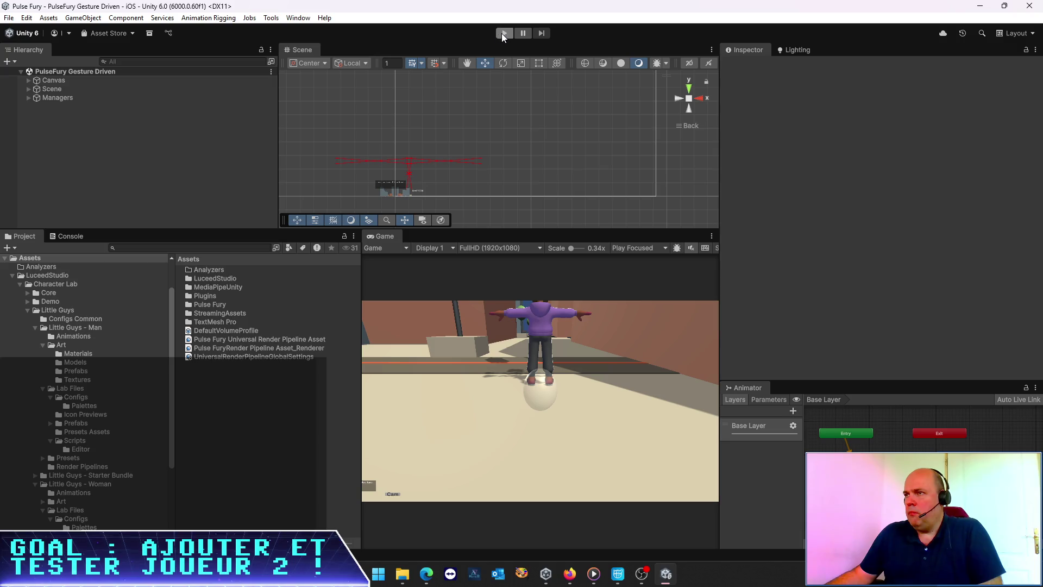
left_click(503, 33)
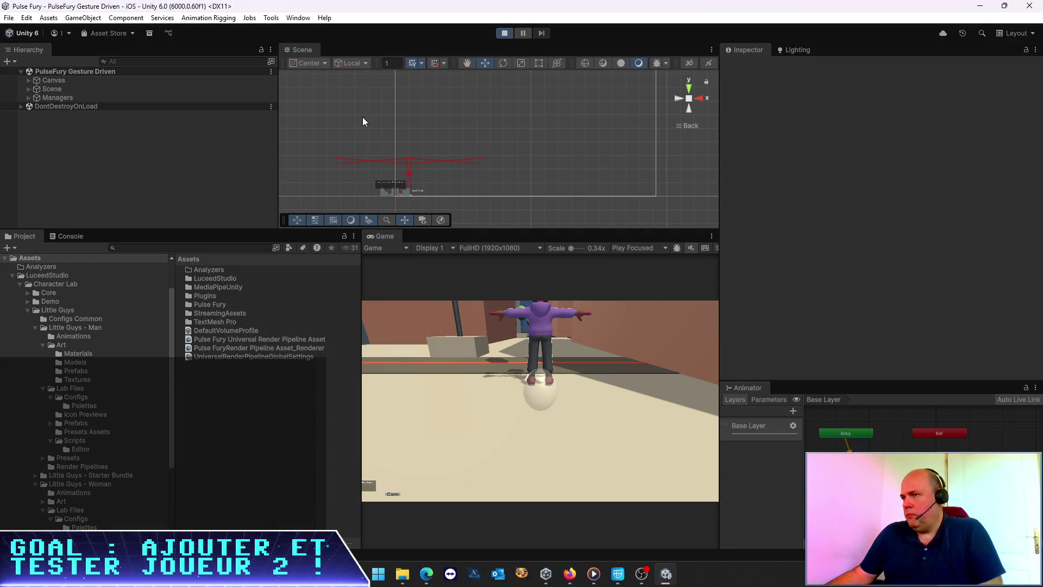
- Switch the Game view to the Simulator, in landscape, on an Apple iPhone 12 Pro Max
left_click(381, 248)
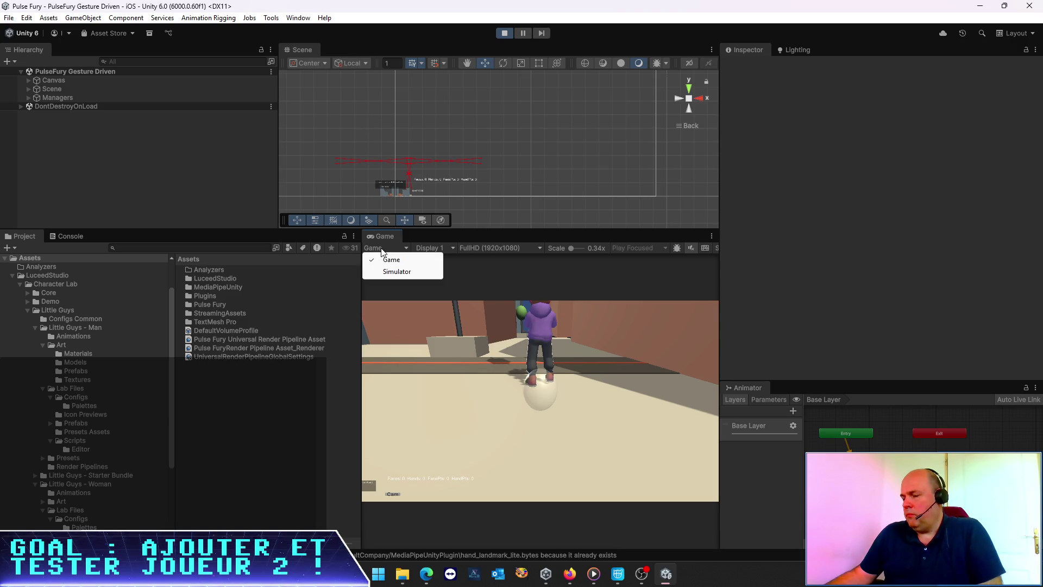
left_click(393, 272)
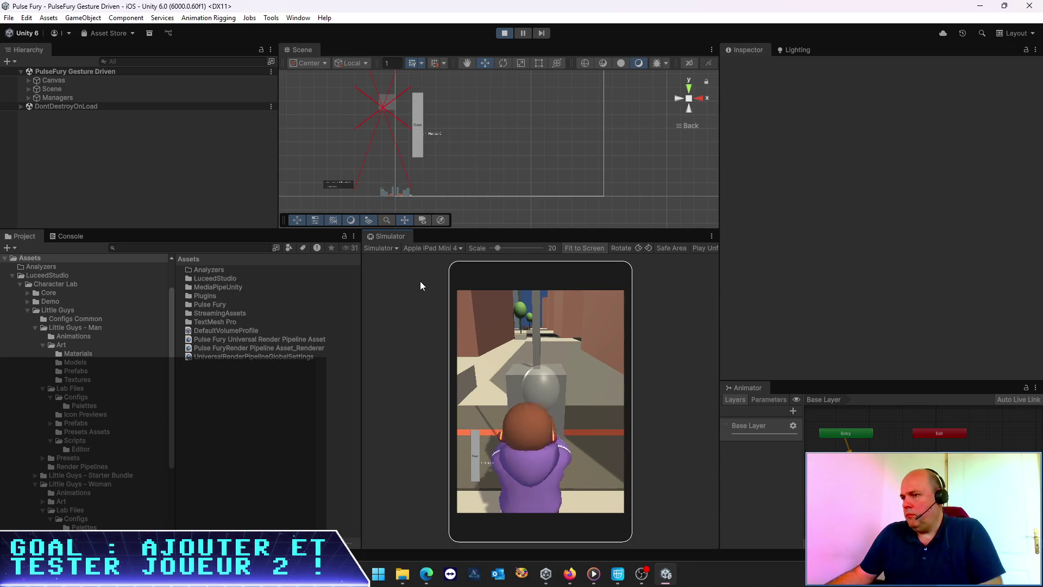
left_click(644, 248)
left_click(644, 247)
left_click(644, 248)
left_click(431, 248)
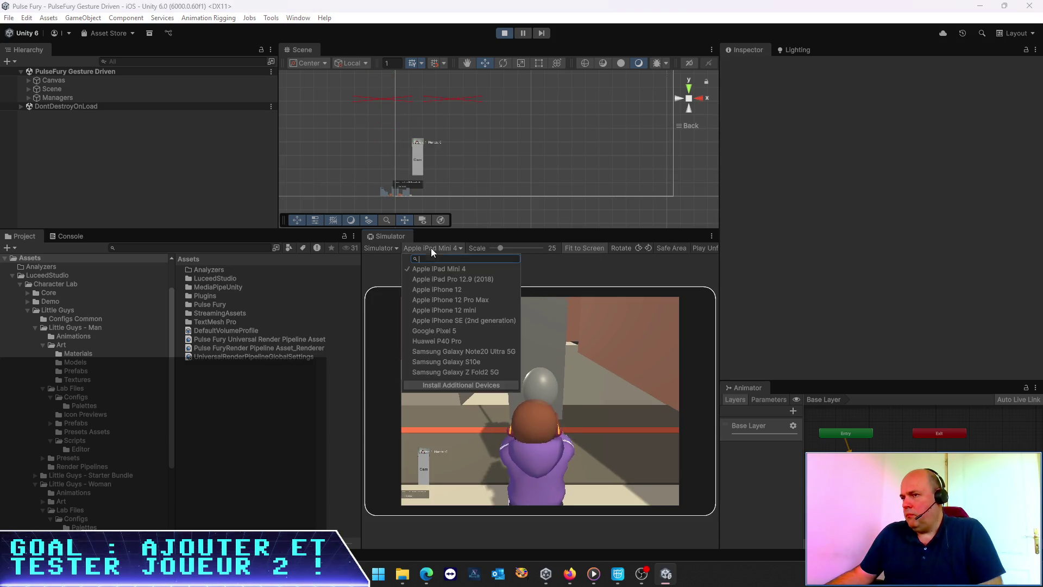
left_click(441, 301)
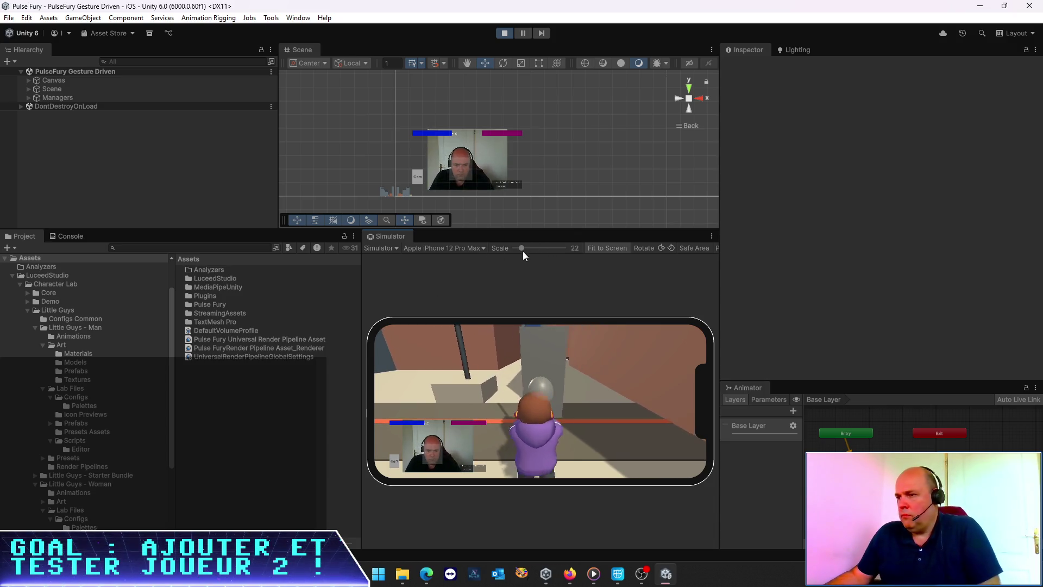
- Open the Console's NullReferenceException at its source, Character.cs line 83
left_click(70, 238)
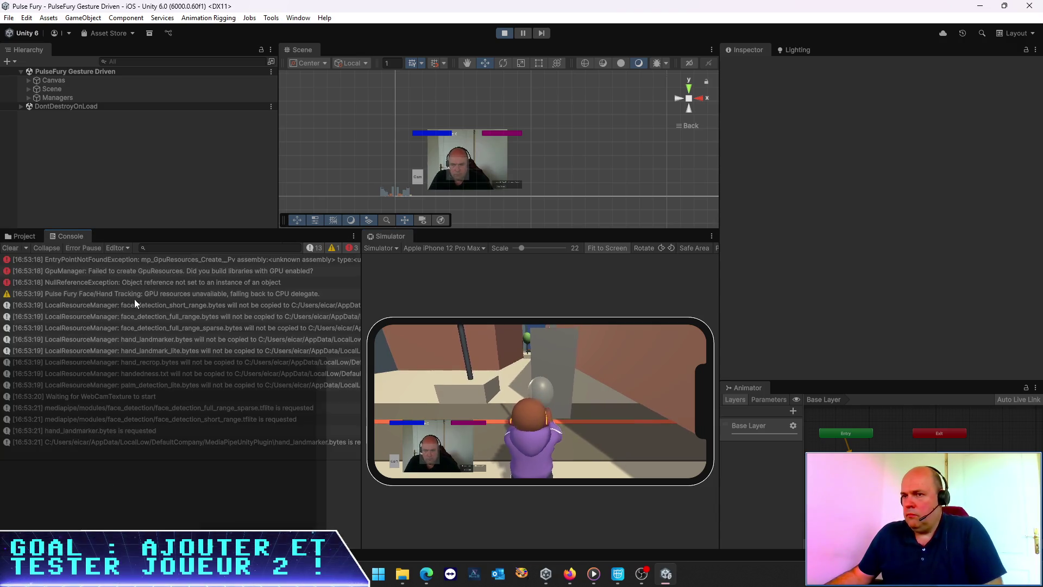
left_click(197, 280)
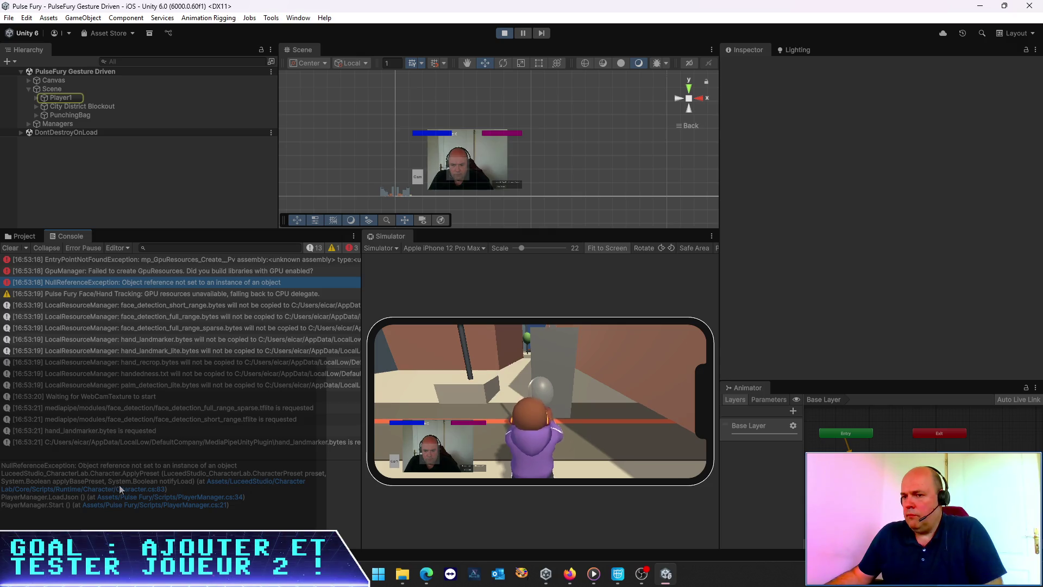
left_click(145, 488)
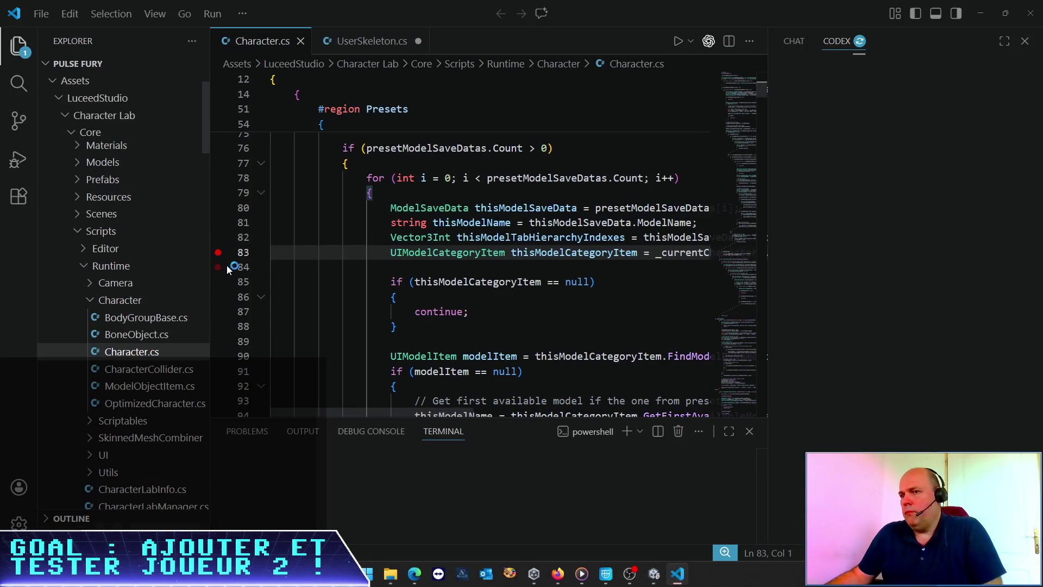
- Remove the breakpoint on line 83 of Character.cs and zoom the editor out
left_click(218, 253)
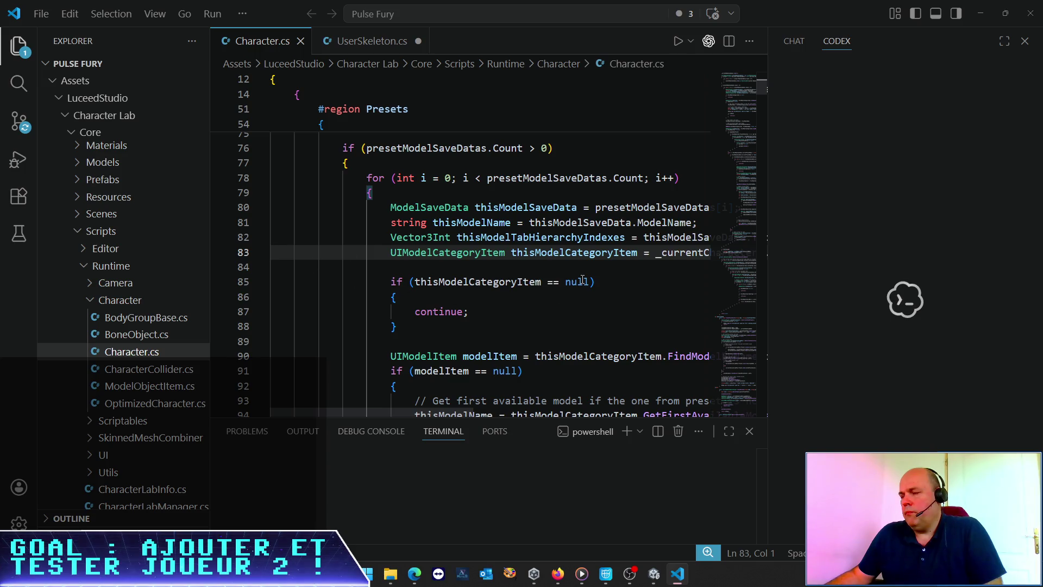
left_click(511, 223)
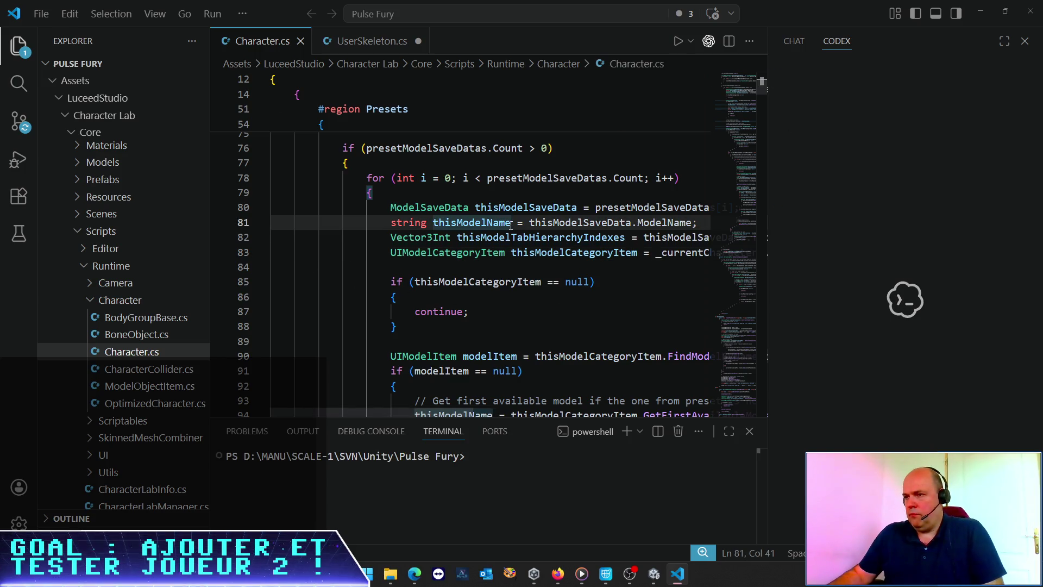
key("ctrl+minus")
key("ctrl+minus")
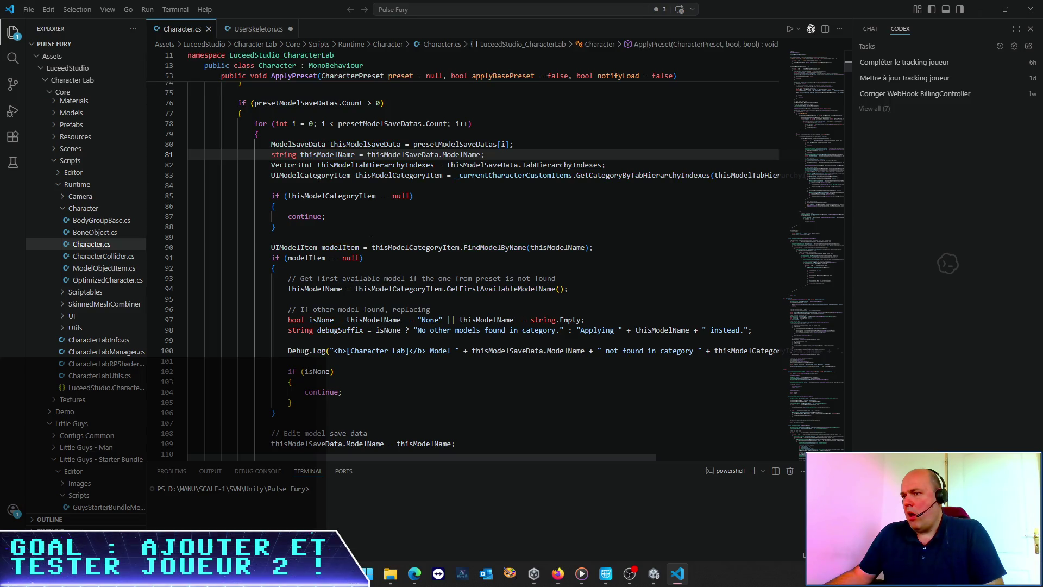
scroll(372, 239, "down", 8)
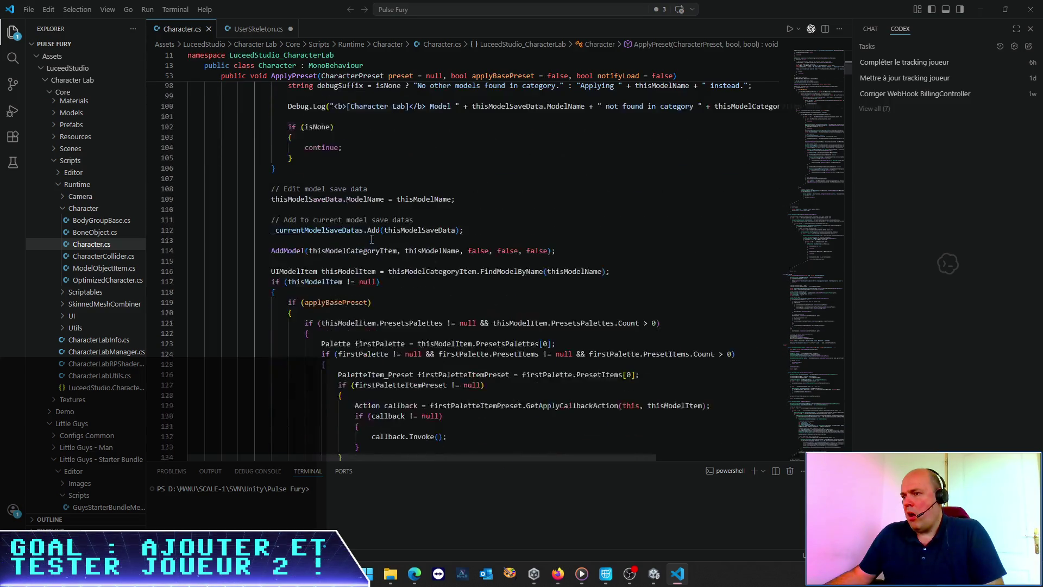
scroll(372, 239, "up", 12)
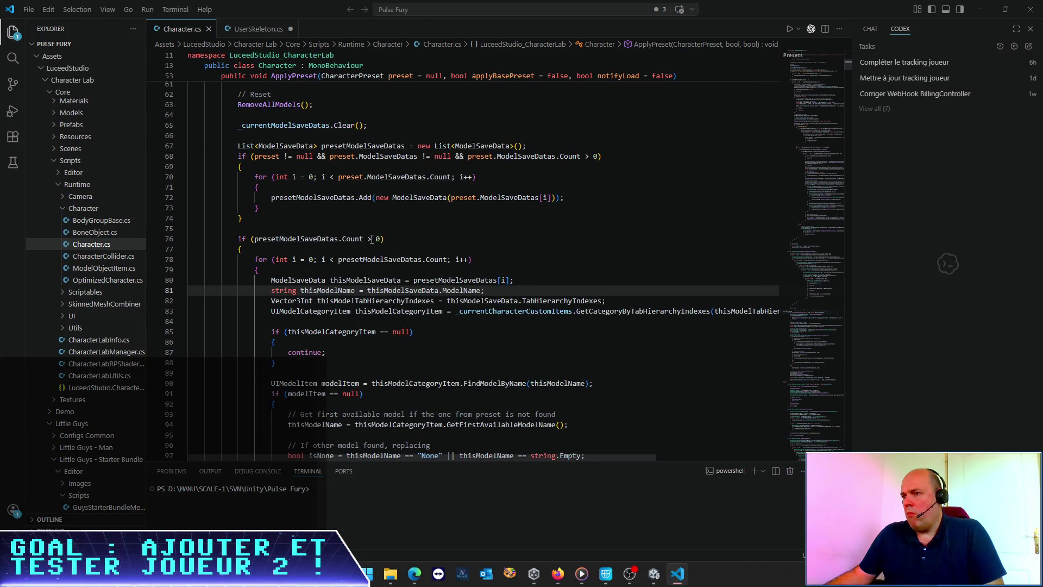
- Go to the type definition of _currentCharacterCustomItems, CharacterCustomItems.cs
left_click(519, 312)
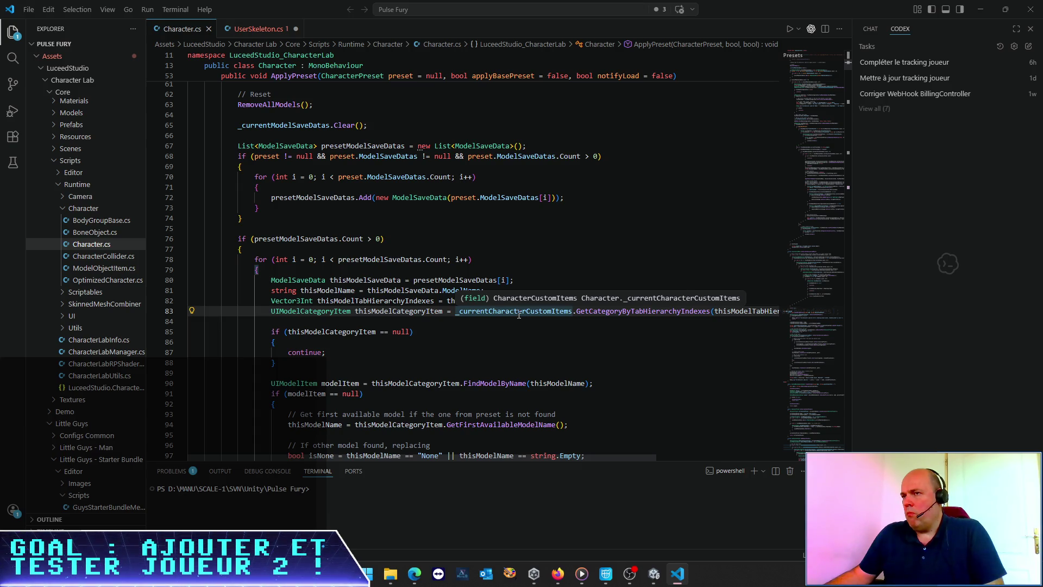
right_click(519, 316)
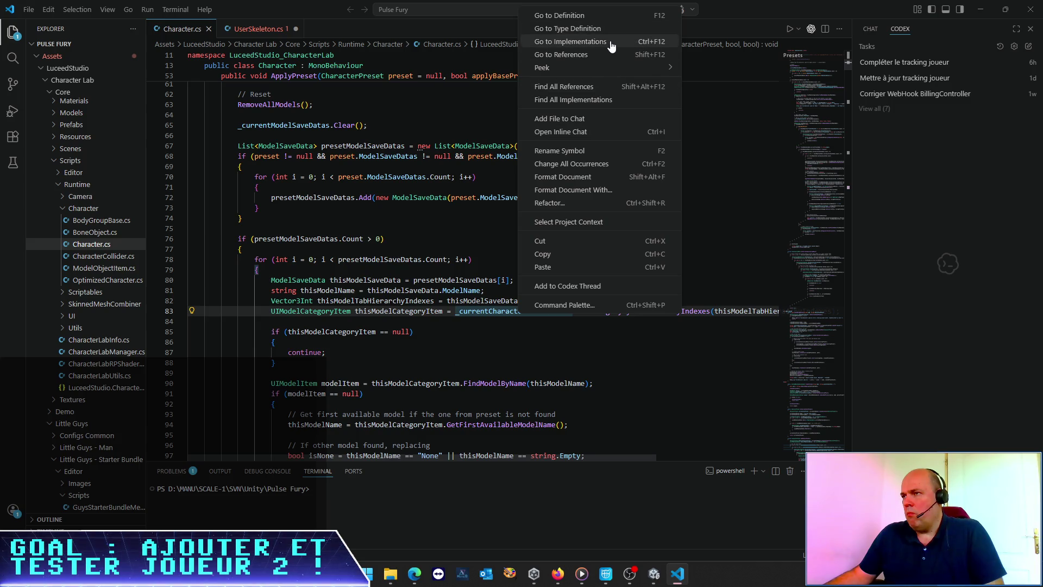
left_click(598, 28)
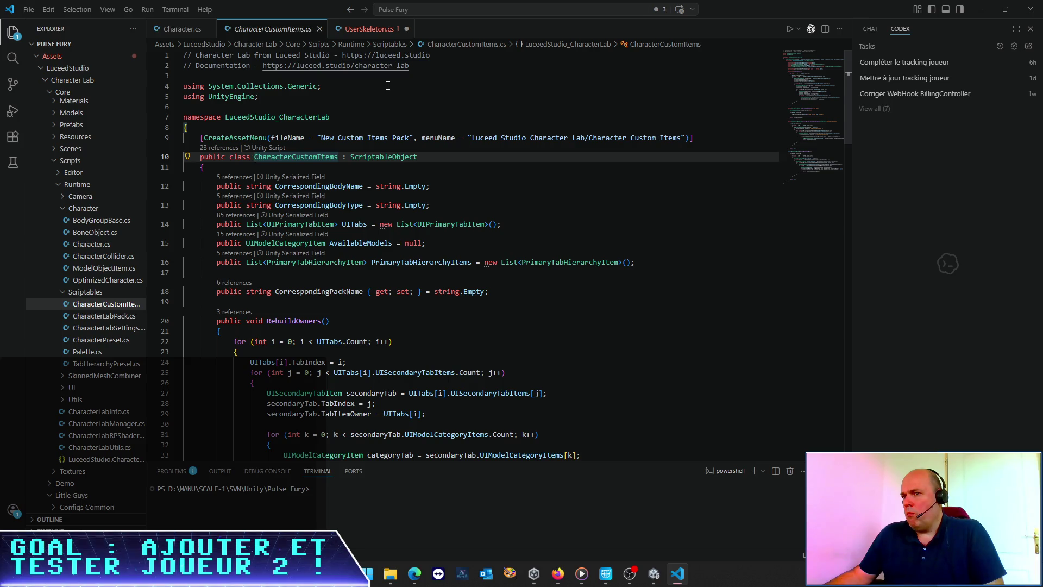
- Close CharacterCustomItems.cs and jump to the _currentCharacterCustomItems declaration in Character.cs
left_click(320, 28)
left_click(472, 331)
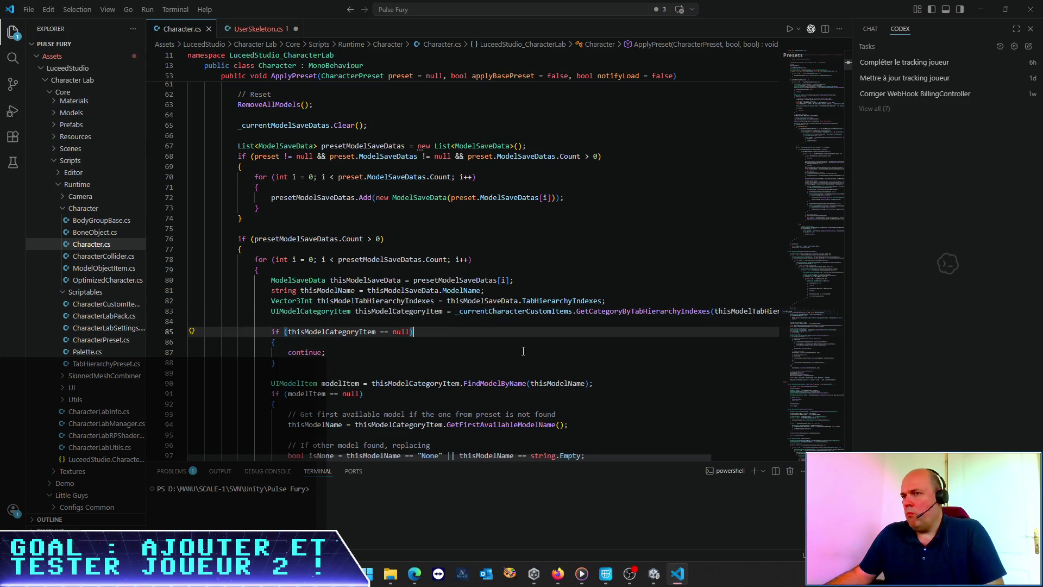
right_click(533, 312)
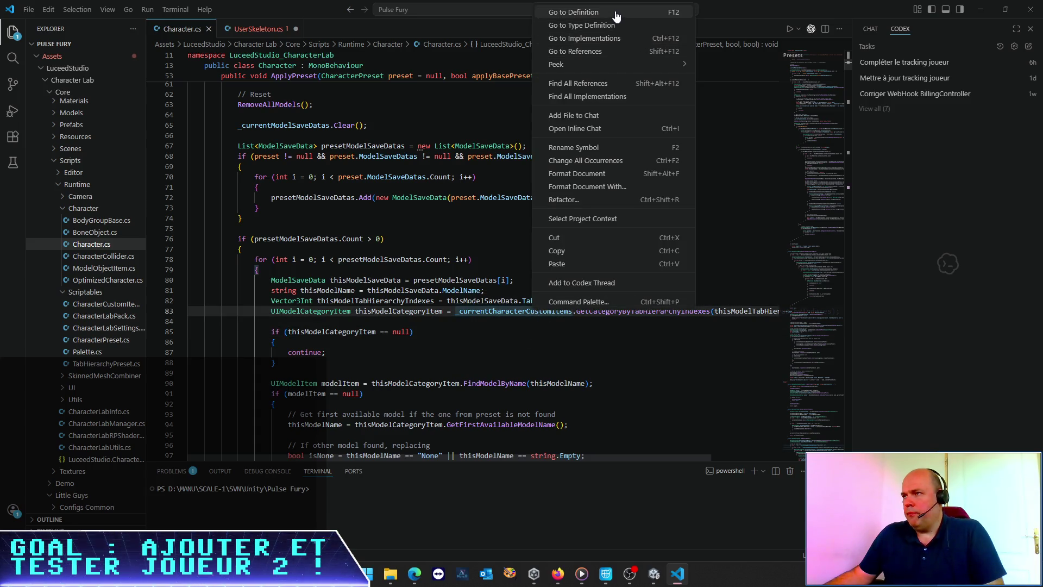
left_click(616, 13)
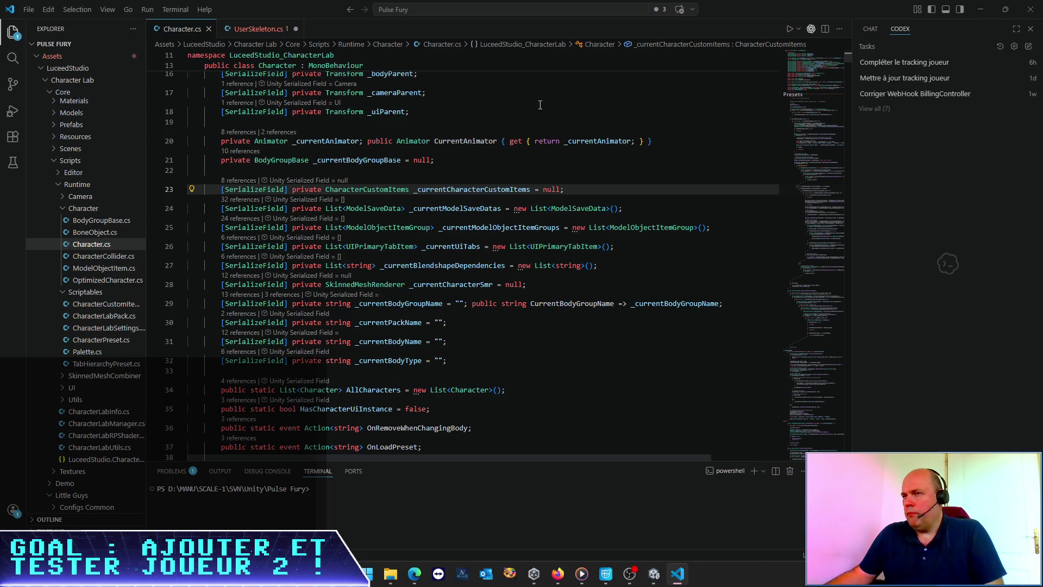
scroll(465, 301, "up", 1)
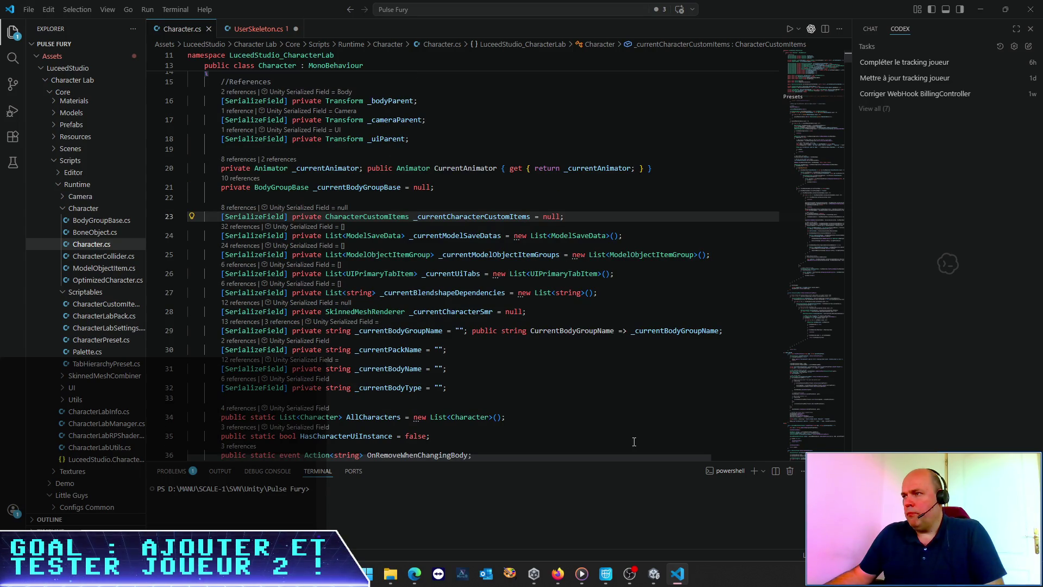
left_click(654, 573)
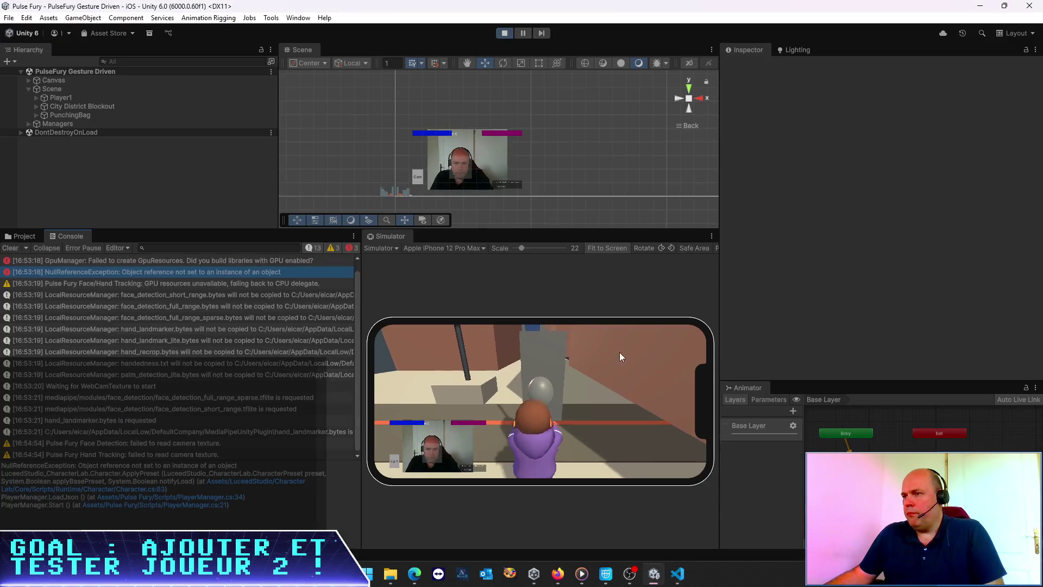
- Stop Play mode and select Player1's Character object to inspect its Character script
left_click(505, 33)
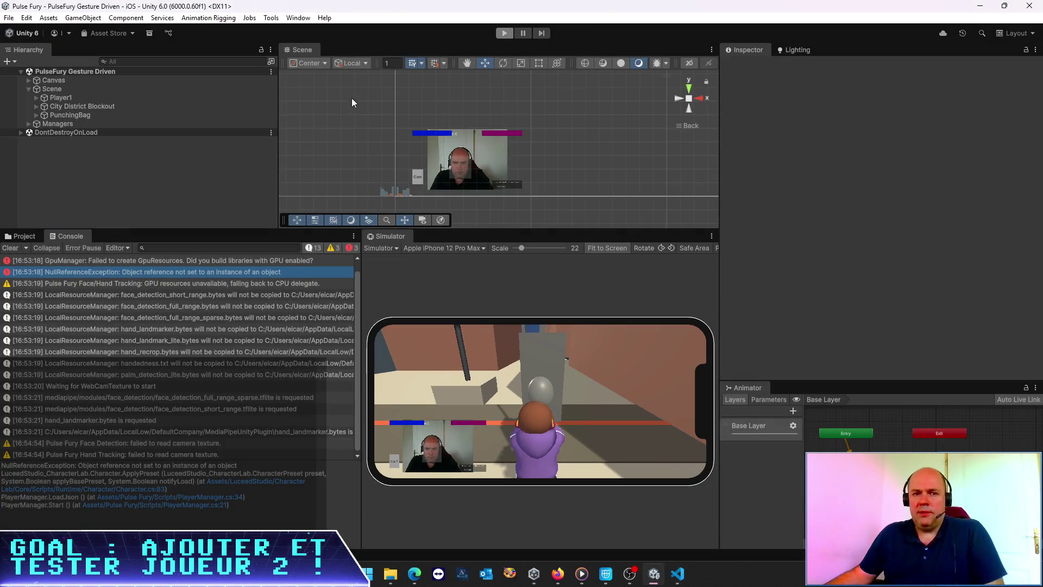
left_click(74, 98)
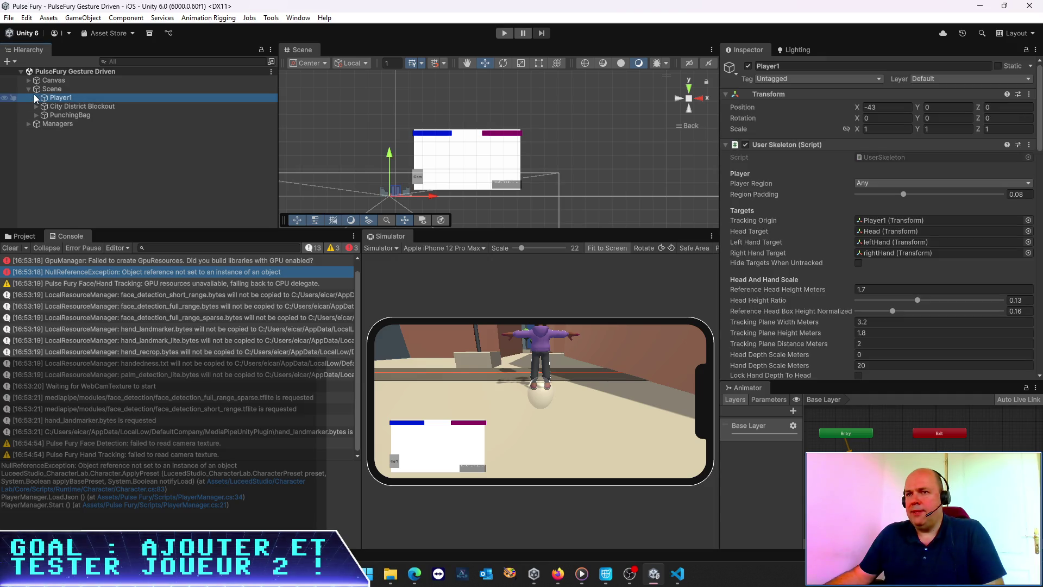
left_click(36, 98)
left_click(73, 107)
scroll(805, 305, "down", 3)
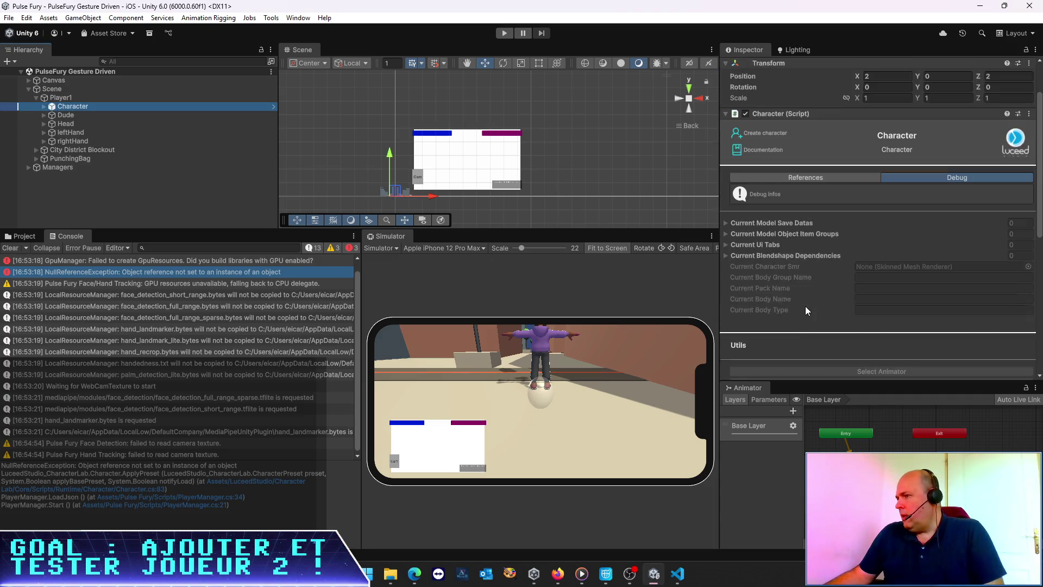
left_click(725, 194)
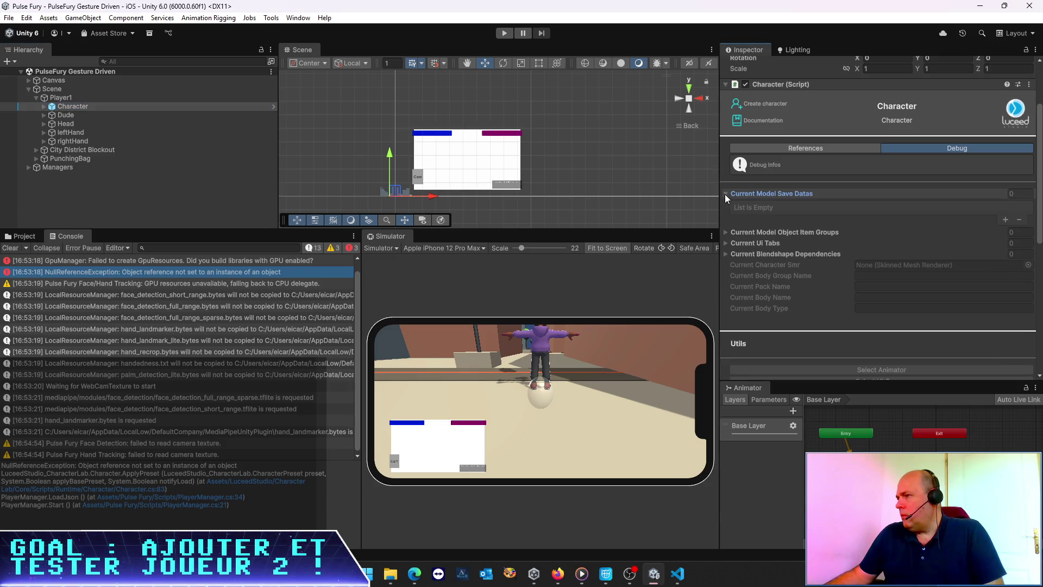
left_click(725, 194)
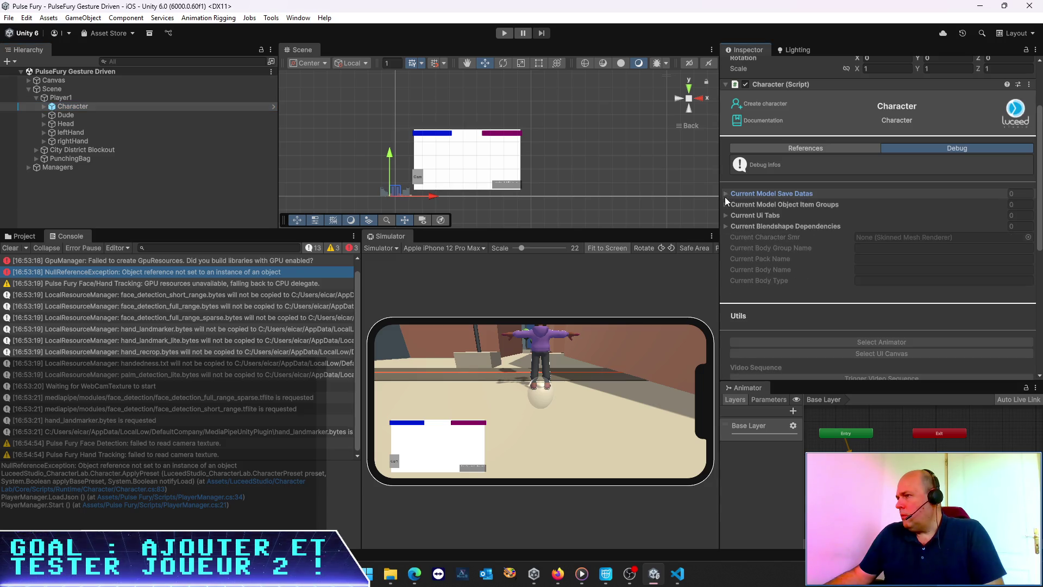
- Review the Character script's mandatory references in the Inspector
left_click(814, 148)
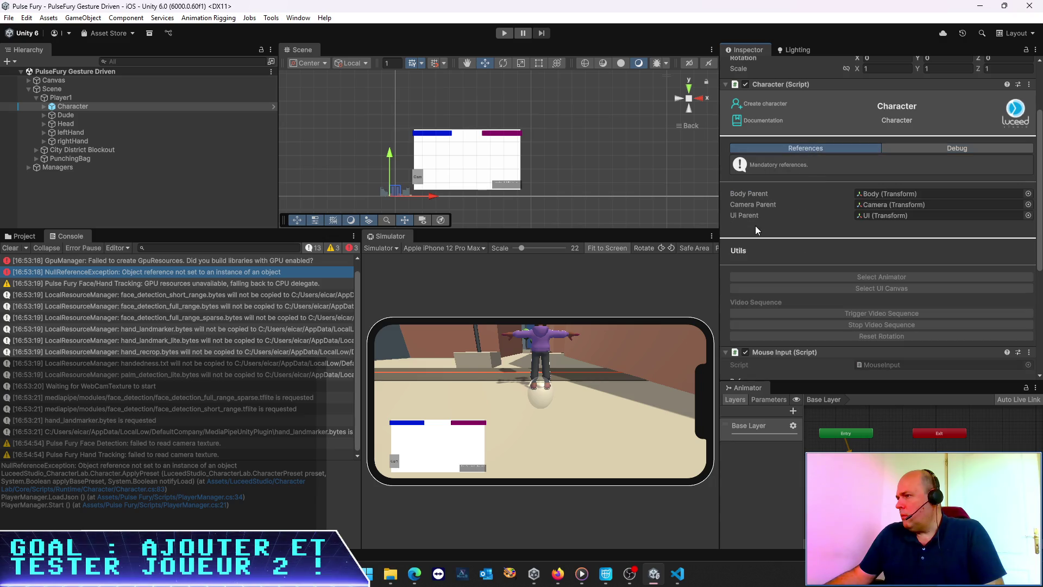
scroll(764, 248, "down", 8)
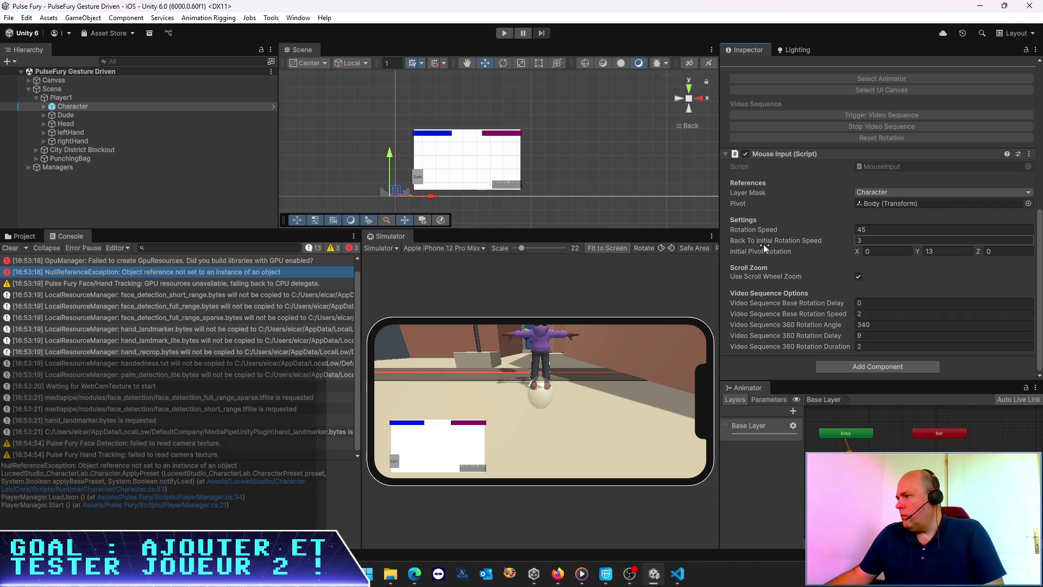
scroll(764, 244, "up", 9)
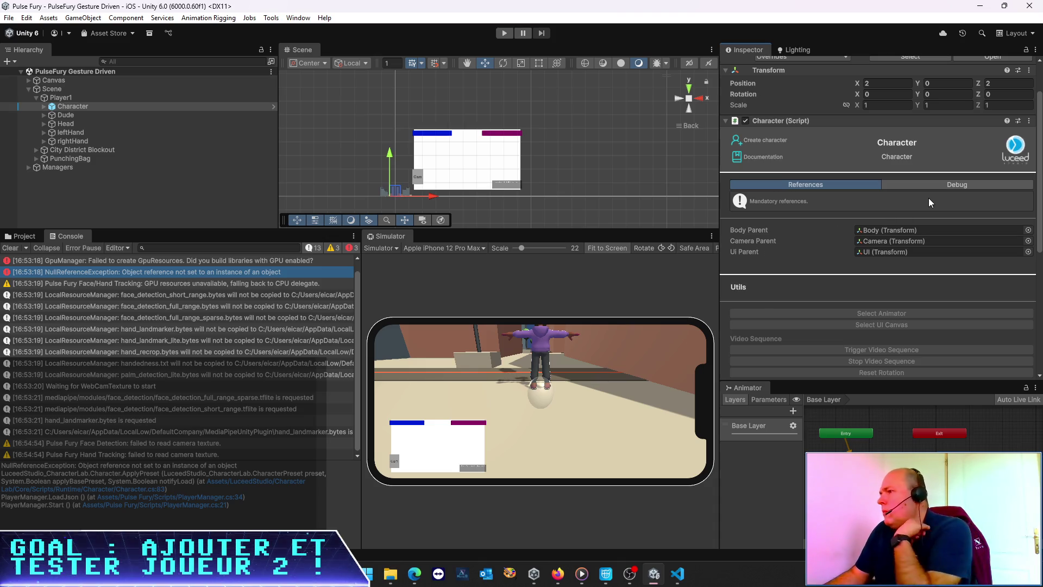
scroll(868, 236, "down", 4)
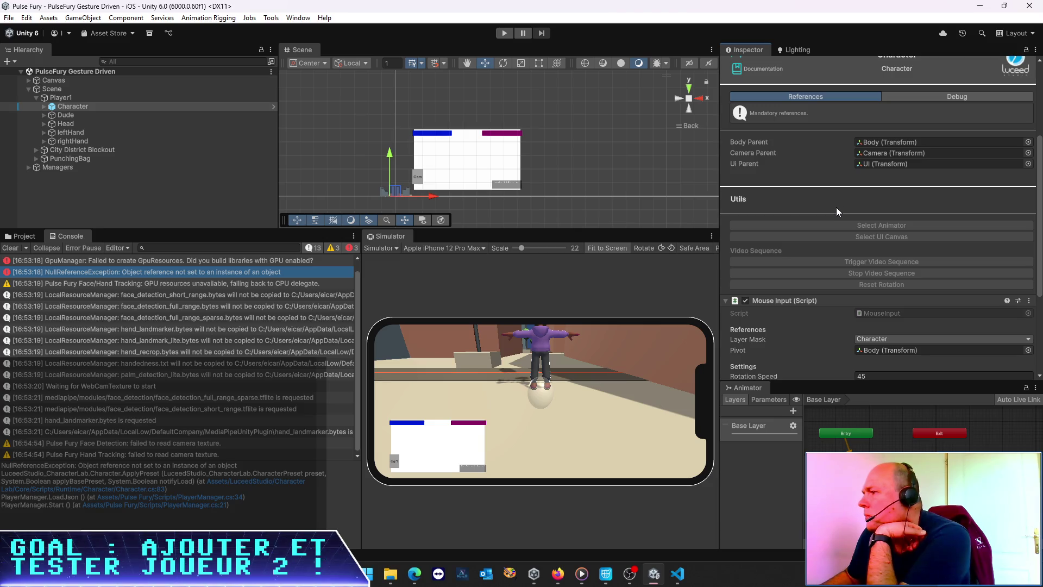
scroll(836, 207, "up", 5)
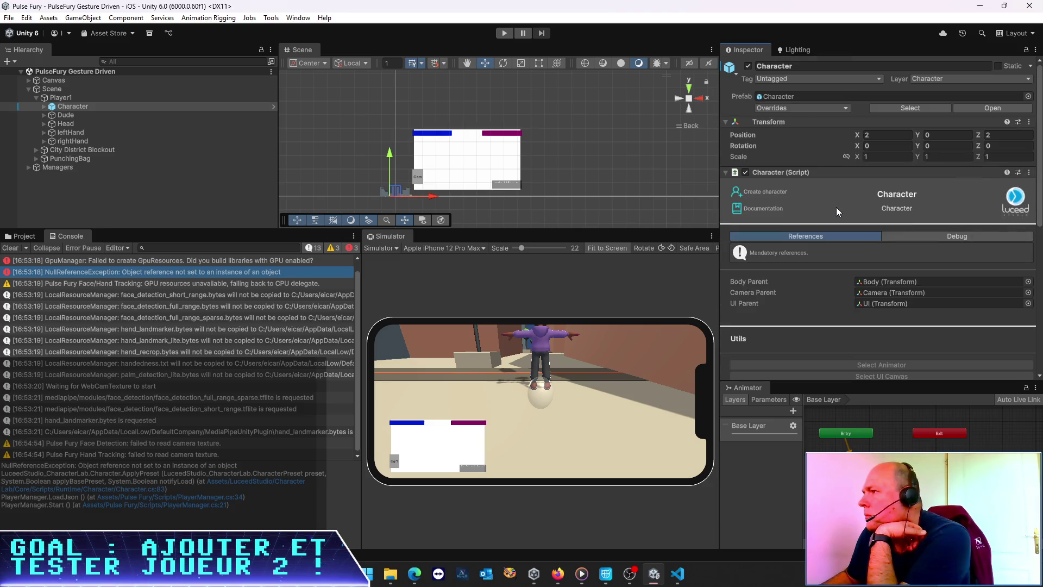
- Show the Character component's Debug tab and confirm the Current Ui Tabs list is empty
left_click(917, 236)
scroll(797, 266, "down", 2)
scroll(788, 250, "down", 2)
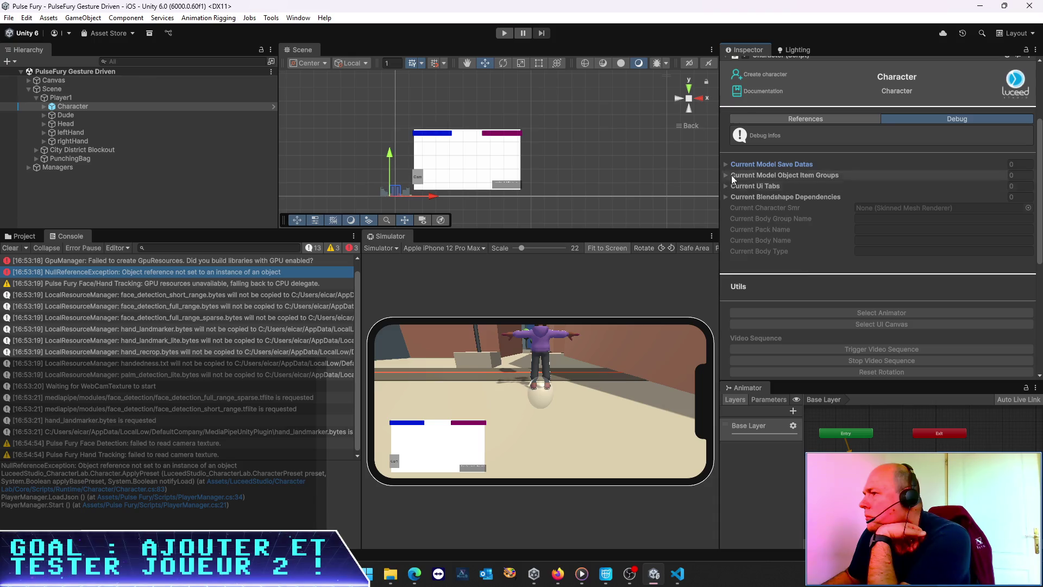
left_click(726, 186)
left_click(725, 186)
scroll(819, 217, "up", 4)
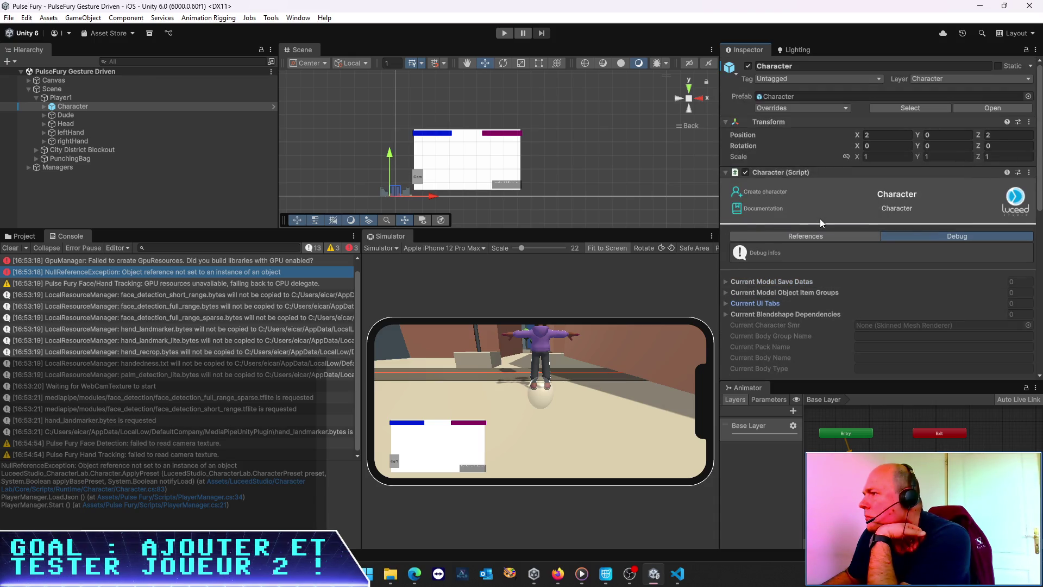
- Return the Character component to its References view, then switch the Inspector to Debug mode
left_click(792, 236)
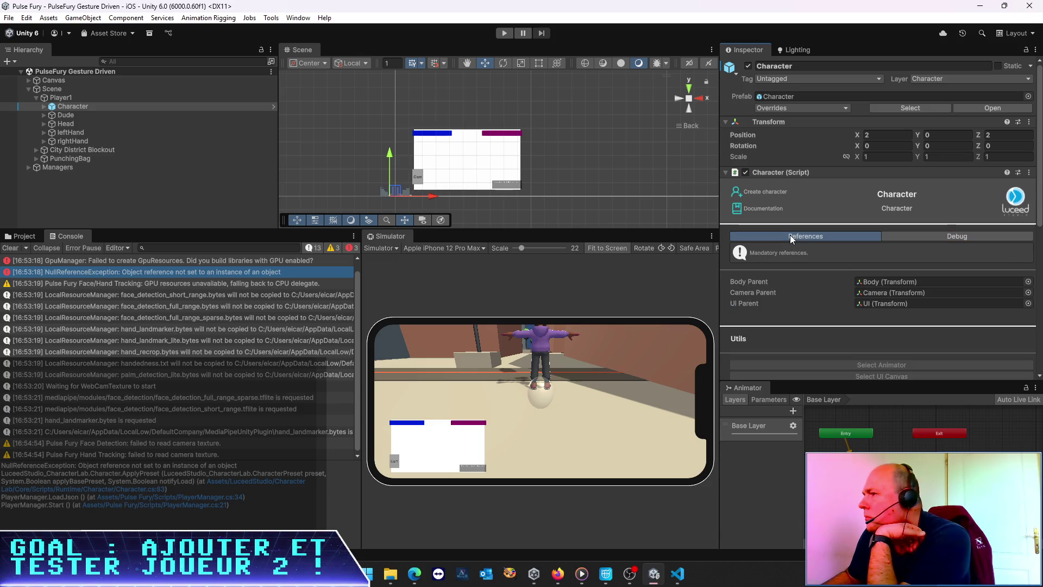
scroll(789, 234, "down", 7)
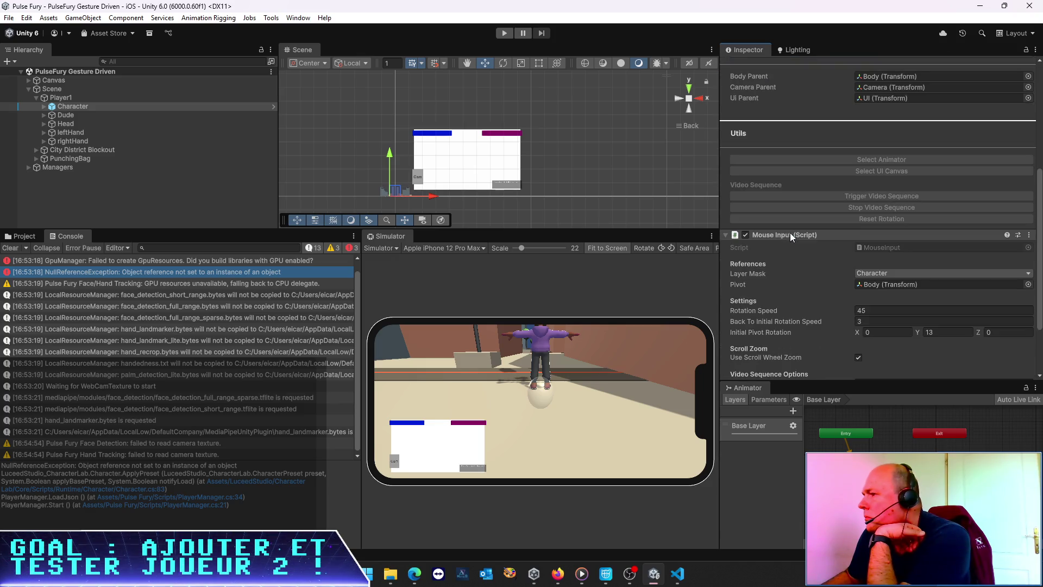
scroll(790, 236, "down", 3)
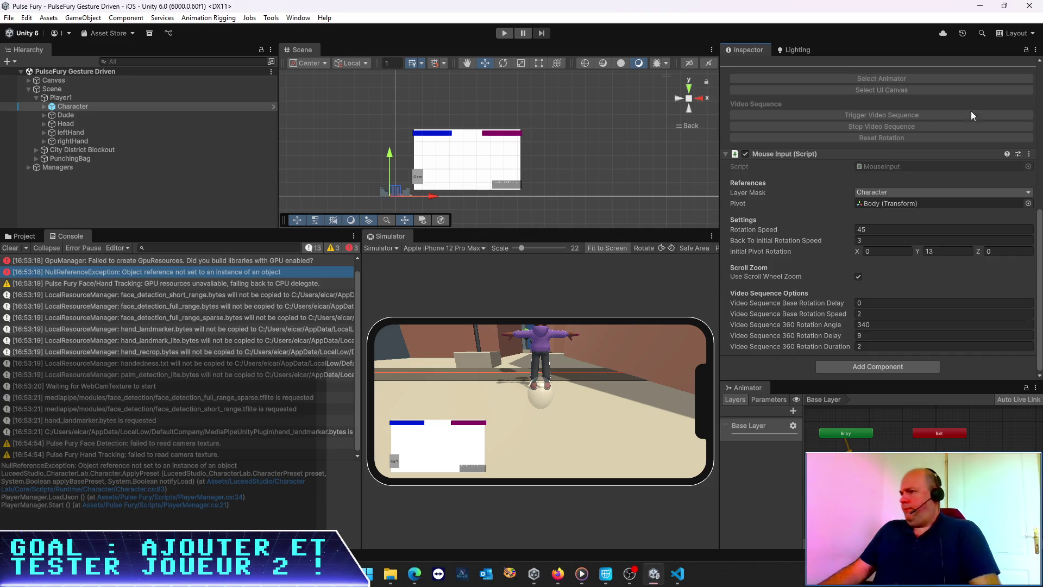
scroll(999, 216, "up", 3)
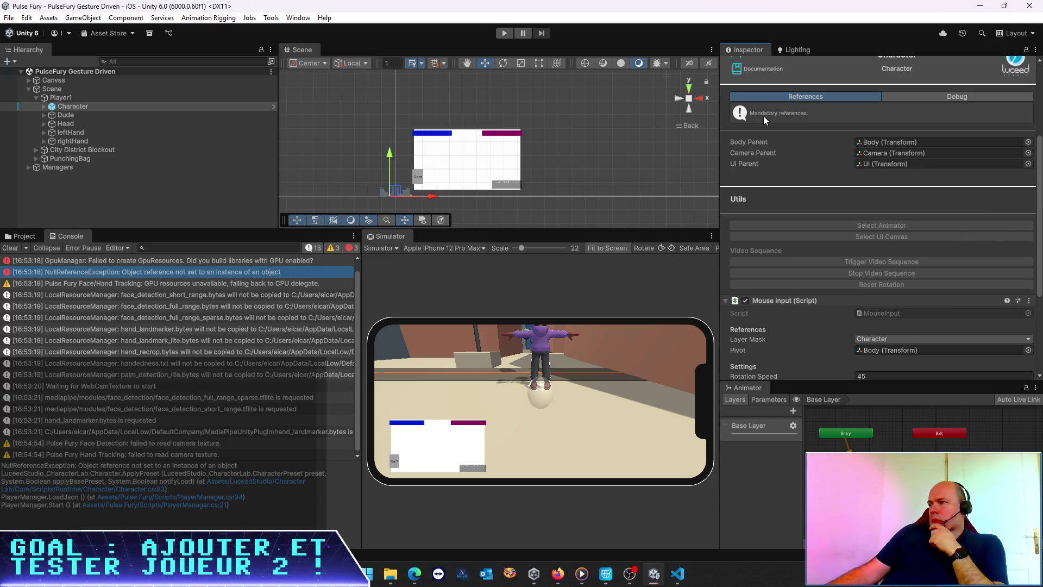
scroll(785, 155, "up", 2)
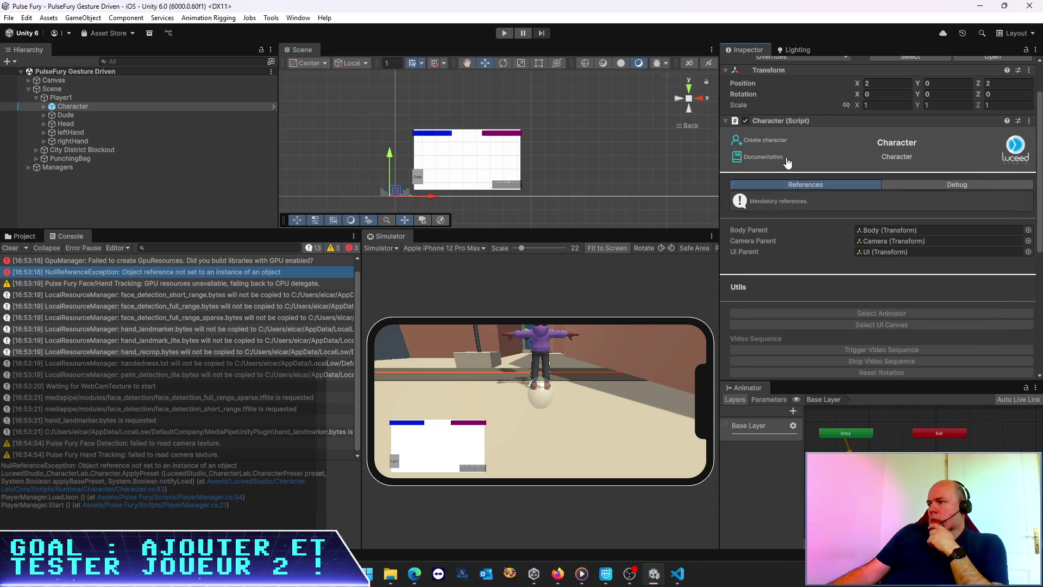
scroll(786, 195, "up", 1)
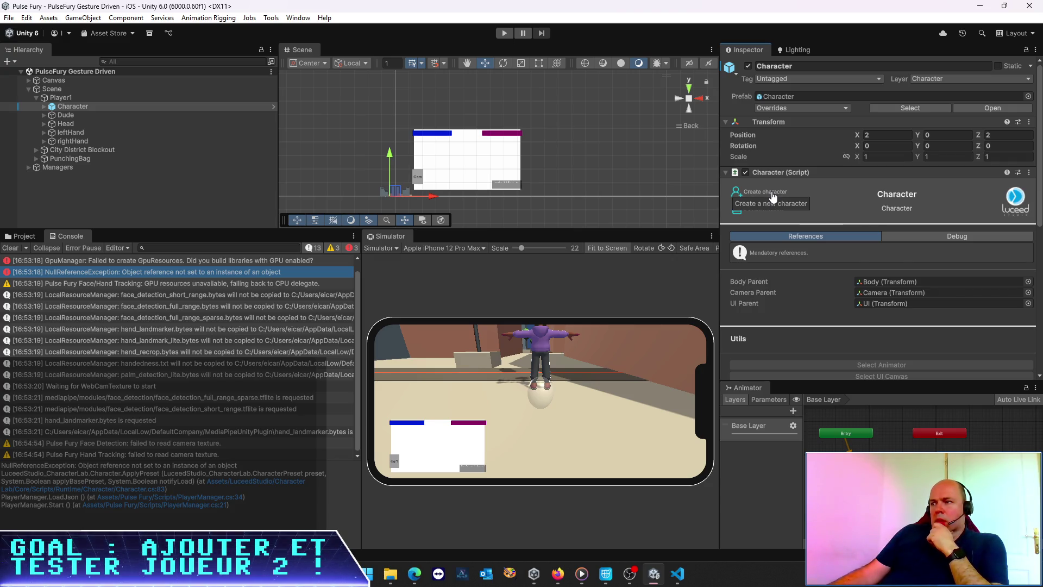
scroll(772, 197, "down", 3)
scroll(771, 194, "down", 5)
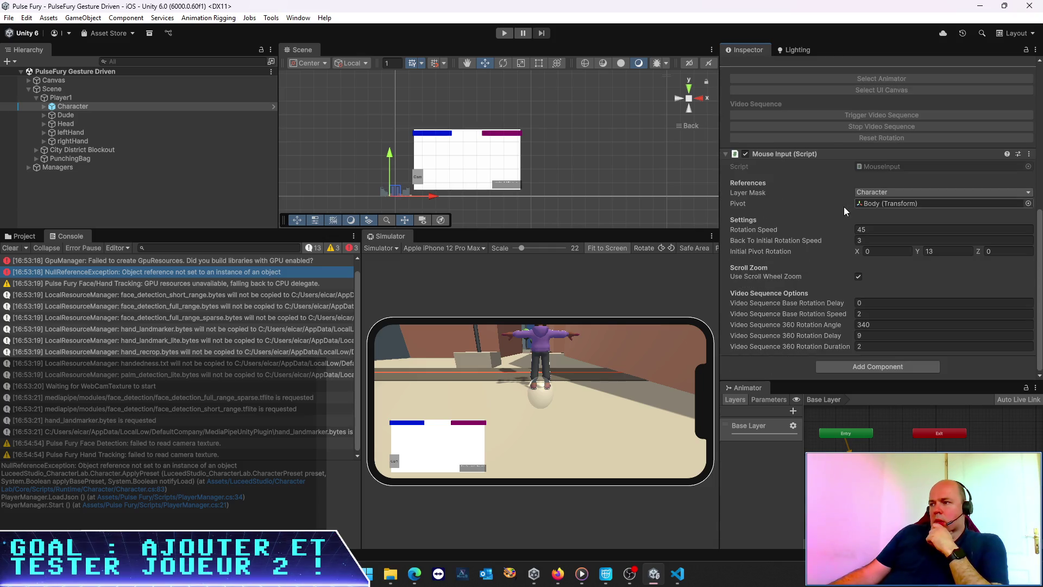
scroll(844, 206, "up", 10)
left_click(1035, 50)
left_click(902, 103)
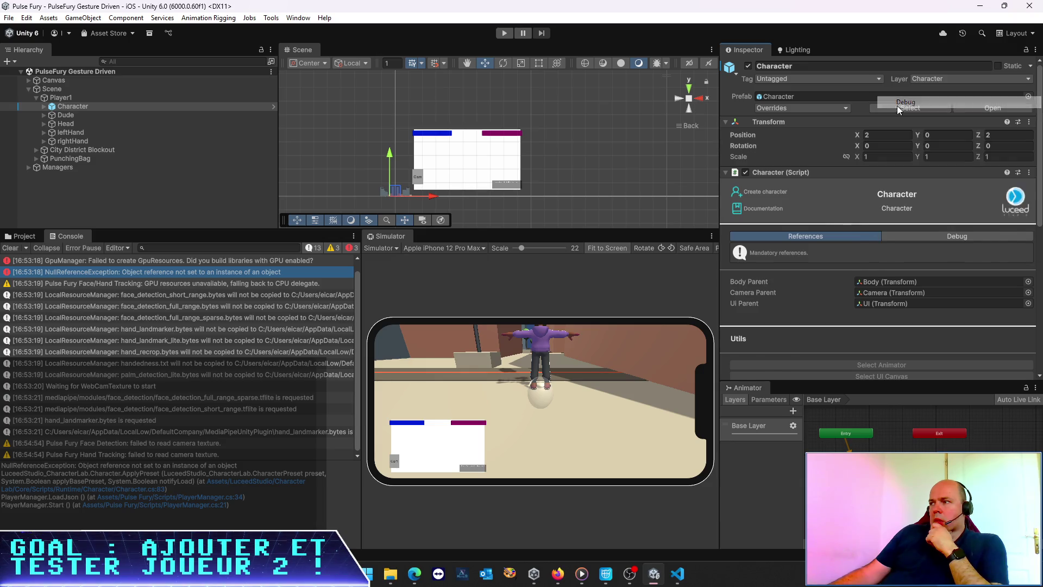
- Scroll the raw Debug fields to find Current Character Custom Items set to None
scroll(850, 211, "down", 3)
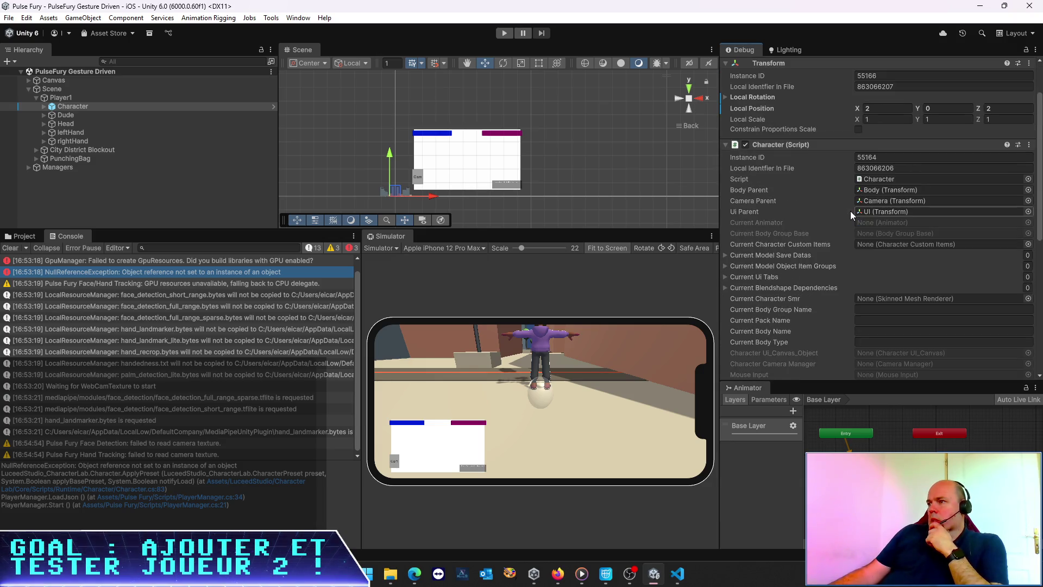
scroll(850, 210, "down", 3)
scroll(849, 211, "down", 3)
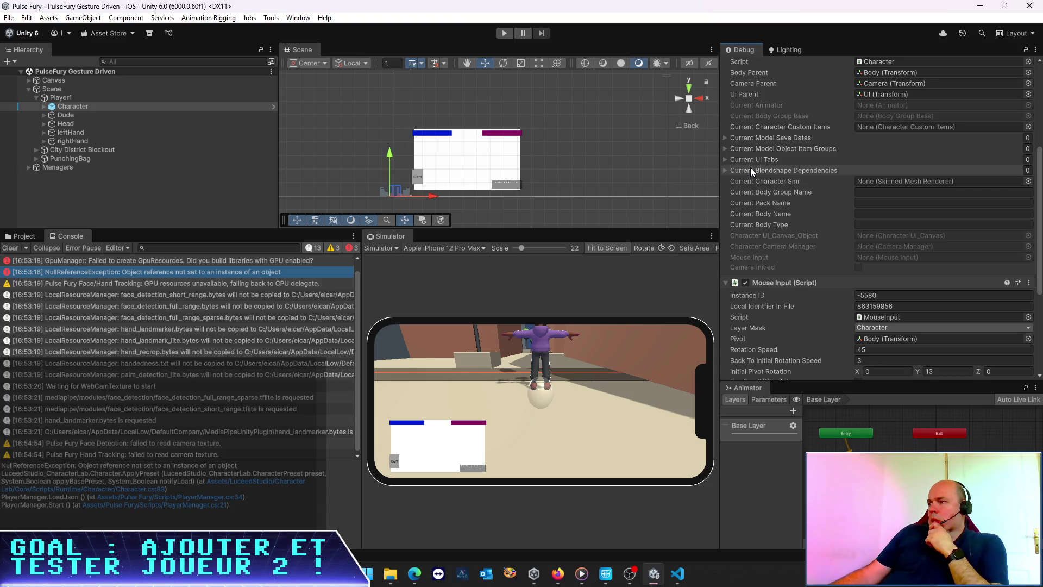
scroll(750, 167, "up", 3)
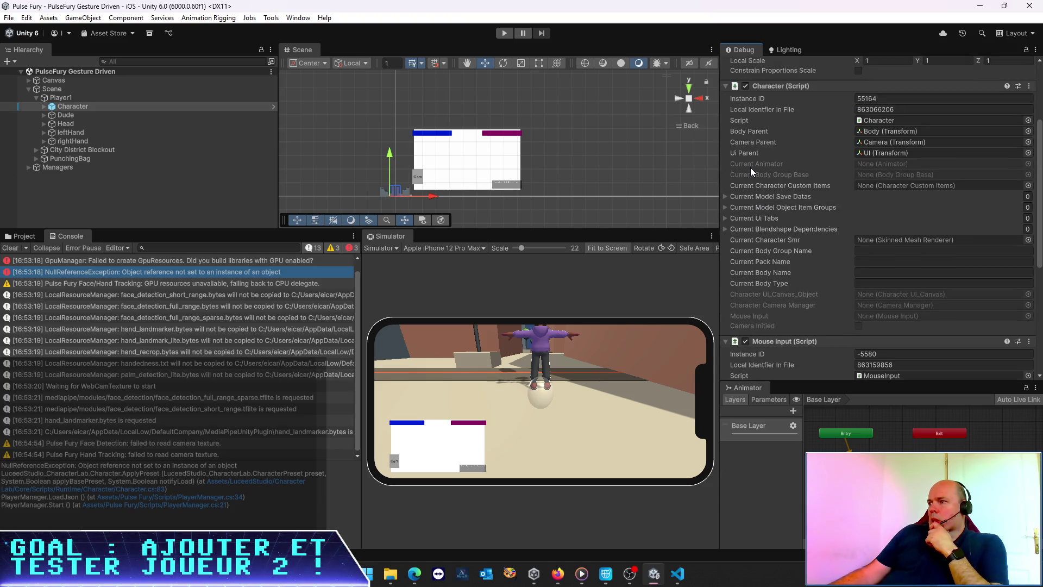
scroll(750, 167, "up", 6)
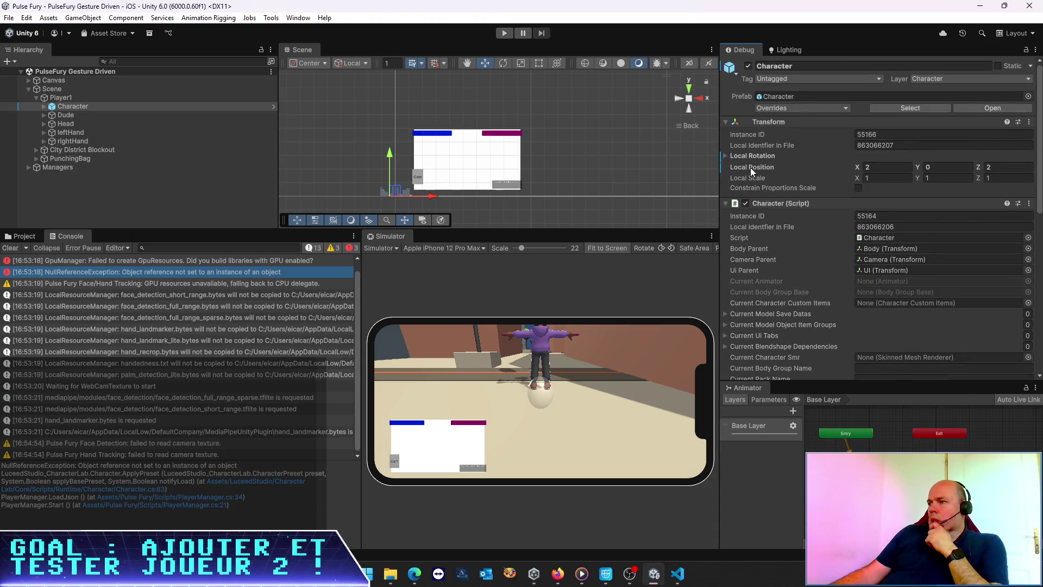
- Switch the Inspector back to Normal mode and return to Character.cs in VS Code
left_click(1036, 49)
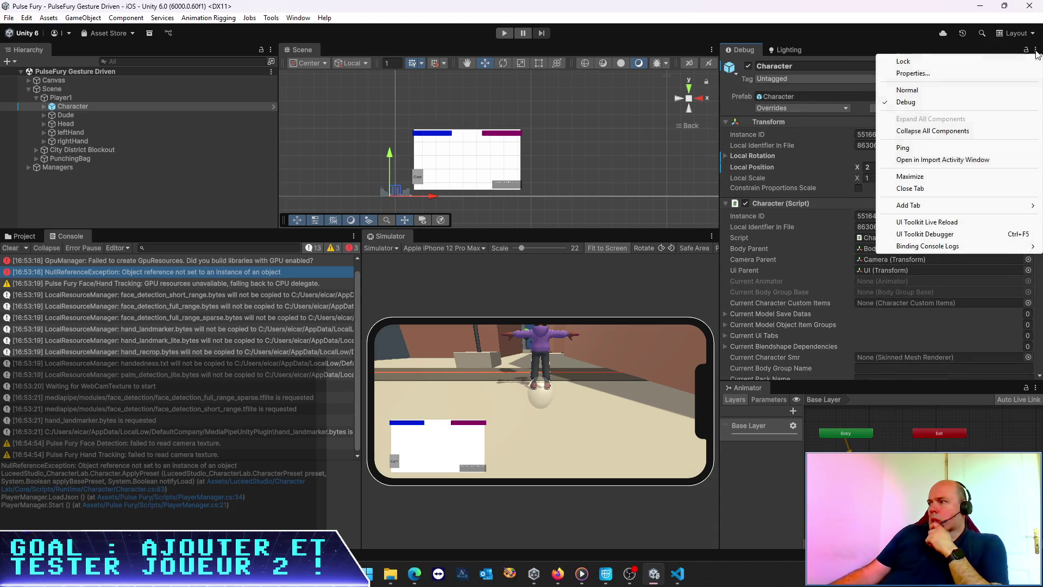
left_click(918, 90)
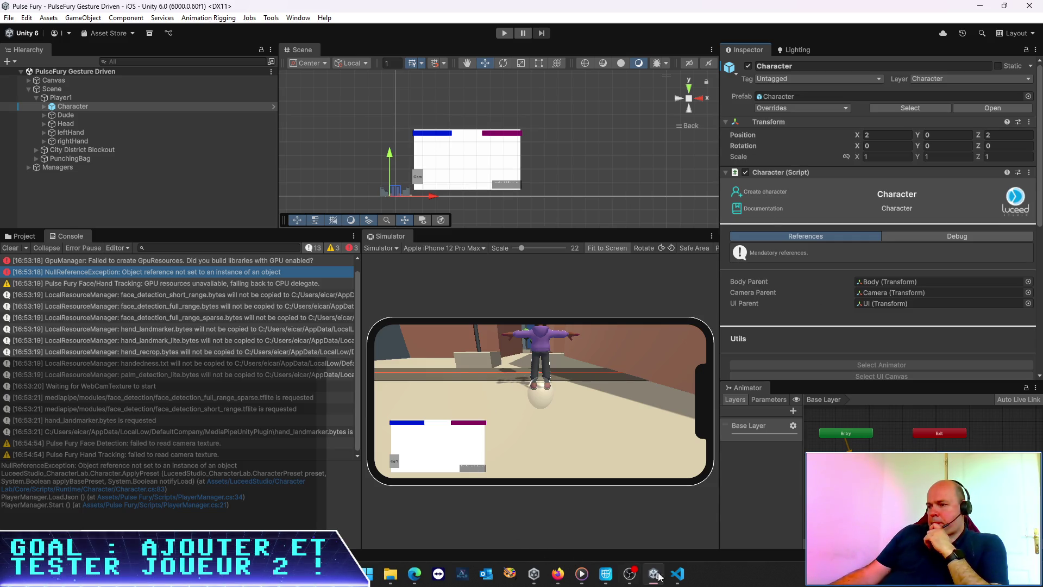
left_click(677, 574)
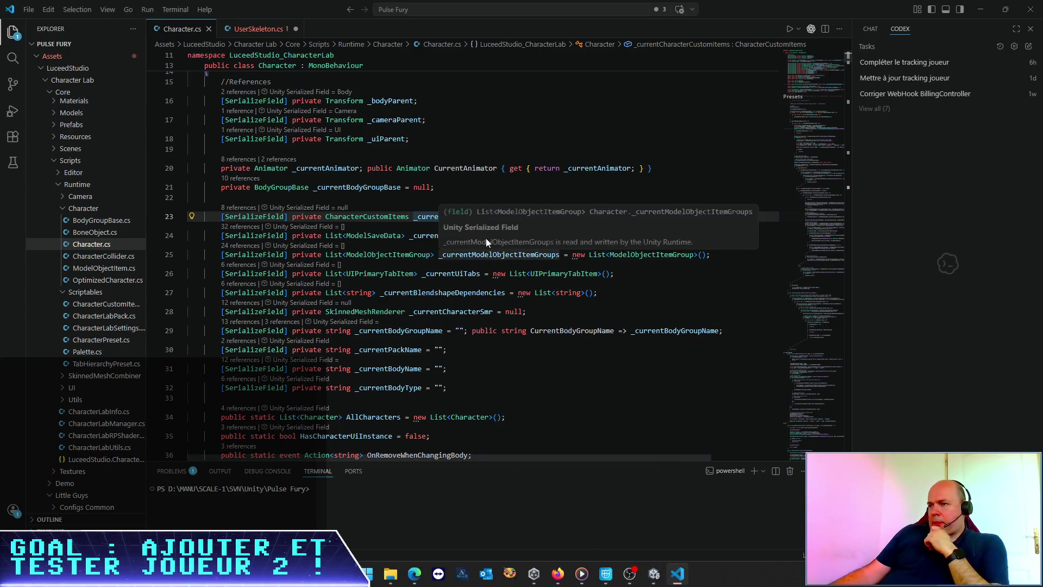
- Open the CharacterCustomItems type definition from line 23, then return to Character.cs
left_click(410, 217)
left_click(448, 216)
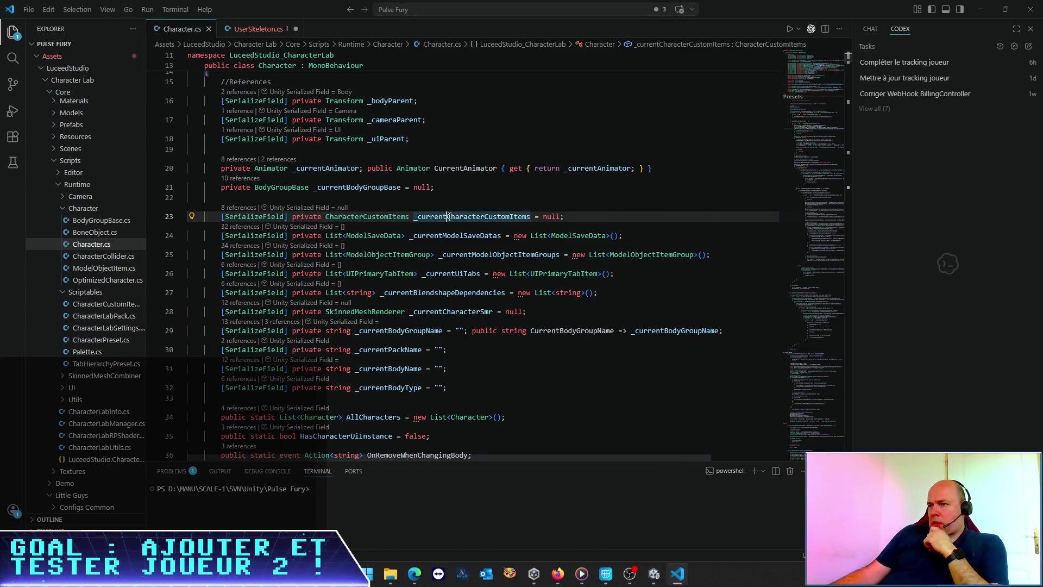
right_click(399, 218)
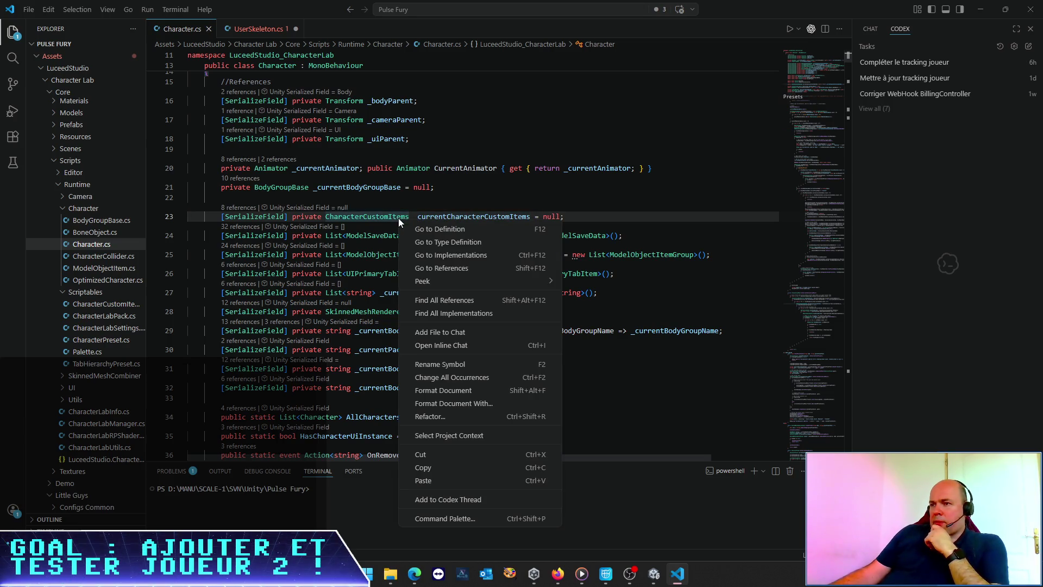
left_click(503, 207)
right_click(488, 219)
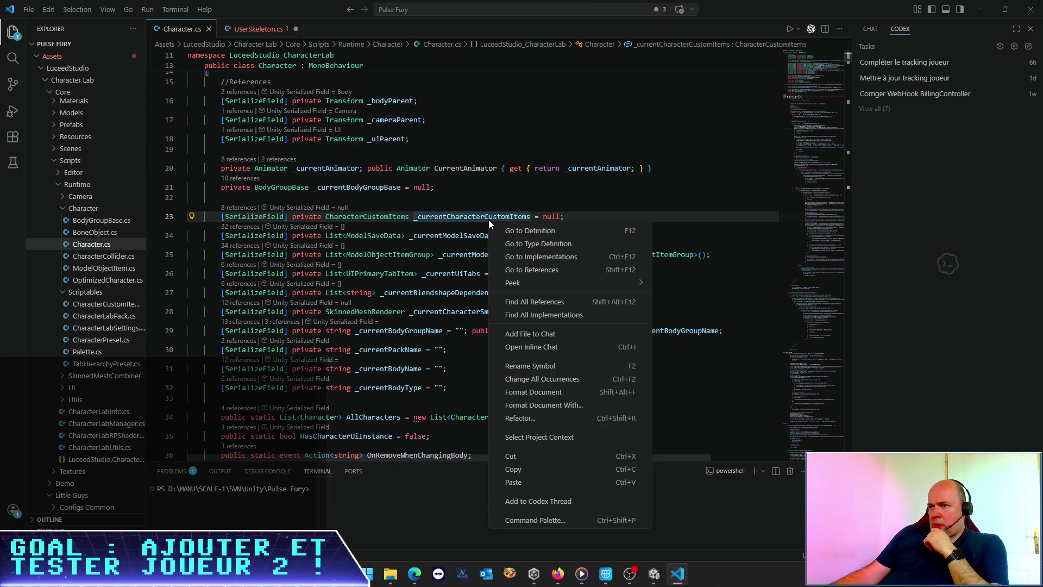
left_click(530, 245)
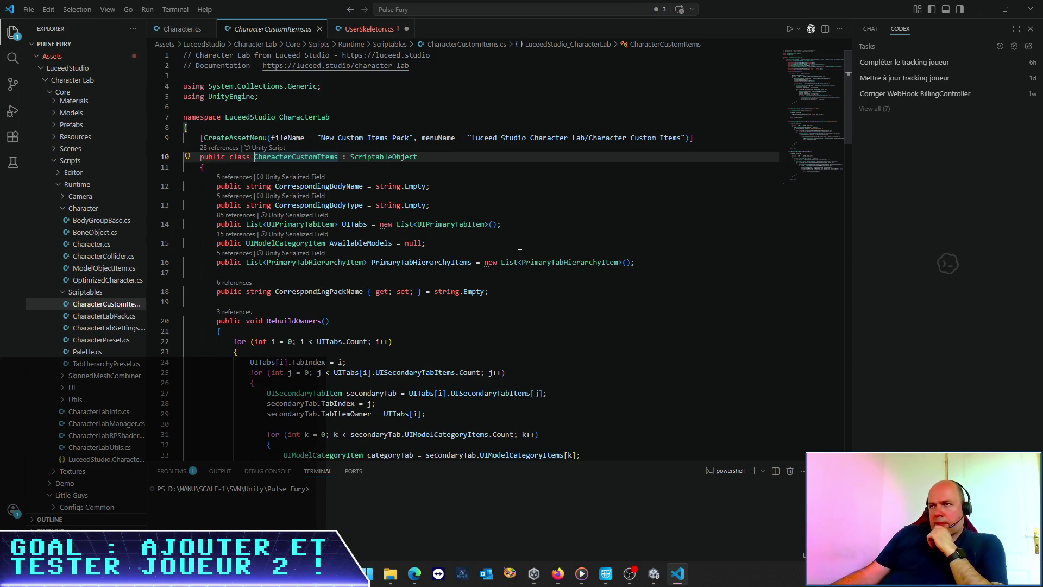
left_click(183, 33)
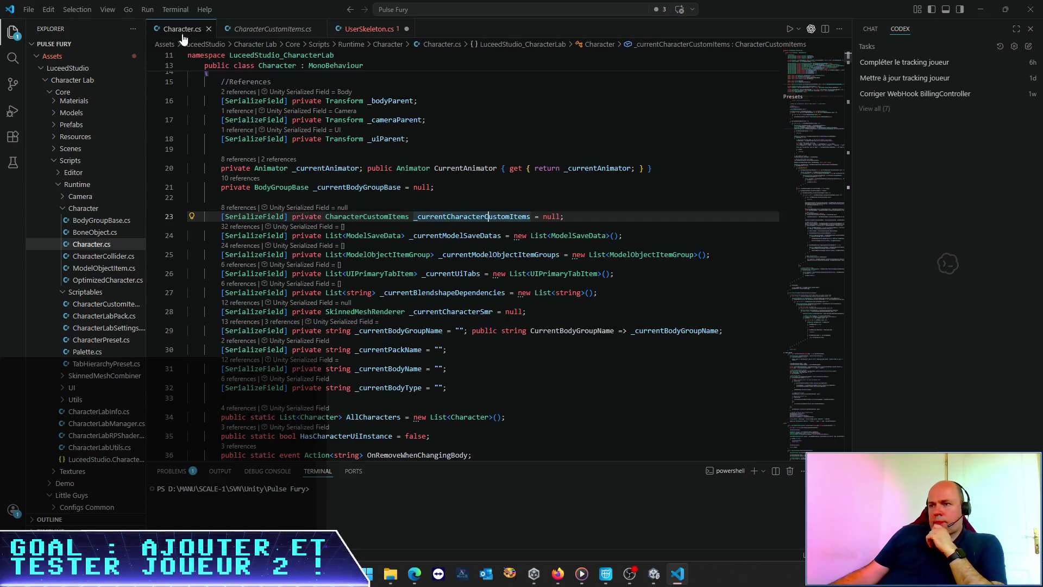
- Search Character.cs for 'loadPre' to find the OnLoadPreset invocation
double_click(481, 216)
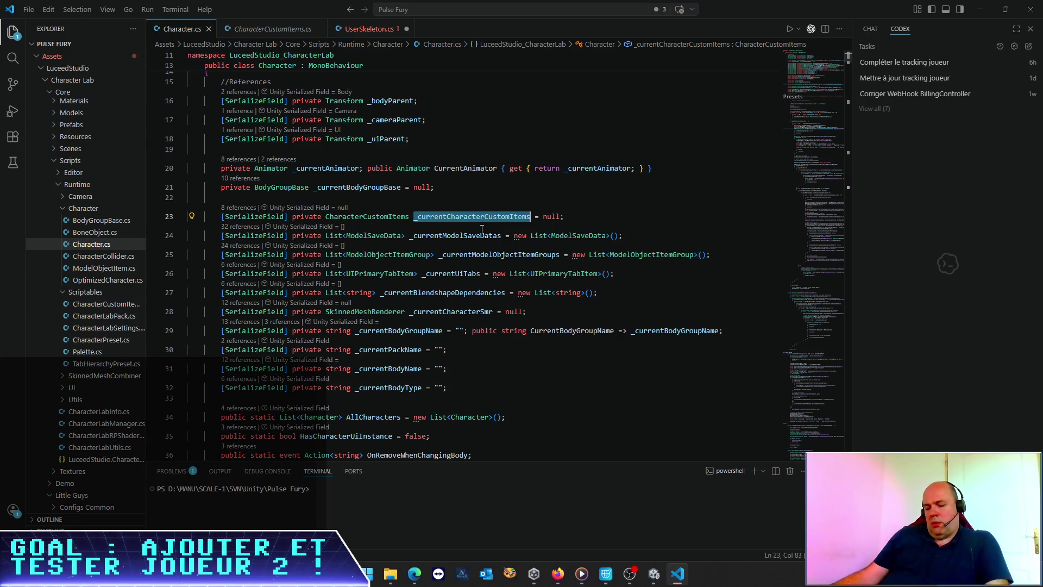
key("ctrl+f")
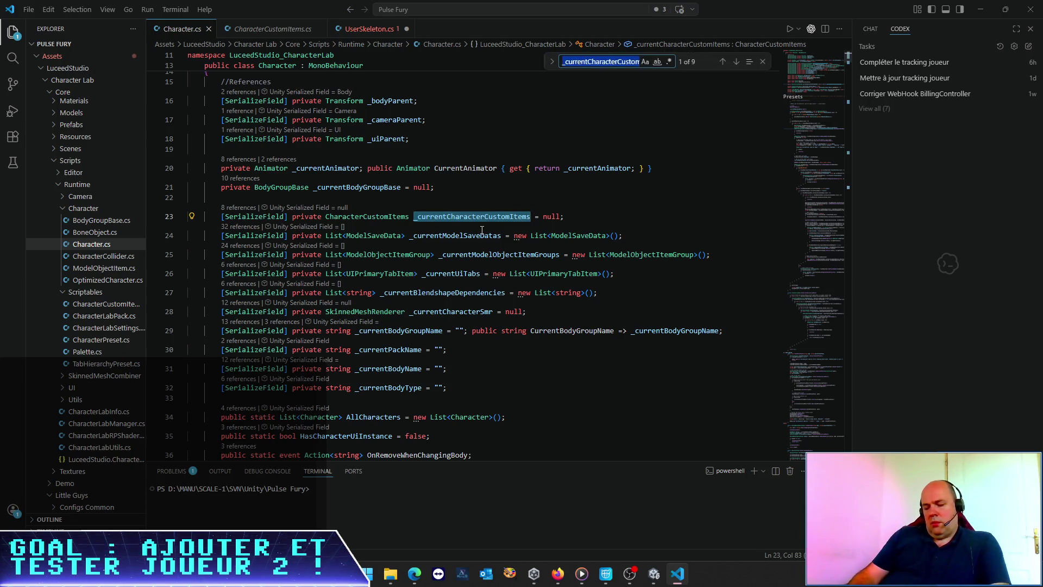
type("loadPre")
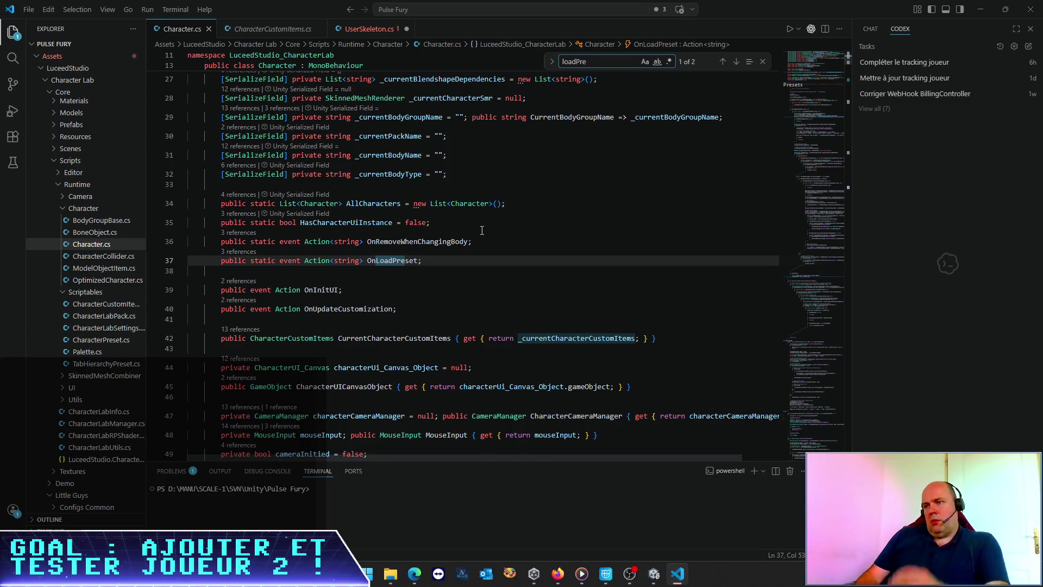
key("Return")
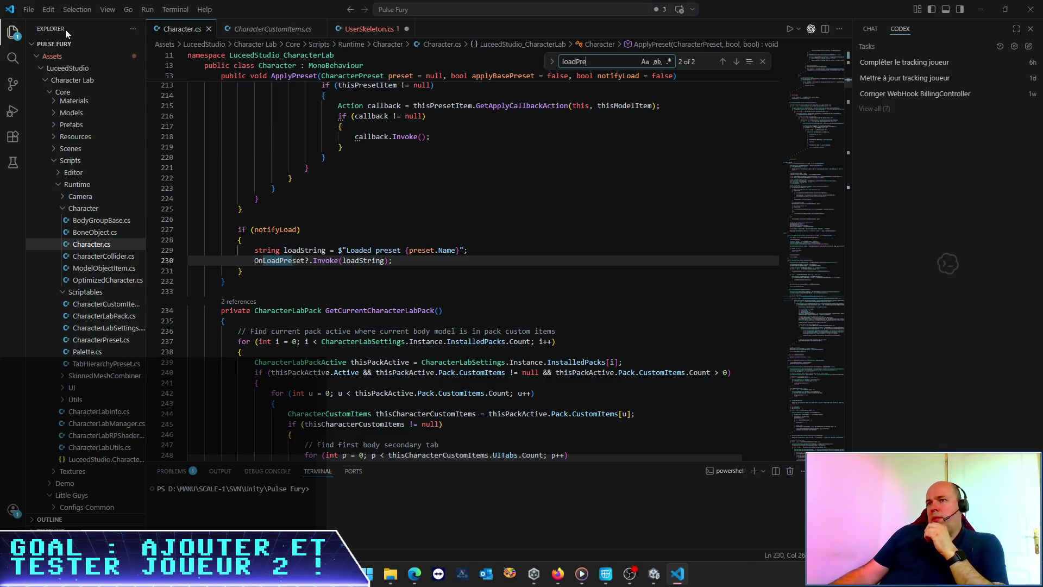
- Look through the open tabs, then open PlayerManager.cs at its preset loading code
left_click(261, 29)
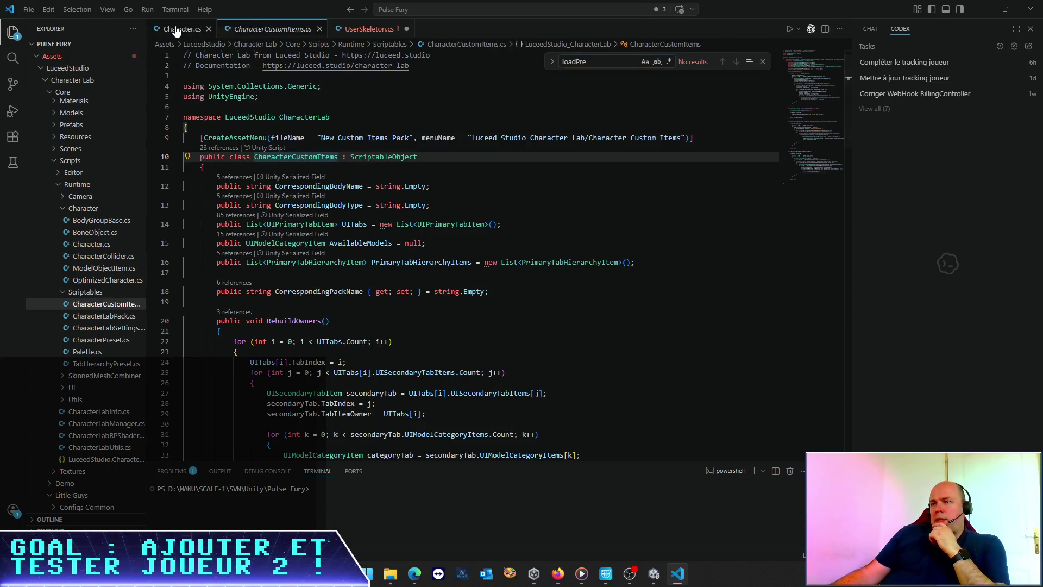
left_click(175, 30)
left_click(234, 28)
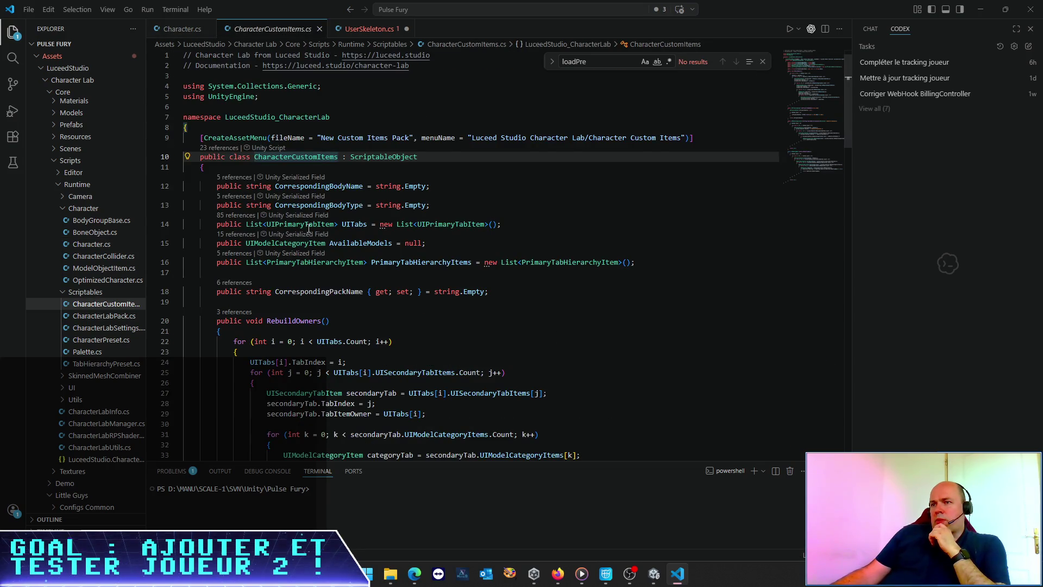
left_click(369, 30)
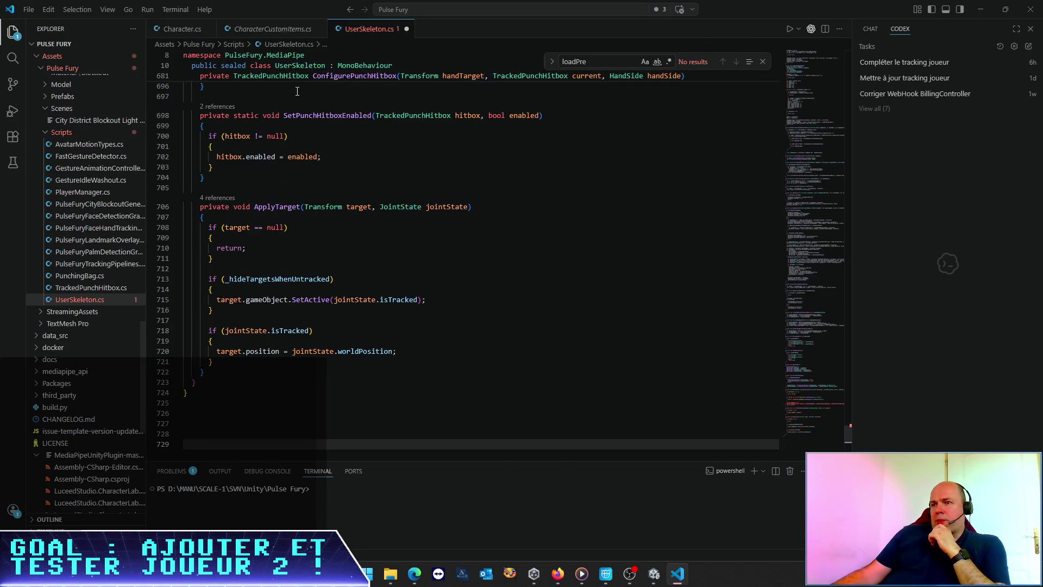
left_click(82, 191)
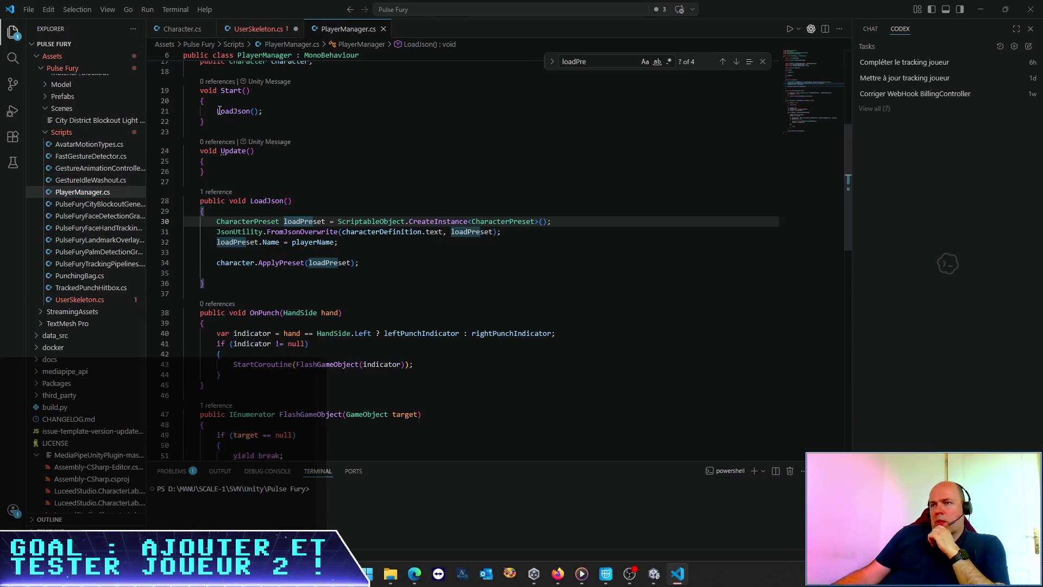
- In Start(), replace LoadJson(); with Invoke("LoadJson",1.0f);
left_click(217, 110)
type("Invo")
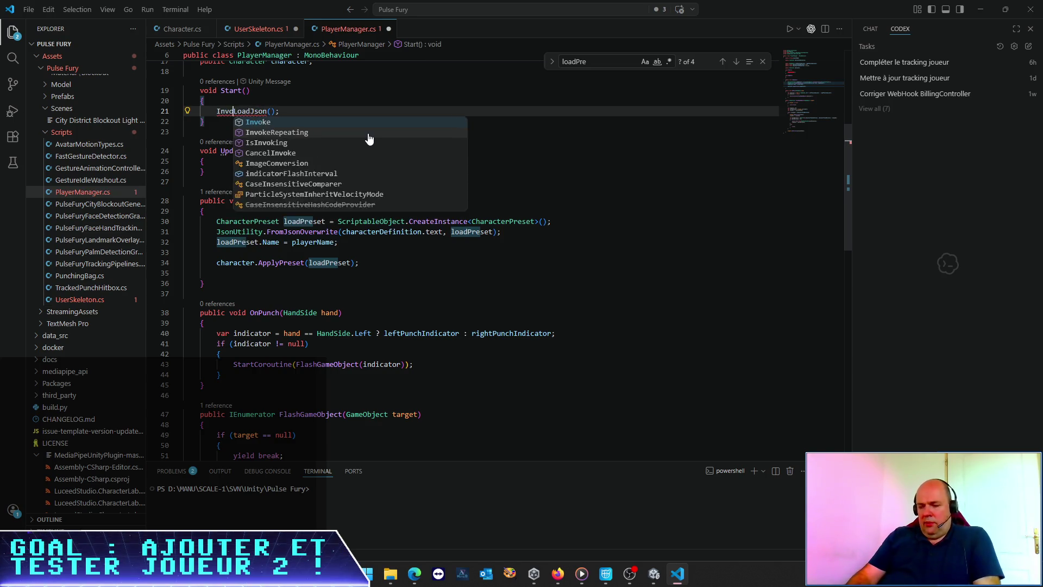
type("ke")
key("Escape")
key("End")
key("BackSpace")
key("BackSpace")
key("BackSpace")
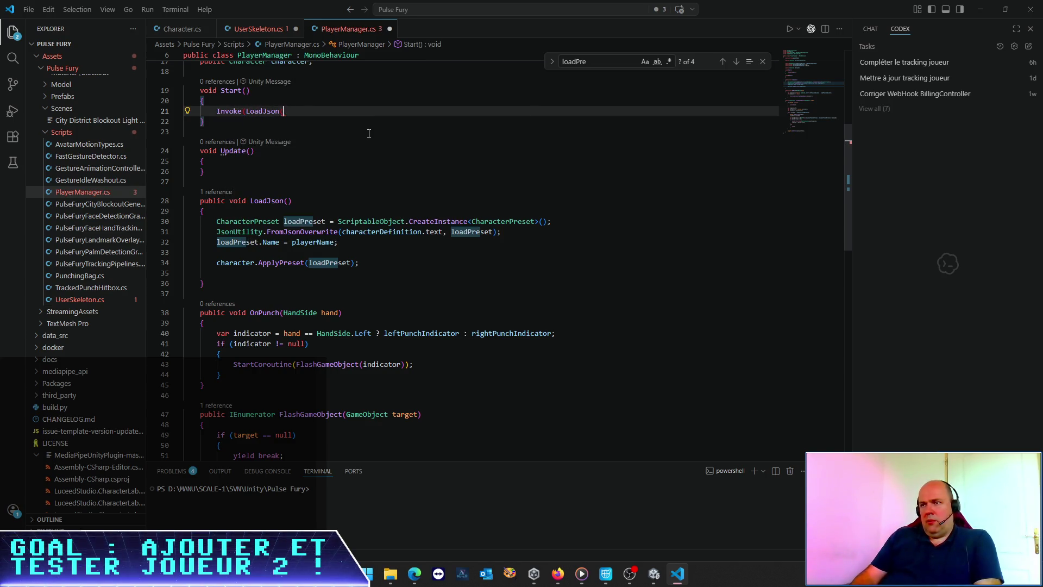
type("(),1.0")
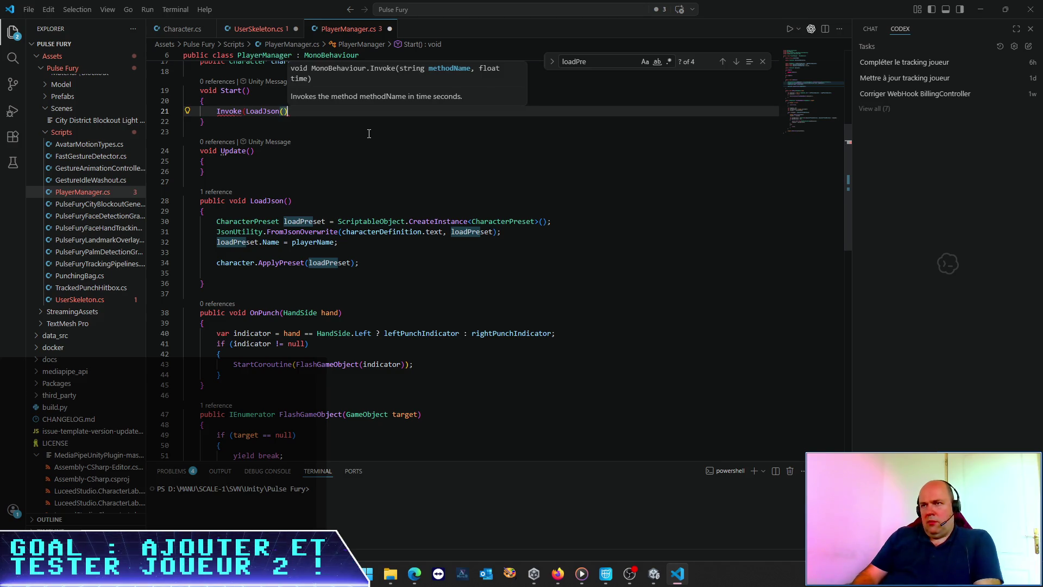
type("f);")
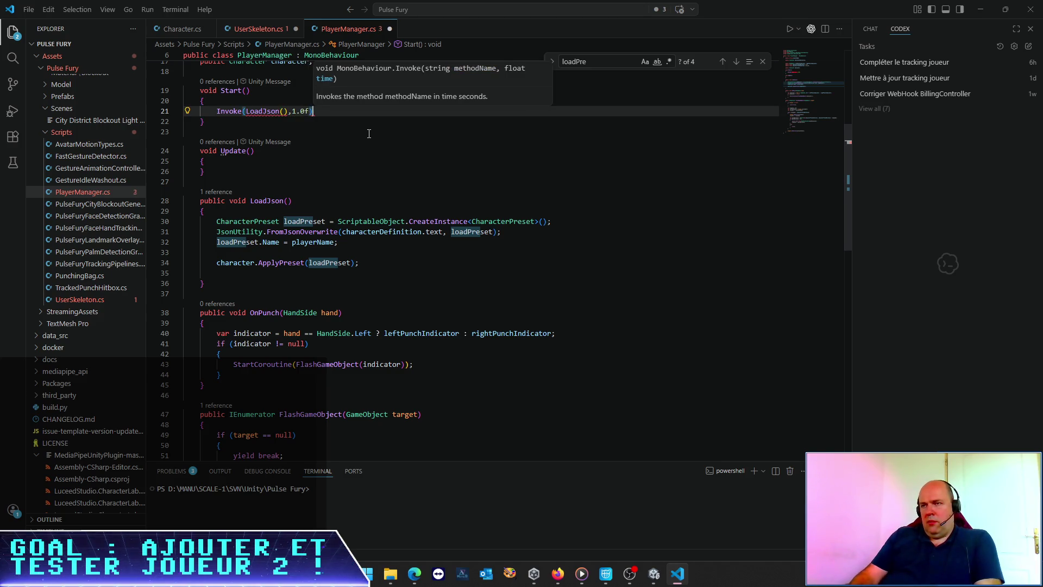
left_click(244, 111)
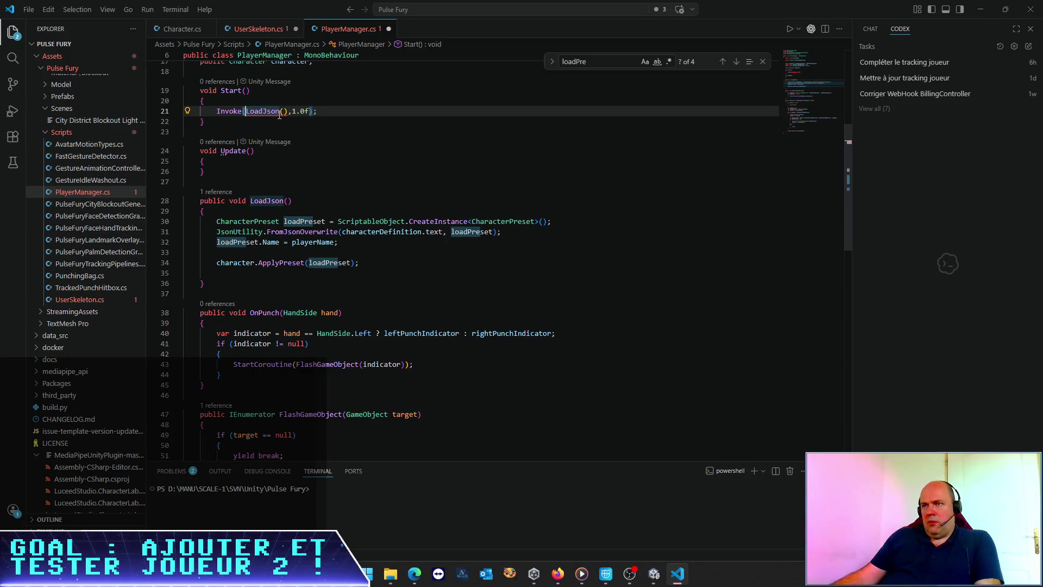
type("\"")
key("Delete")
key("Delete")
type("\"")
- Save PlayerManager.cs and return to the Unity editor
key("Down")
key("Down")
key("Down")
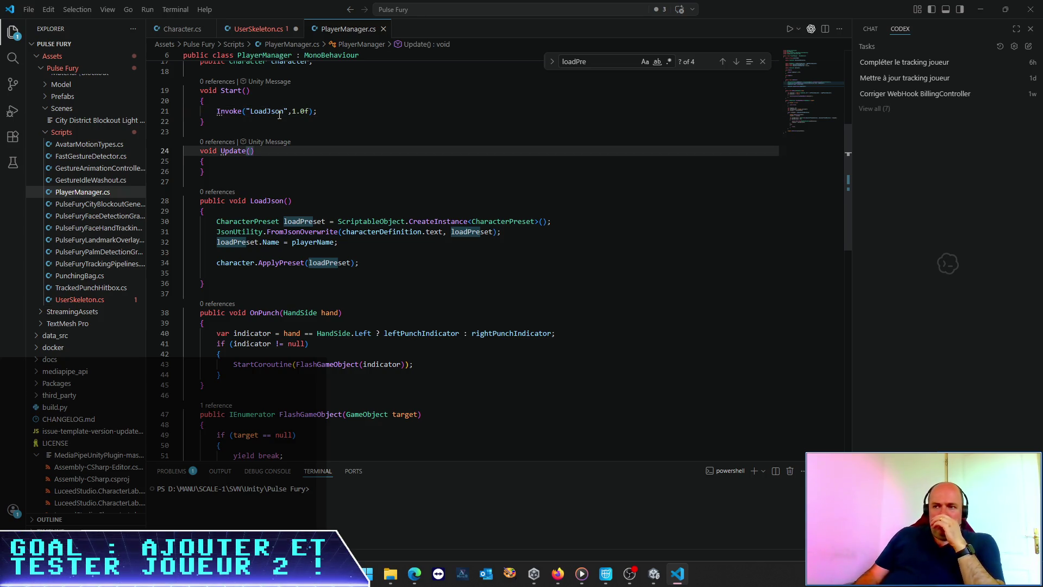
key("Down")
key("Down")
key("Down")
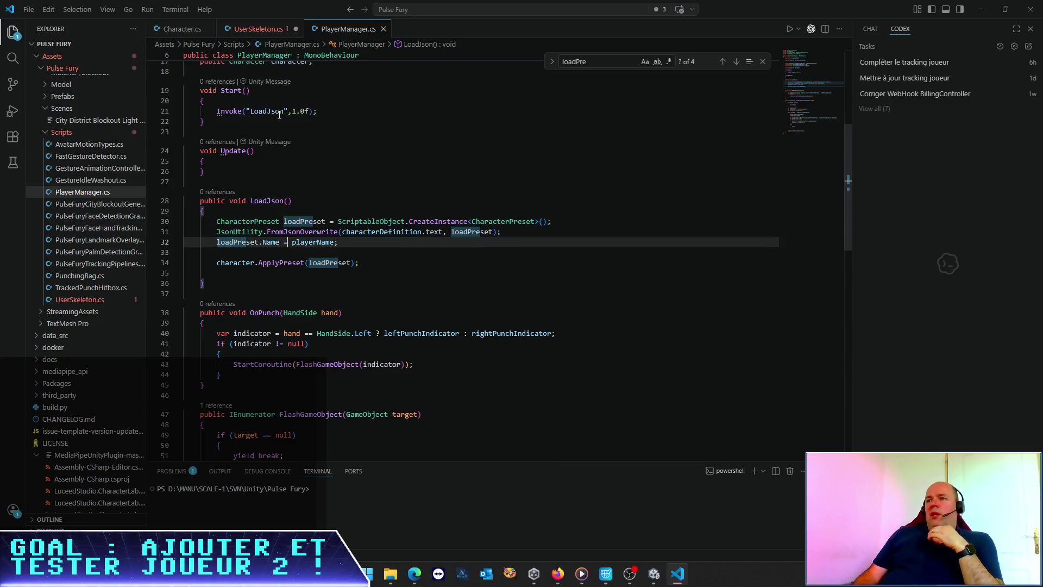
key("Down")
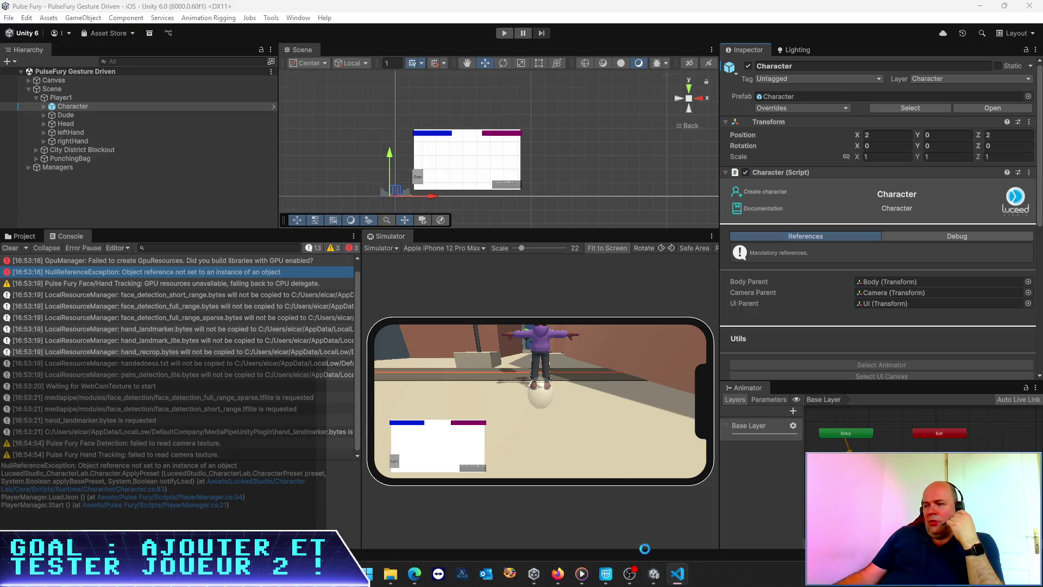
left_click(654, 574)
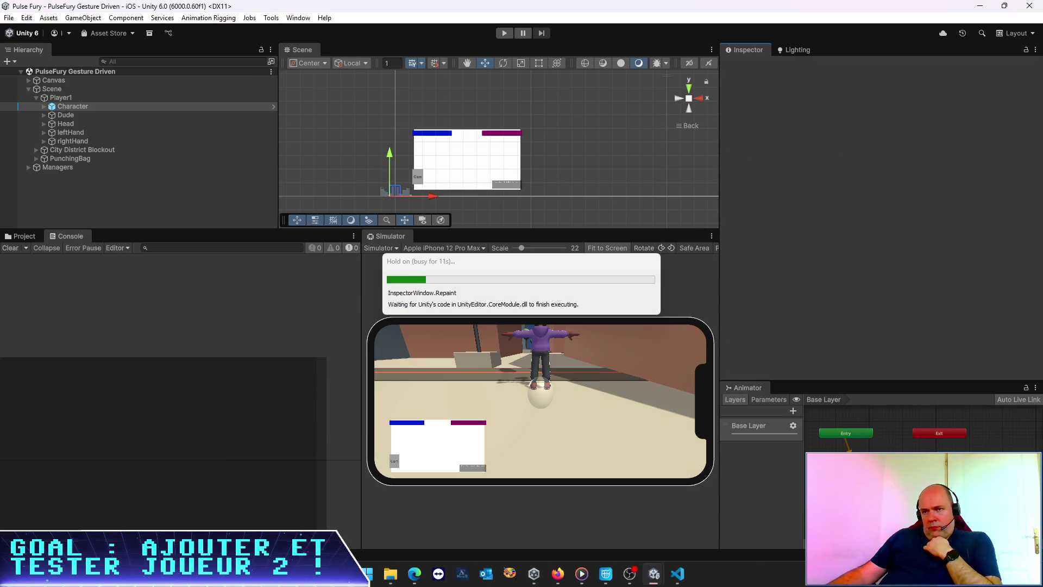
- Play the scene, read the NullReferenceException trace through LoadJson and ApplyPreset, then stop
left_click(505, 33)
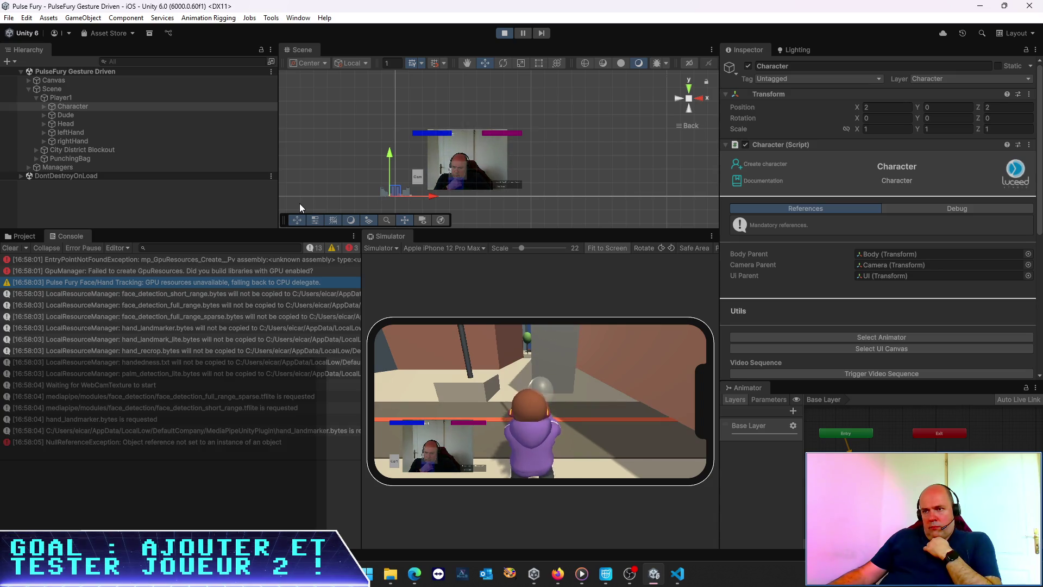
left_click(228, 442)
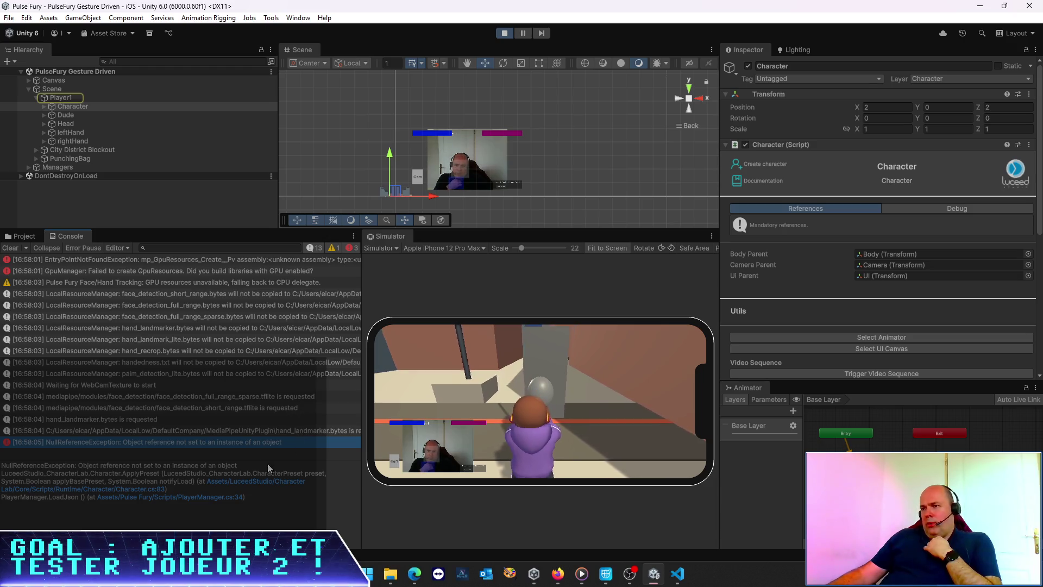
left_click(501, 35)
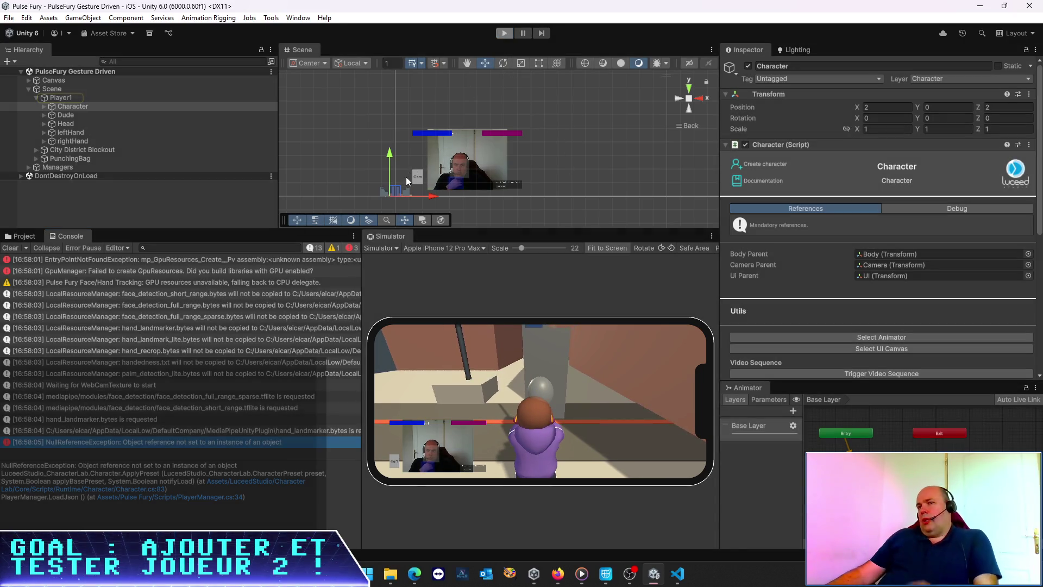
key("alt+Tab")
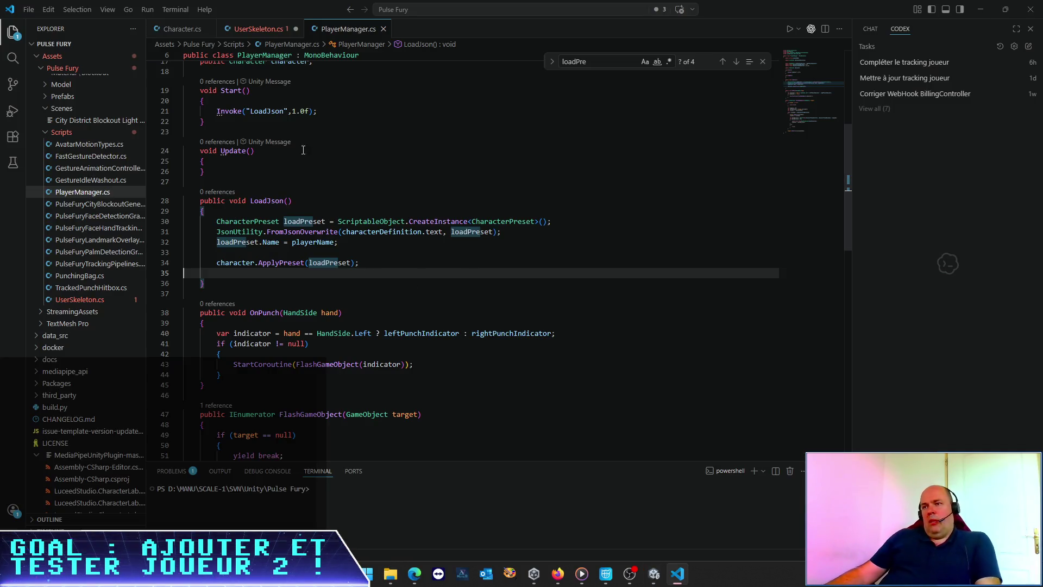
- Restore Start() to call LoadJson(); directly and save PlayerManager.cs
left_click_drag(217, 111, 317, 111)
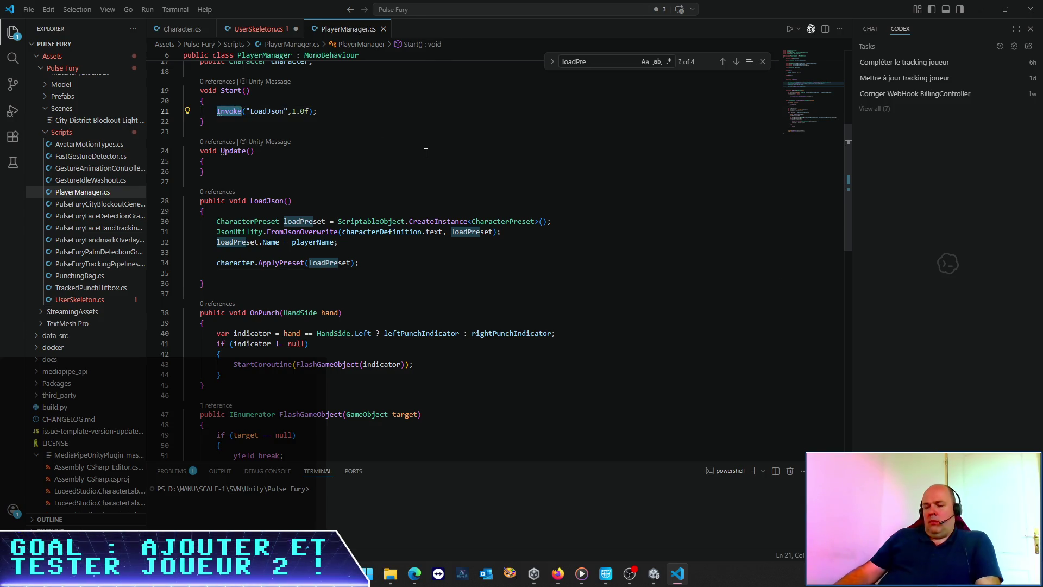
key("BackSpace")
type("Load")
key("Tab")
type("();")
key("ctrl+s")
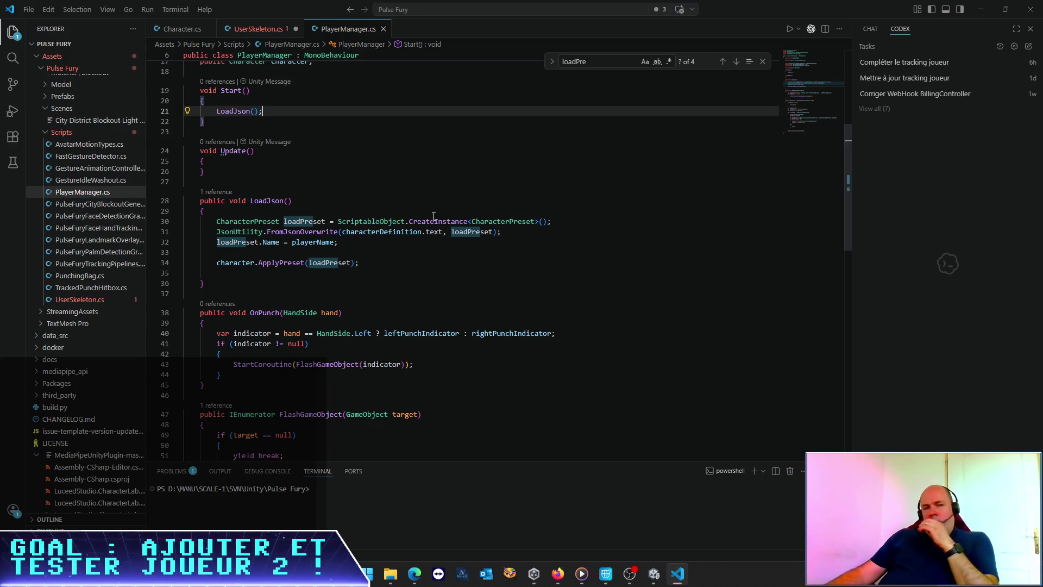
- Go to the definition of the ApplyPreset call in Character.cs
left_click(426, 301)
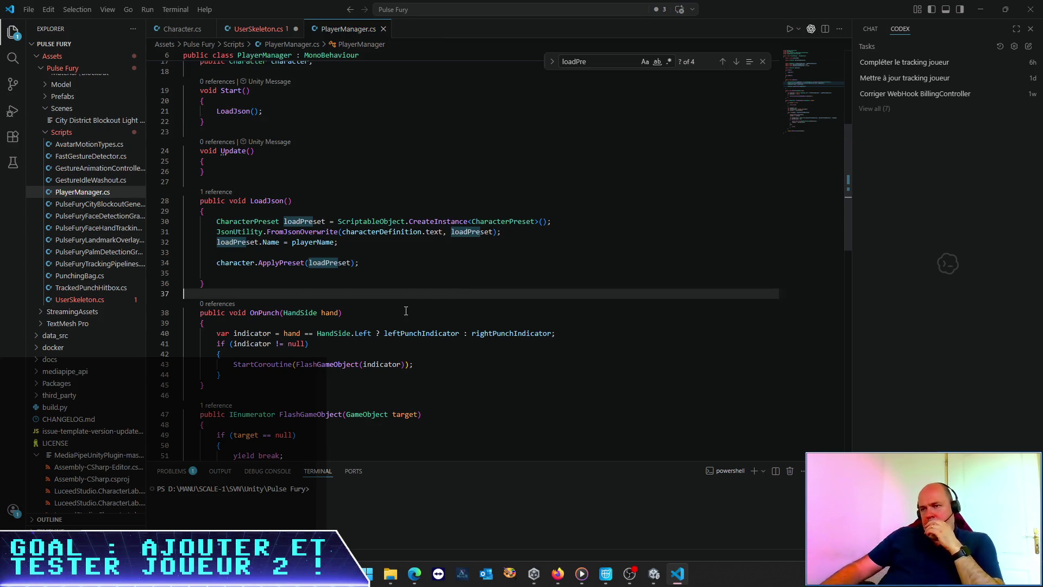
left_click(289, 253)
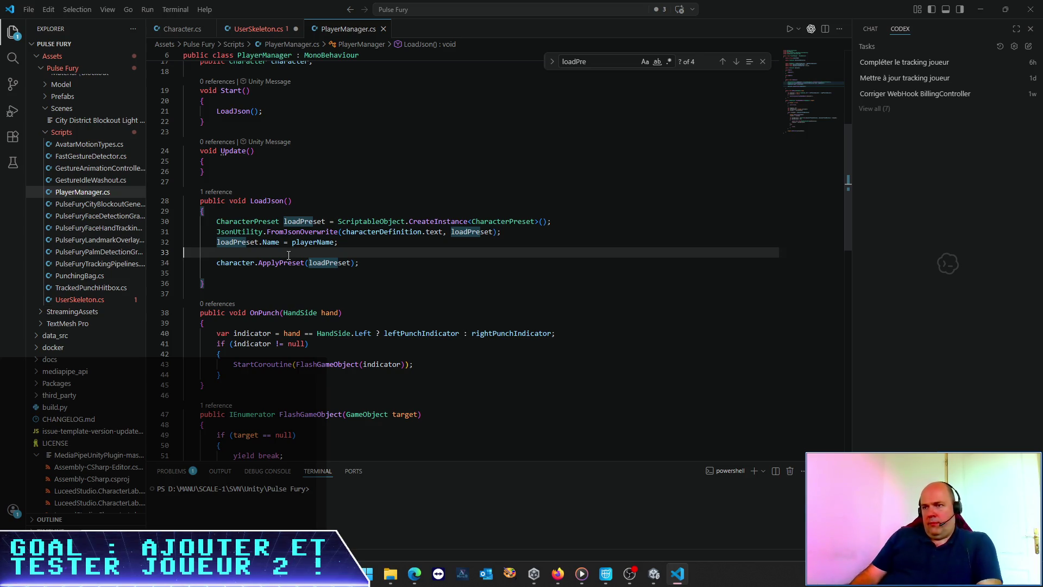
left_click(285, 263)
right_click(285, 263)
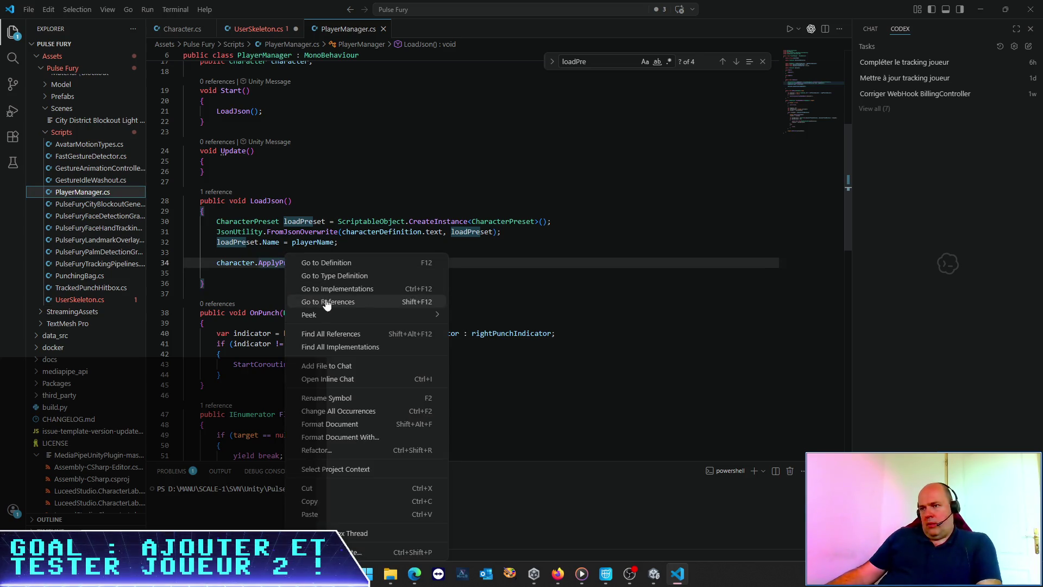
left_click(338, 263)
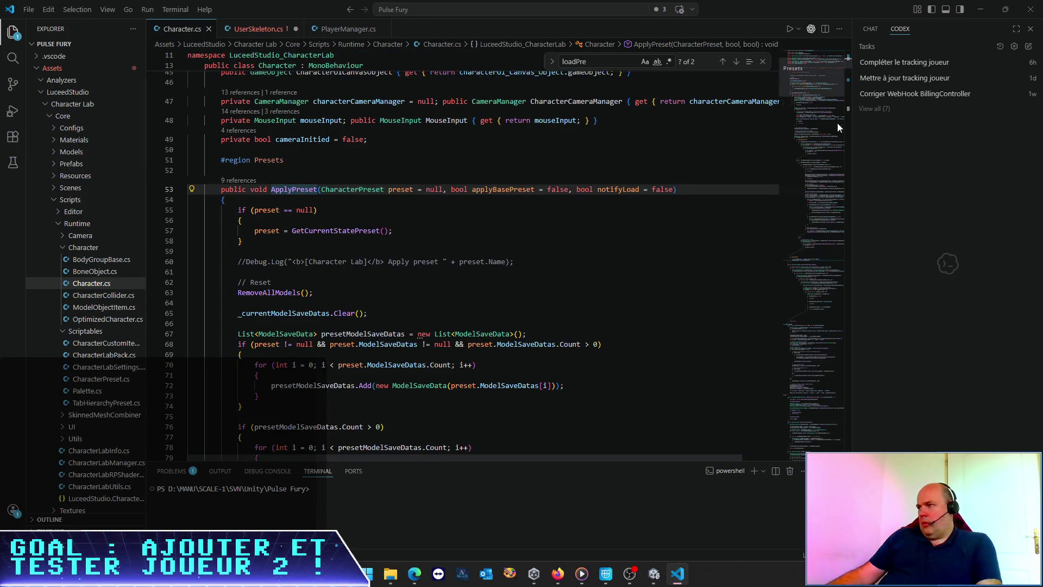
- Scroll through Character.cs to review the ApplyPreset method
left_click(848, 110)
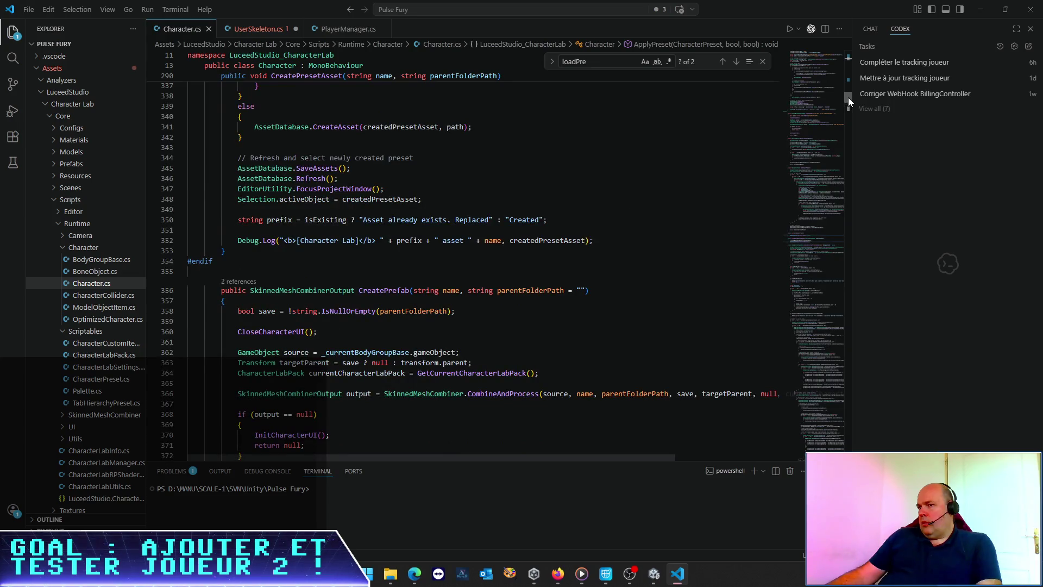
left_click_drag(849, 97, 857, 38)
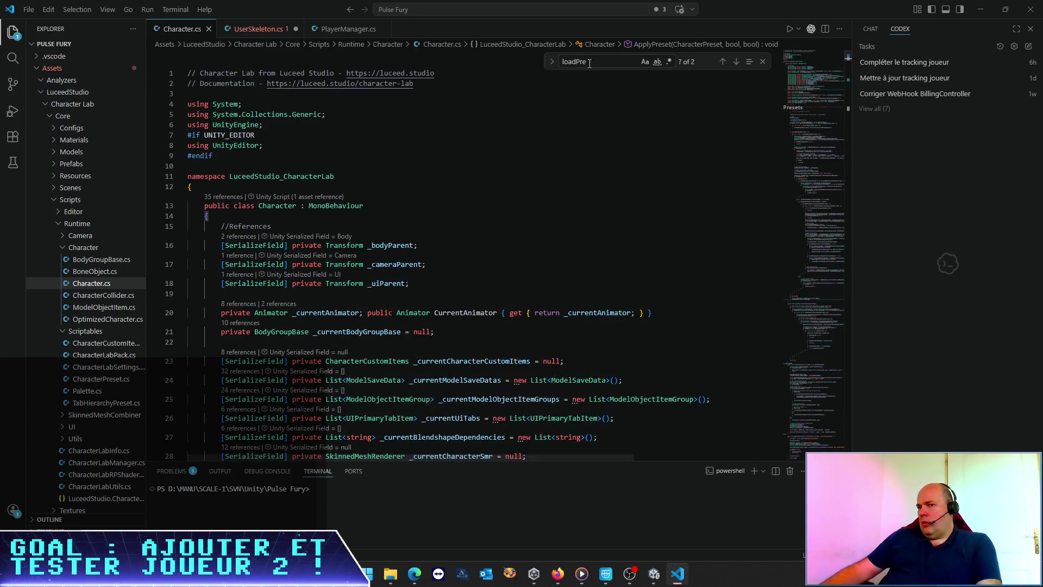
left_click(818, 125)
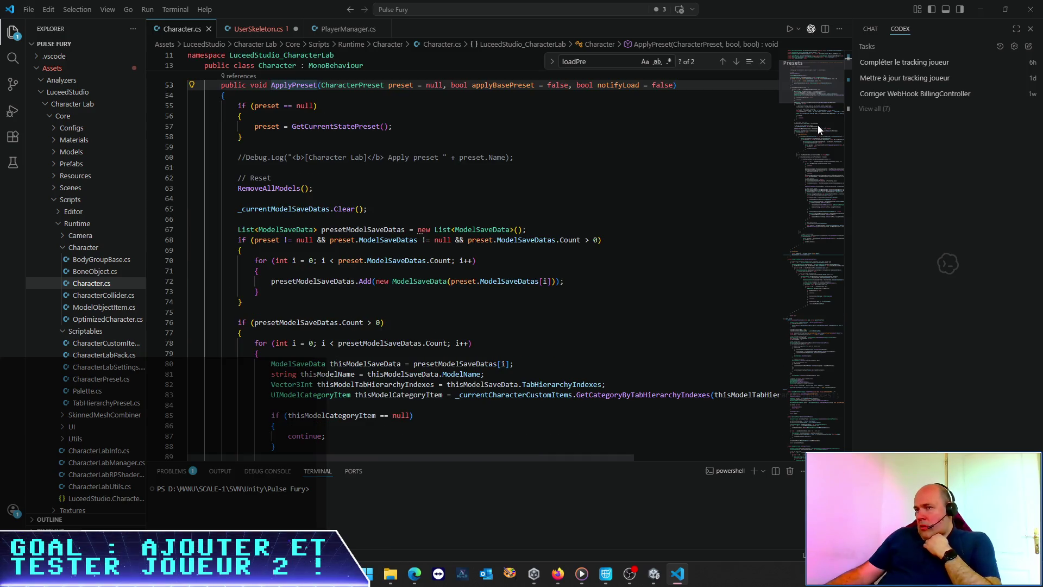
scroll(656, 159, "up", 10)
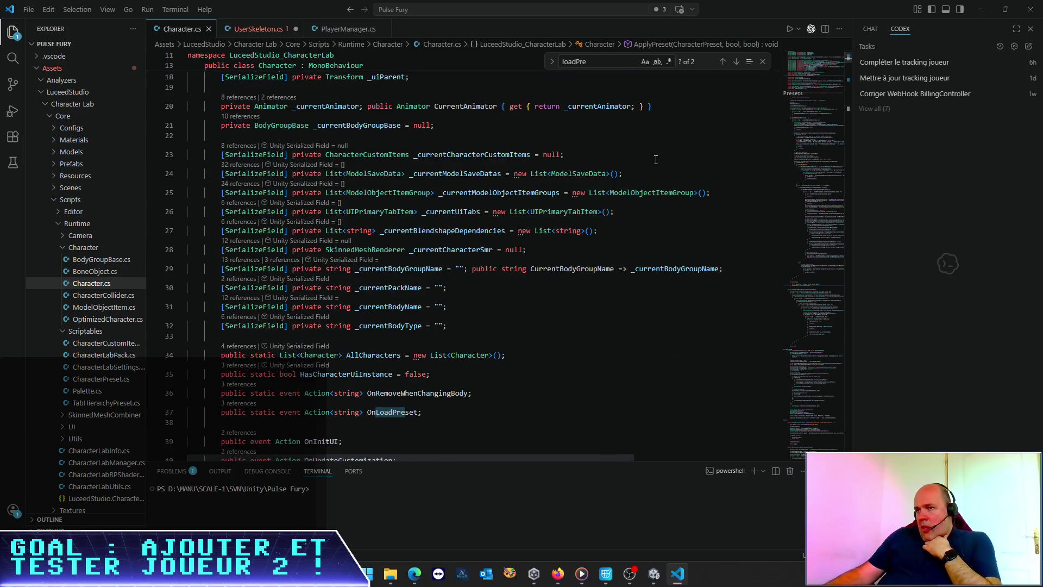
scroll(656, 159, "up", 4)
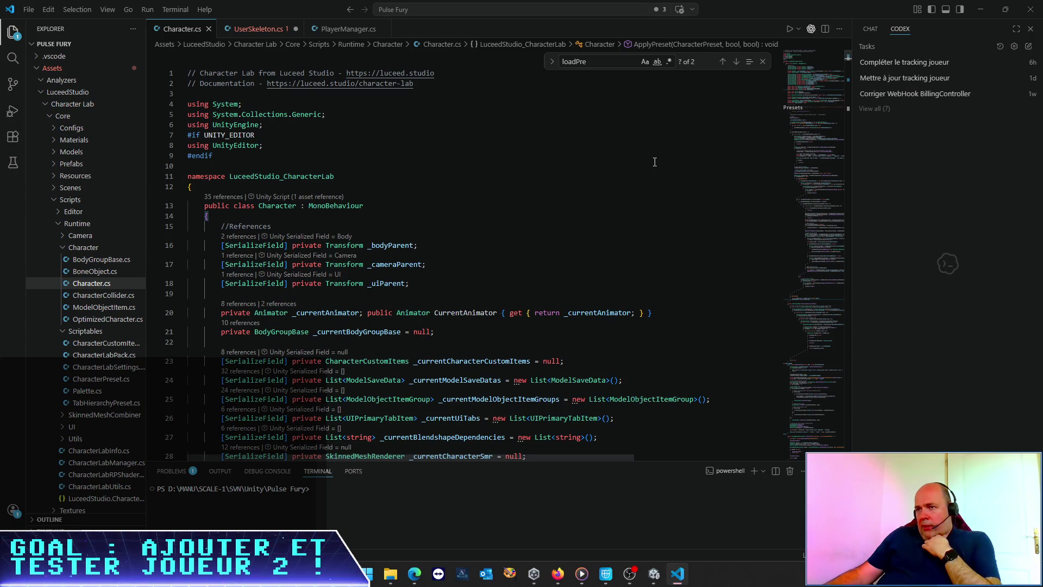
scroll(655, 162, "down", 10)
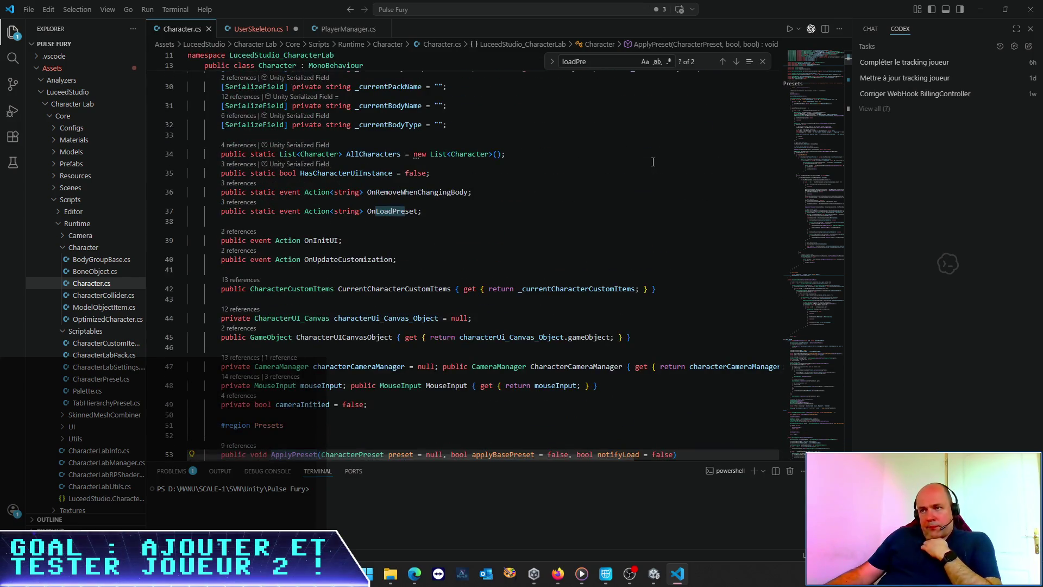
scroll(653, 162, "down", 8)
scroll(652, 162, "down", 10)
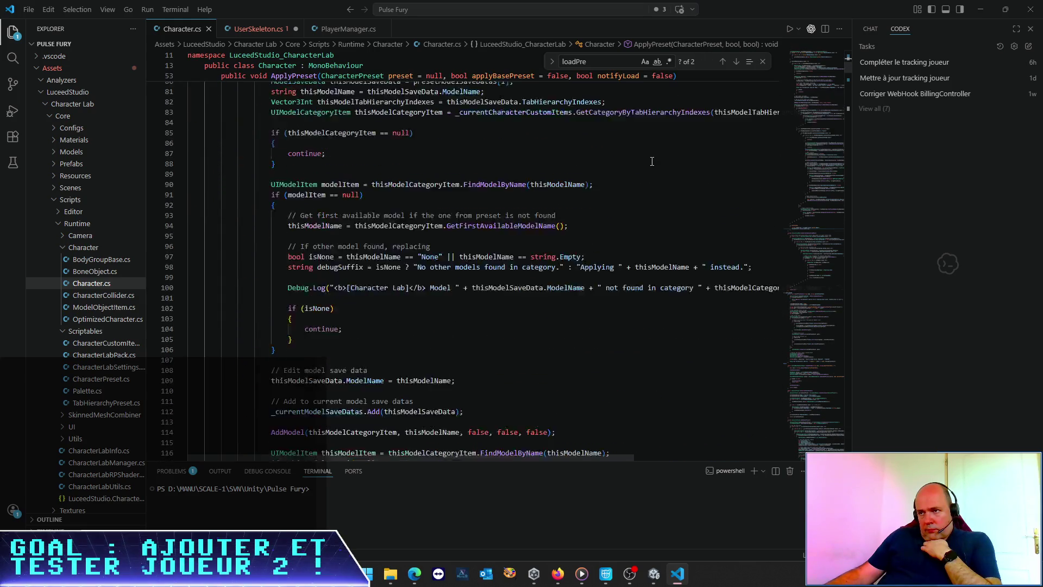
scroll(652, 162, "up", 5)
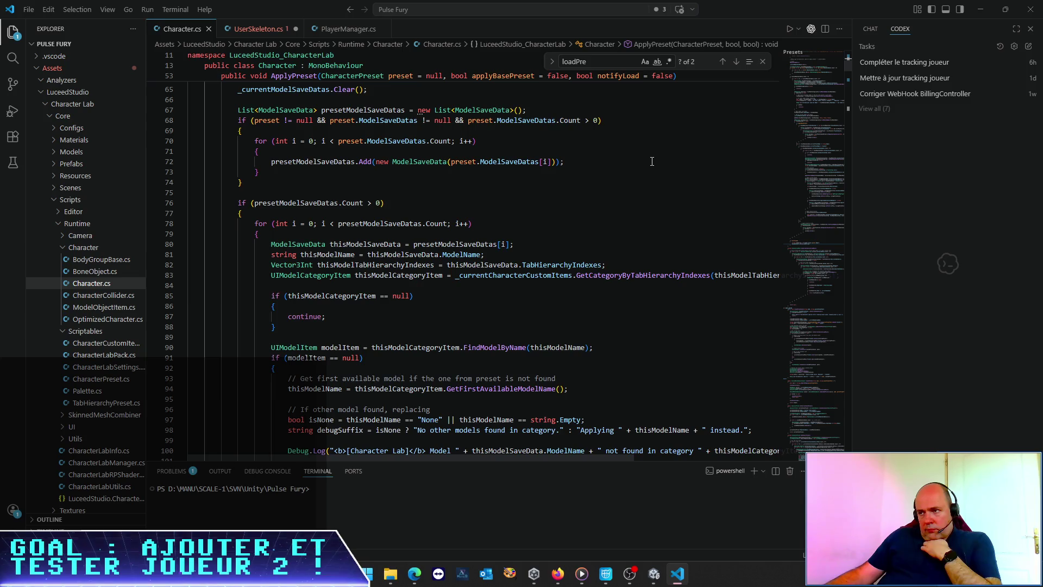
- Select _currentCharacterCustomItems on line 83 and ask Codex why it is null in ApplyPreset
left_click(489, 276)
double_click(509, 276)
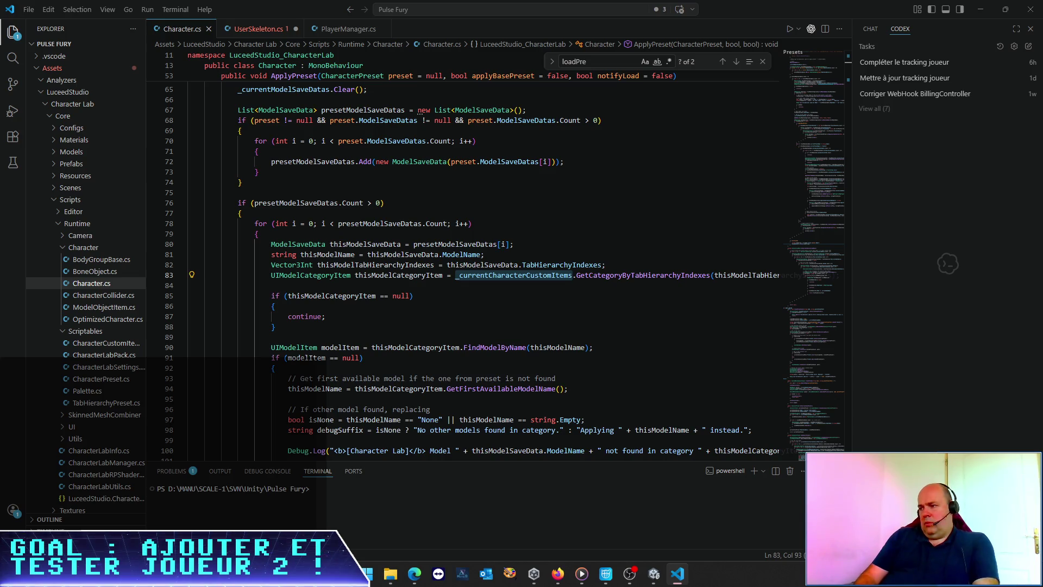
key("Return")
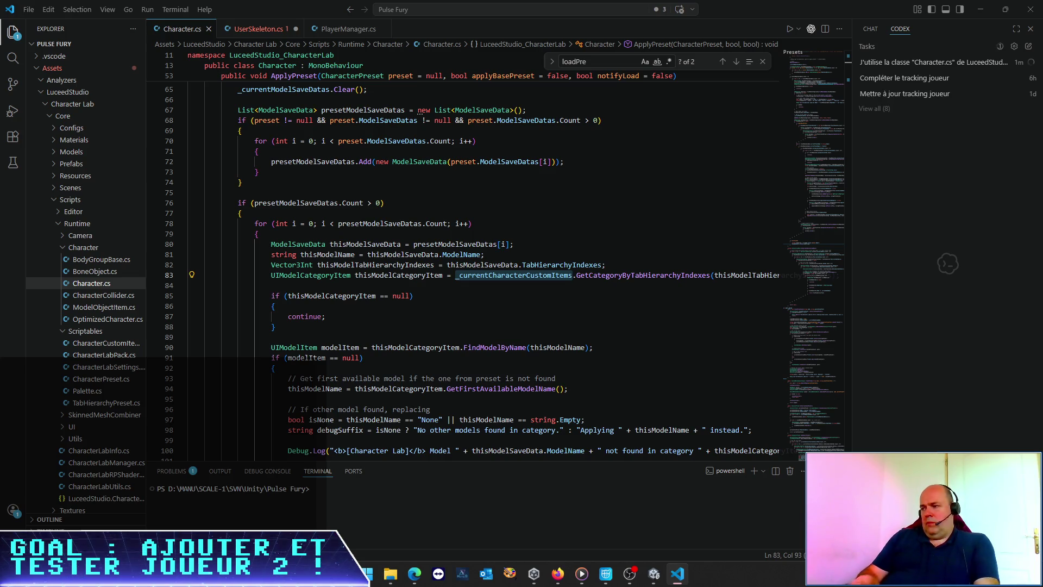